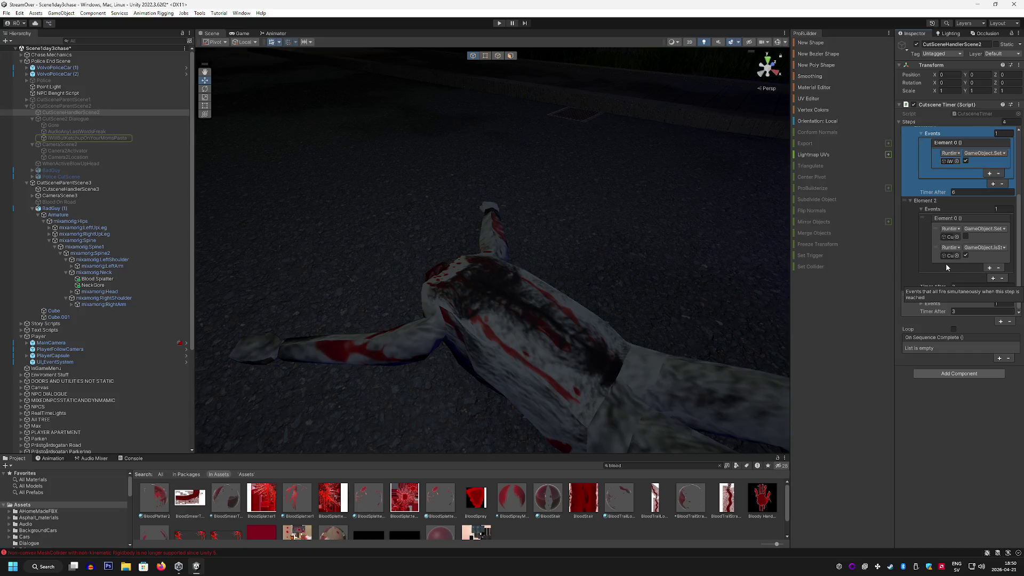
Step: Review the Cutscene Timer's Element 2 events and the objects they target
{"action": "left_click", "coordinate": [947, 239]}
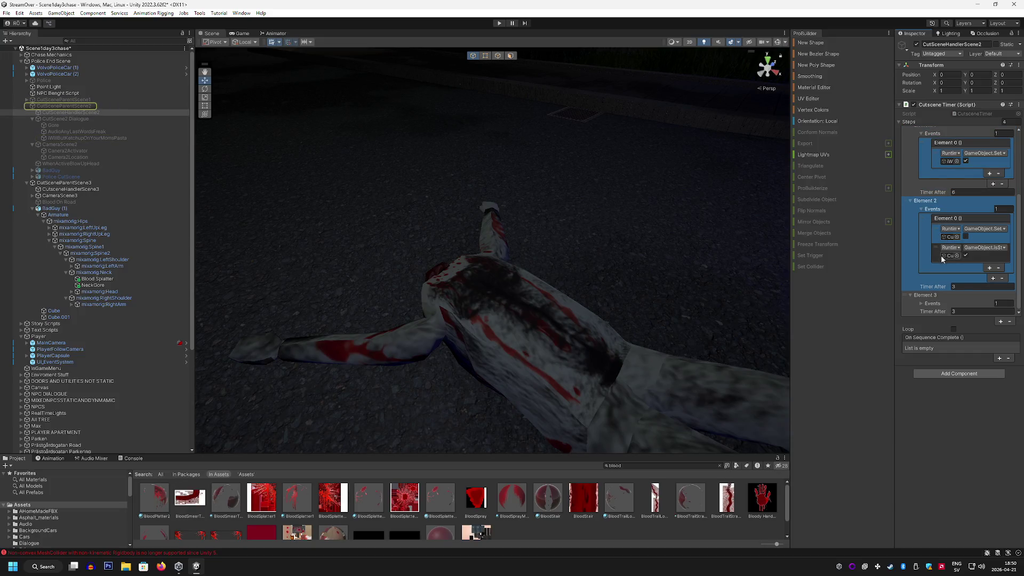
{"action": "left_click", "coordinate": [949, 256]}
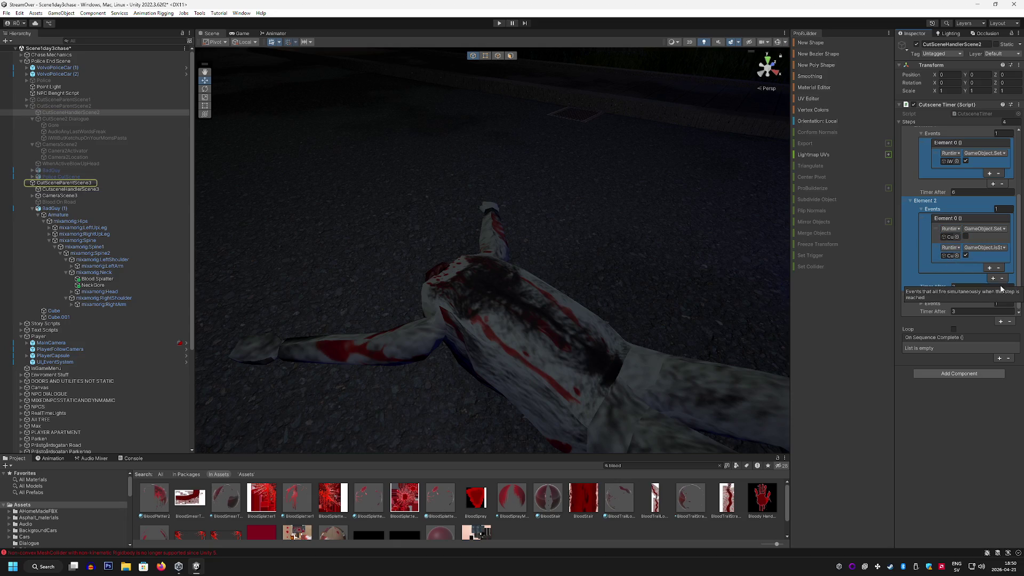
{"action": "left_click_drag", "start_coordinate": [911, 297], "coordinate": [917, 311]}
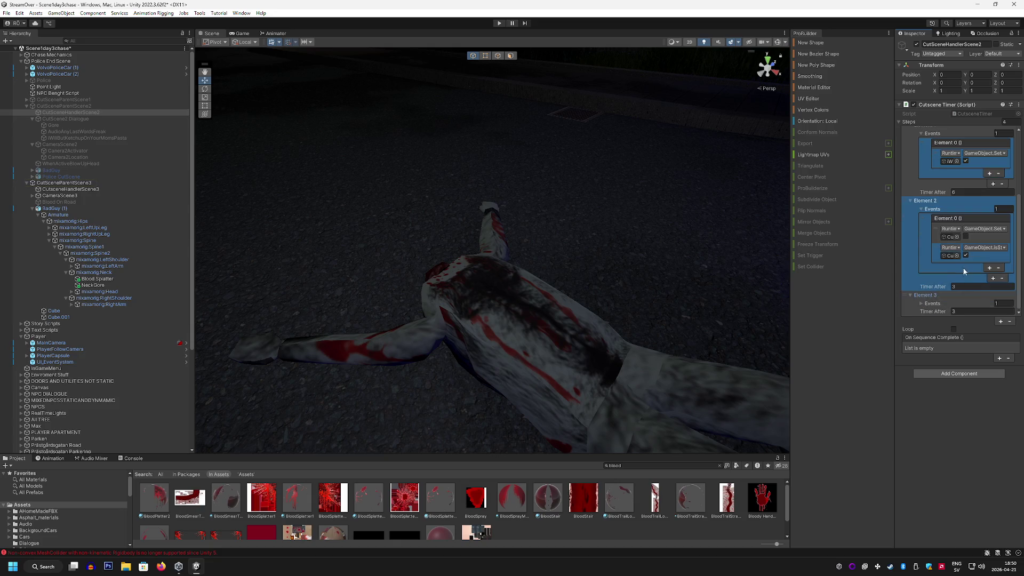
{"action": "scroll", "coordinate": [960, 264], "scroll_direction": "up", "scroll_amount": 3}
{"action": "scroll", "coordinate": [958, 221], "scroll_direction": "down", "scroll_amount": 3}
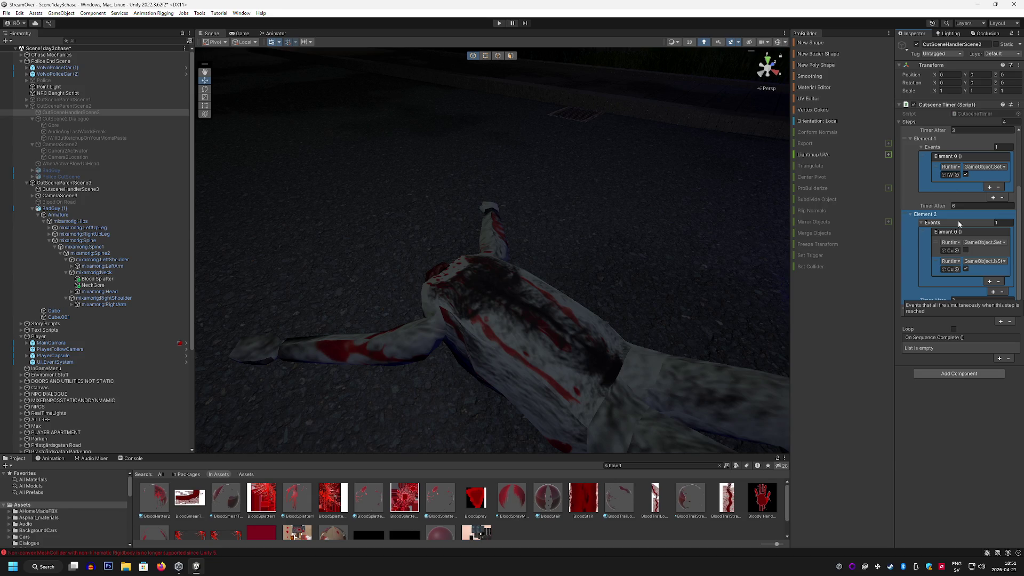
{"action": "scroll", "coordinate": [969, 265], "scroll_direction": "down", "scroll_amount": 1}
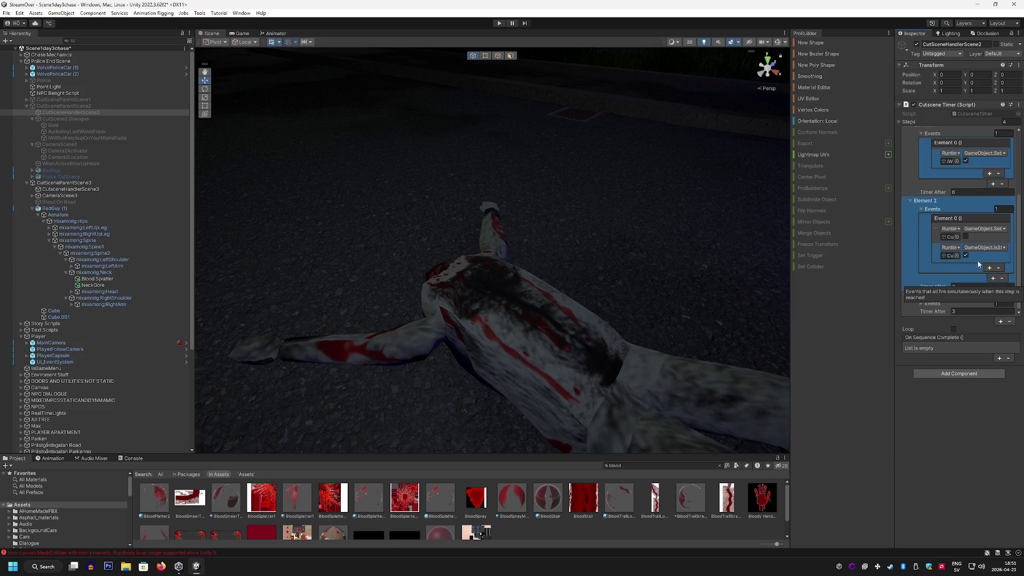
{"action": "scroll", "coordinate": [979, 264], "scroll_direction": "up", "scroll_amount": 3}
{"action": "scroll", "coordinate": [981, 266], "scroll_direction": "down", "scroll_amount": 3}
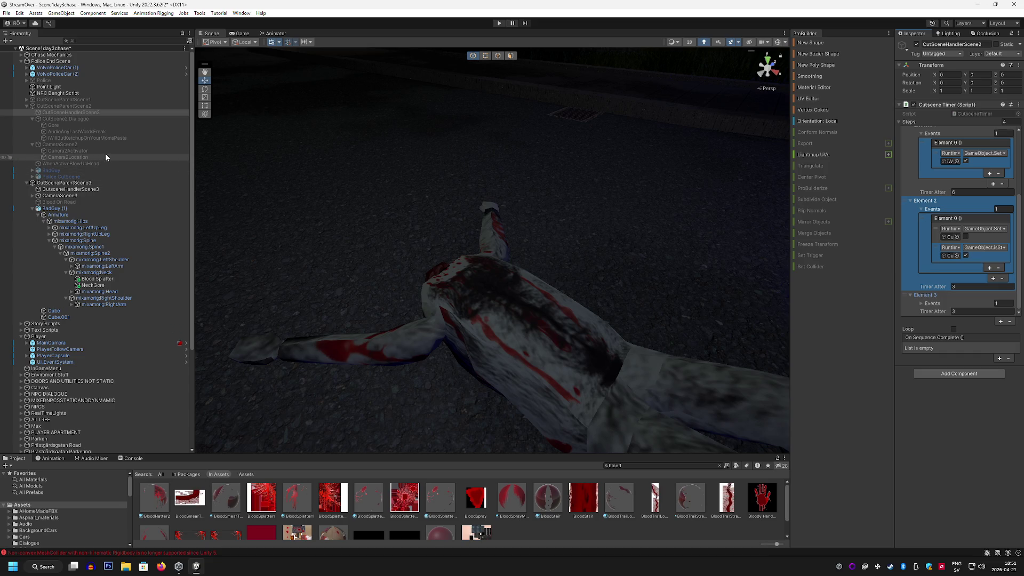
Step: Inspect CutsceneHandlerScene3's timer and the scene 2 objects: CameraScene2, Gore and CutScene2 Dialogue
{"action": "left_click", "coordinate": [70, 189]}
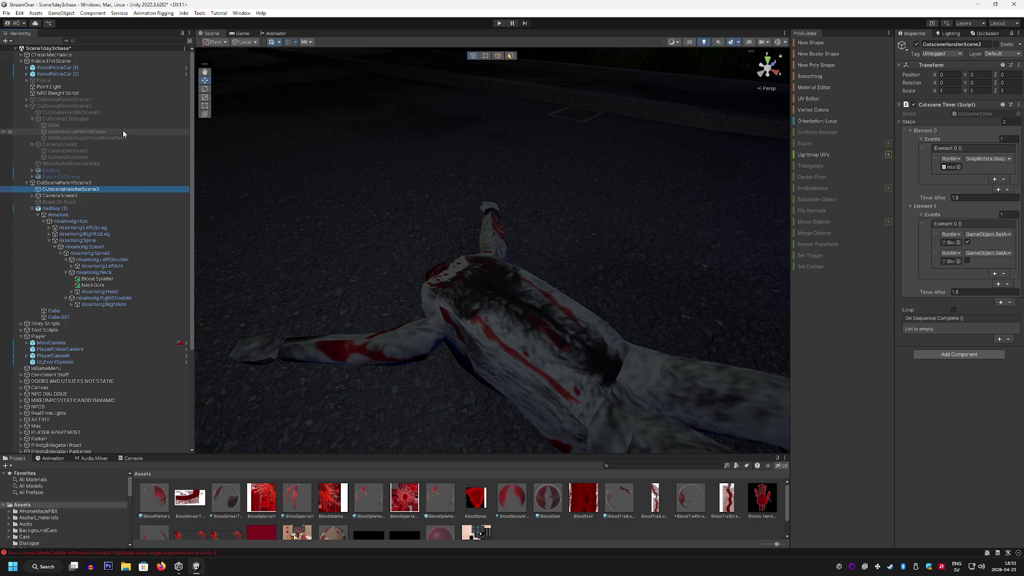
{"action": "left_click", "coordinate": [98, 147]}
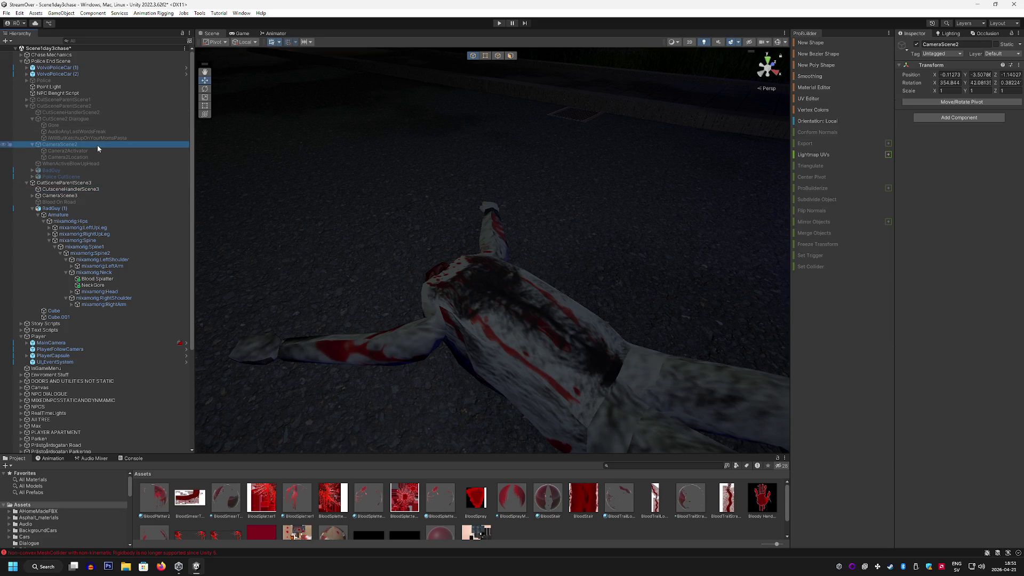
{"action": "left_click", "coordinate": [111, 138]}
{"action": "left_click", "coordinate": [114, 131]}
{"action": "left_click", "coordinate": [119, 125]}
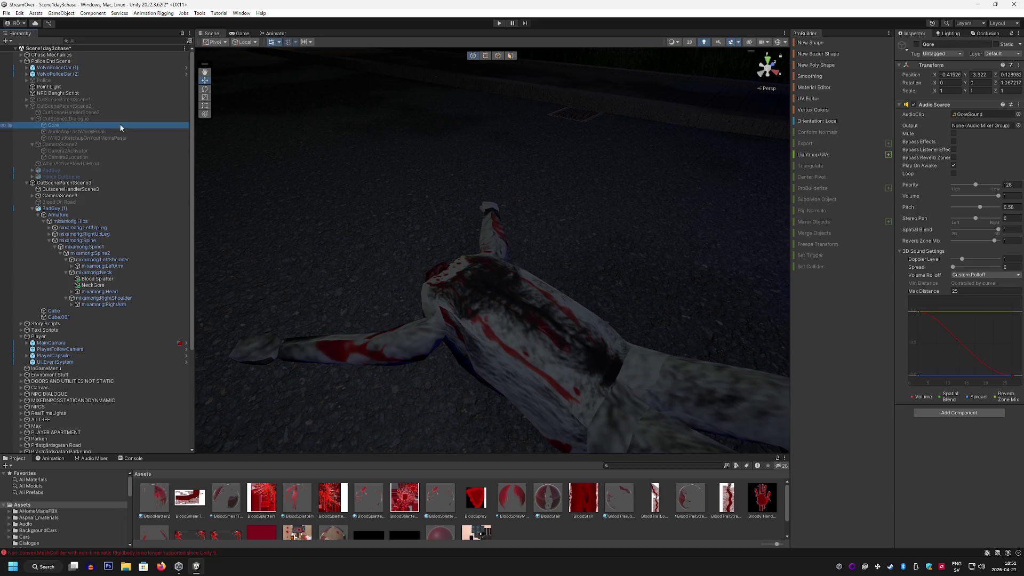
{"action": "left_click", "coordinate": [122, 118]}
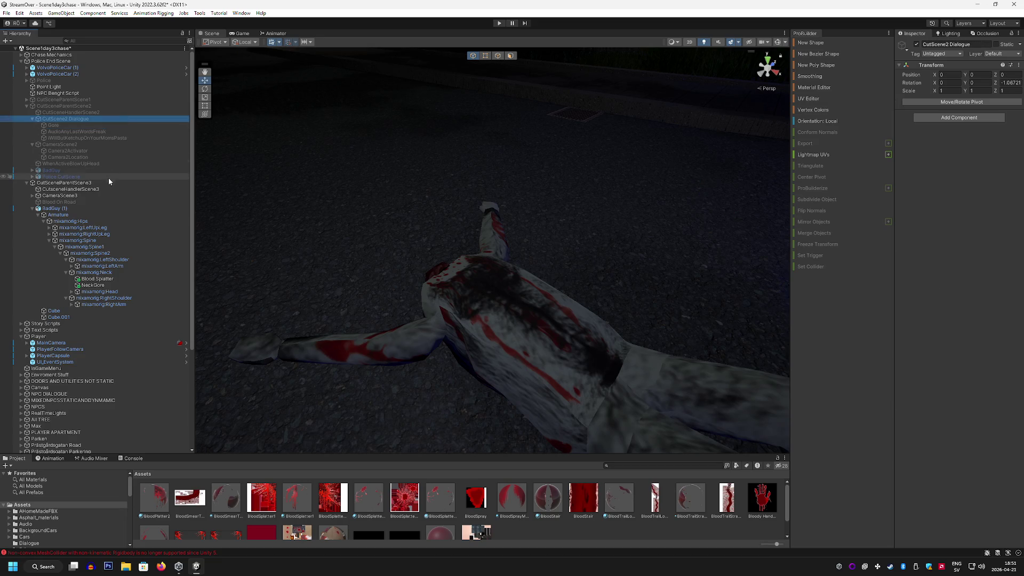
Step: Expand Police CutScene and its armature down to mixamorig:Hips, checking AngryBengt and the prefab
{"action": "left_click", "coordinate": [31, 177]}
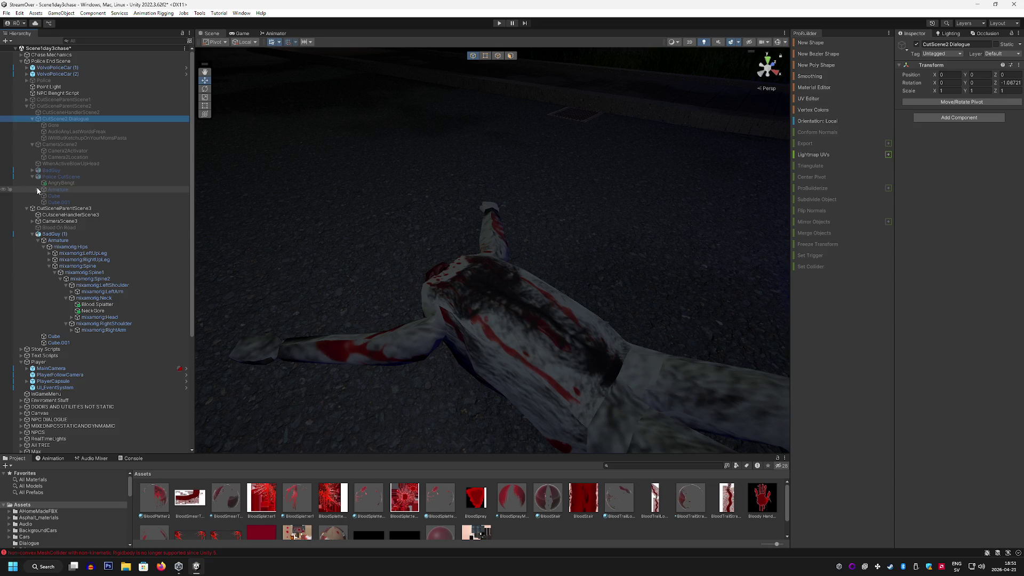
{"action": "left_click", "coordinate": [64, 183]}
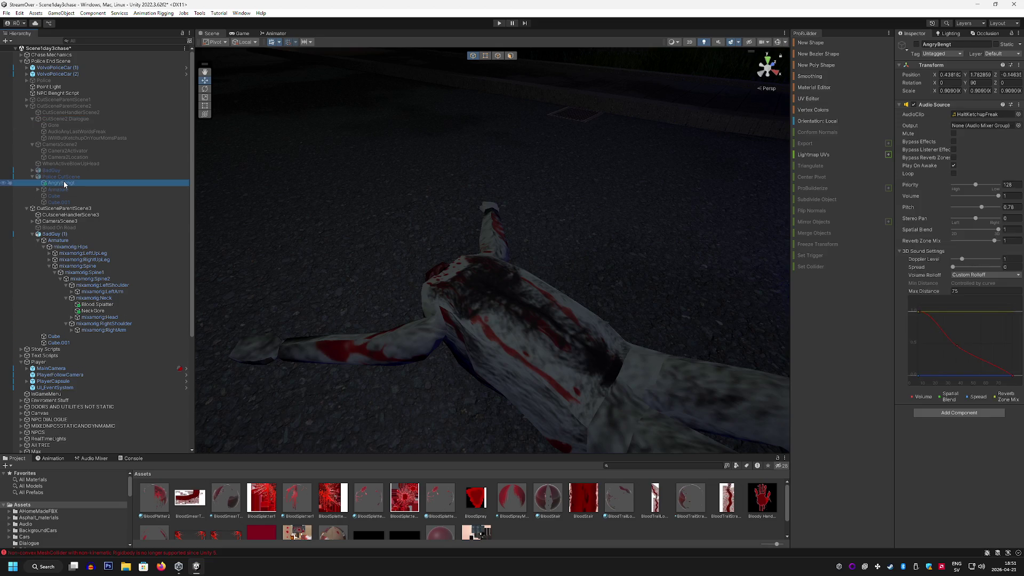
{"action": "left_click", "coordinate": [91, 178]}
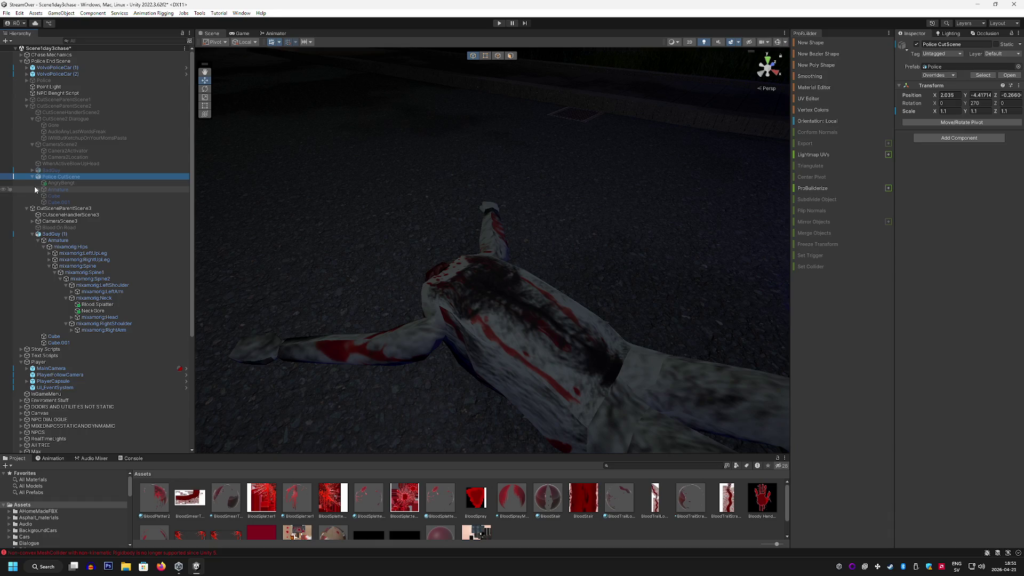
{"action": "left_click", "coordinate": [37, 190]}
{"action": "left_click", "coordinate": [37, 190]}
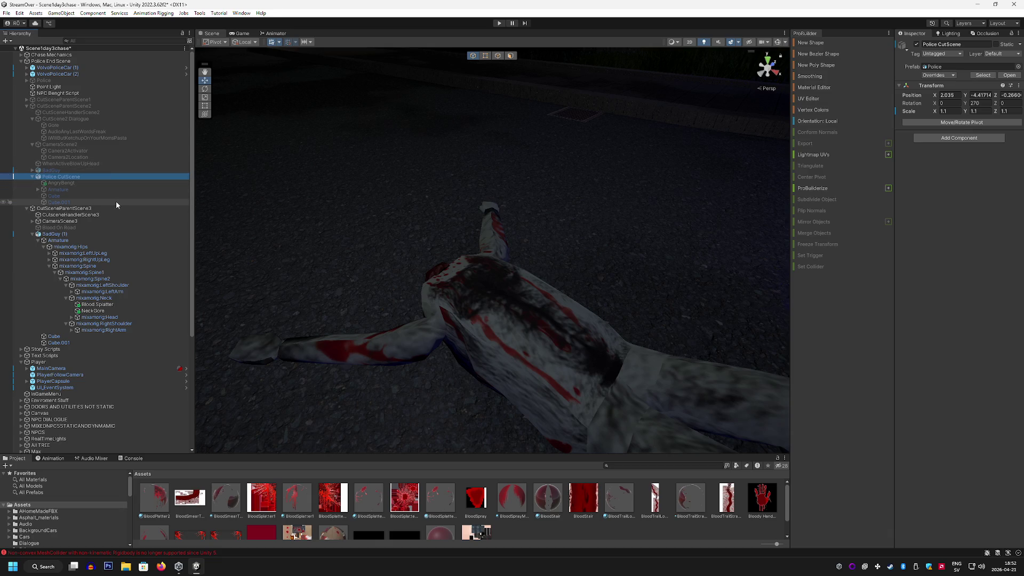
{"action": "left_click", "coordinate": [37, 190]}
{"action": "left_click", "coordinate": [43, 196]}
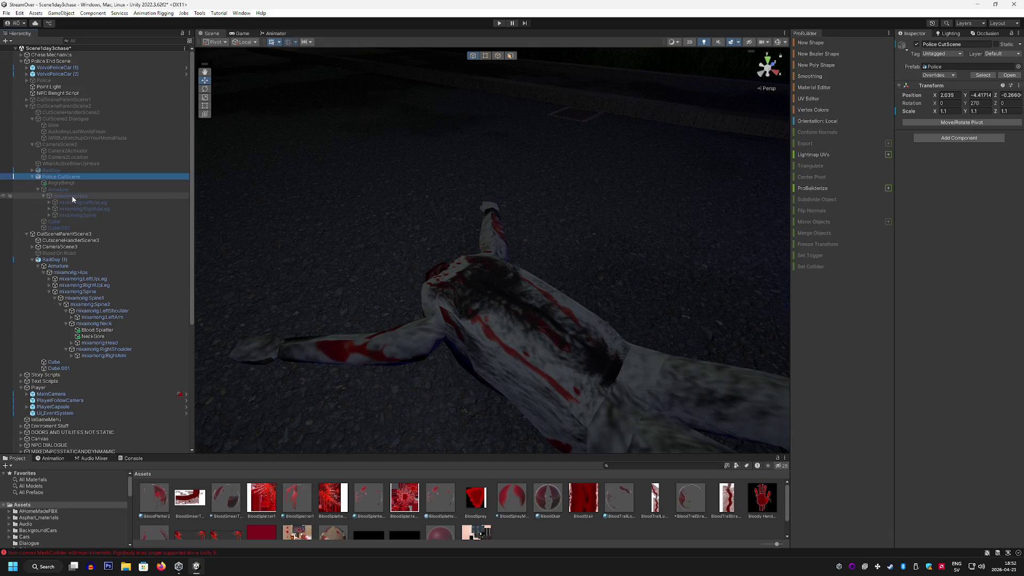
Step: Deactivate CutSceneParentScene3 to hide the bloodied body, then check the Game view
{"action": "left_click", "coordinate": [75, 234]}
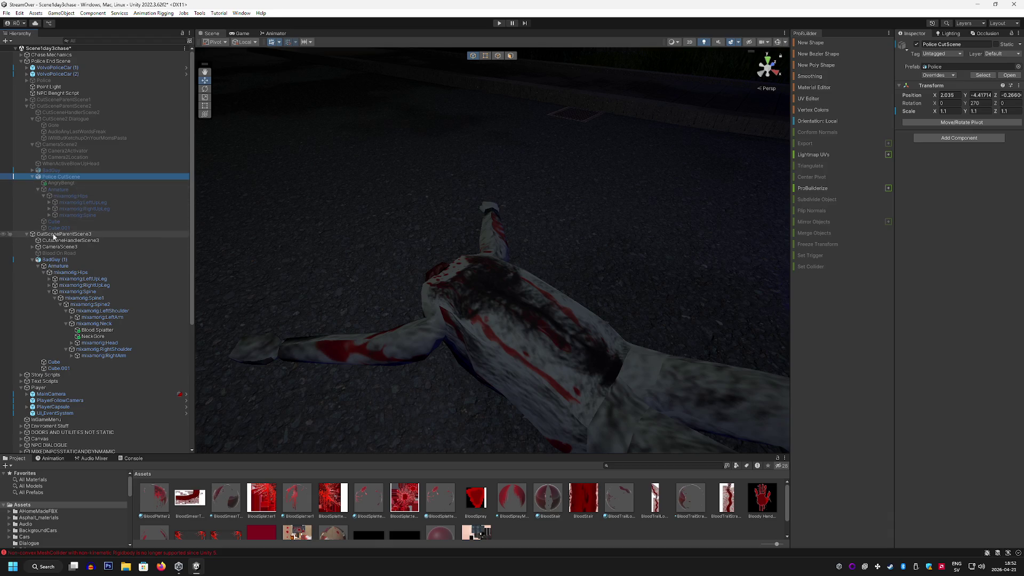
{"action": "left_click", "coordinate": [917, 44]}
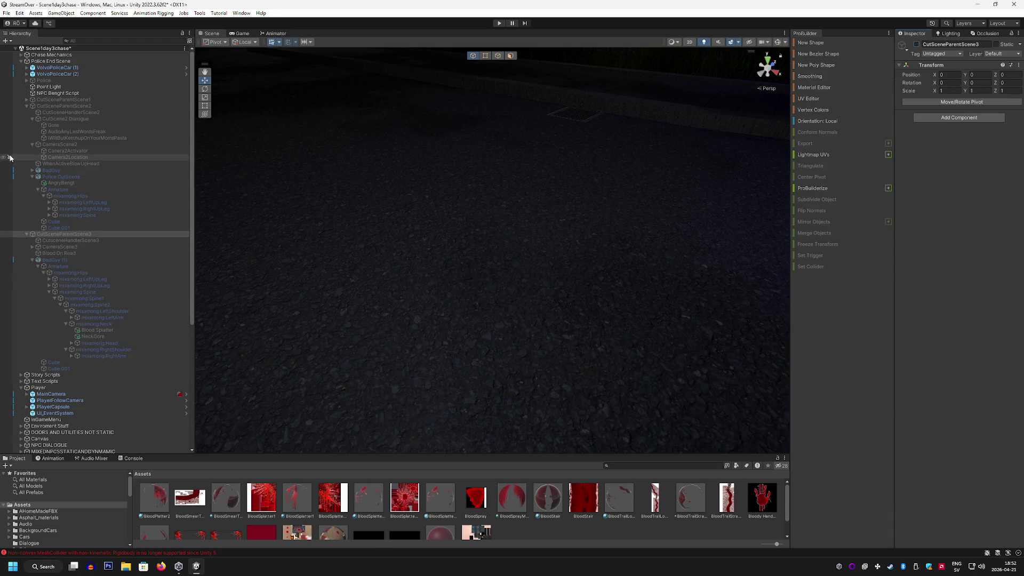
{"action": "left_click", "coordinate": [240, 34]}
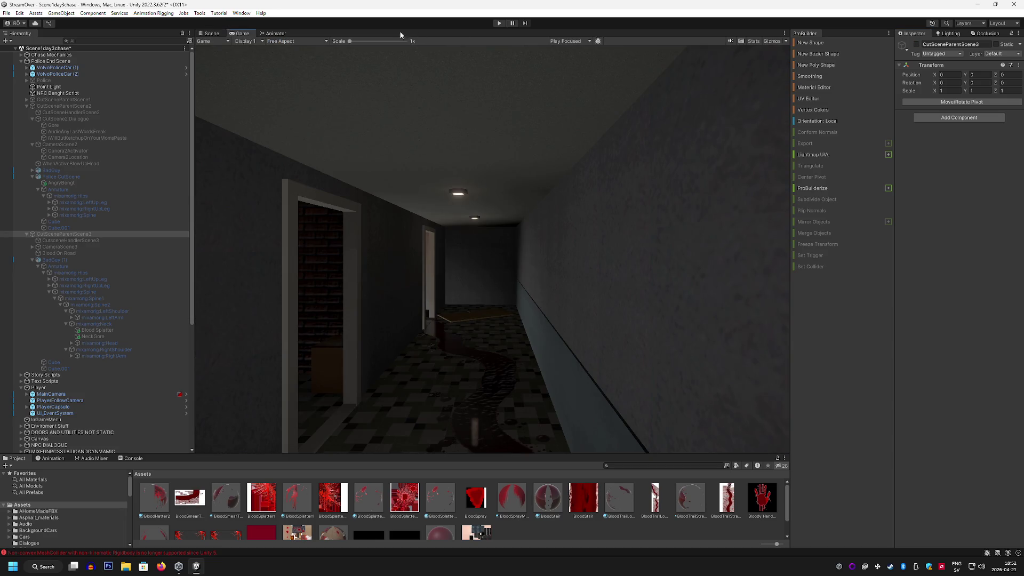
Step: Select the Police object and enter Play mode
{"action": "left_click", "coordinate": [128, 80]}
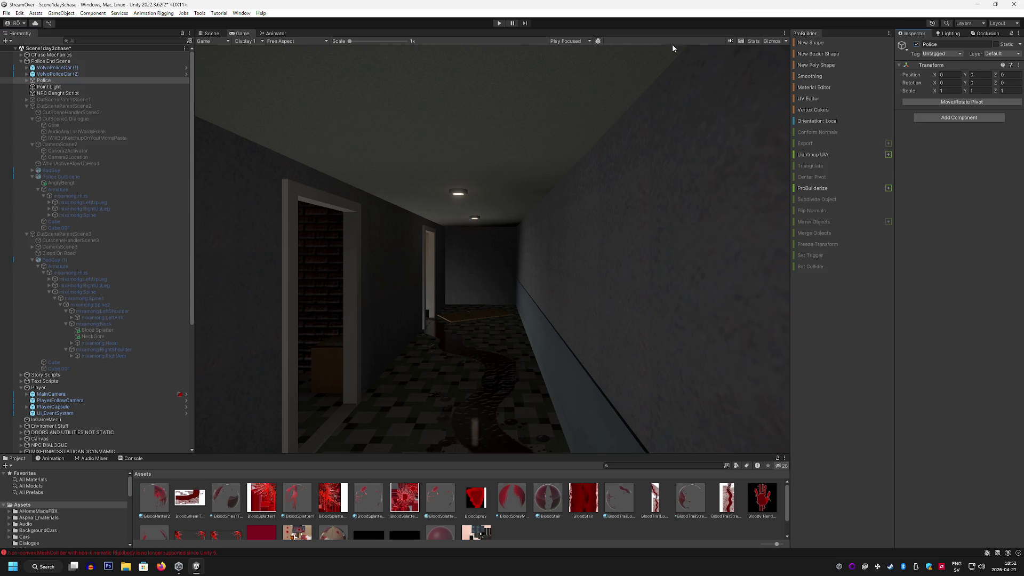
{"action": "left_click", "coordinate": [500, 24]}
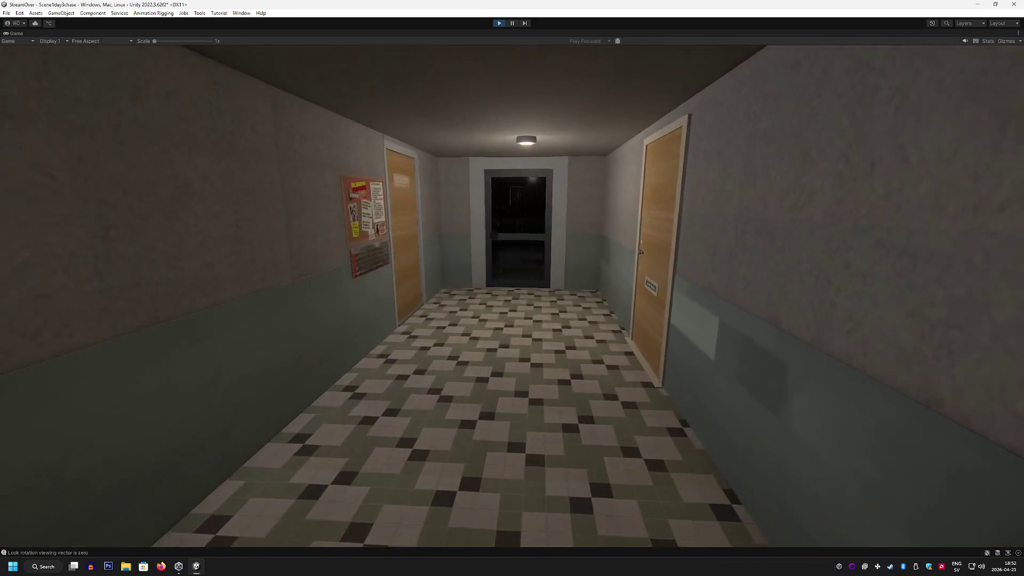
Step: Walk the corridor and interact with E to open the dark door onto the rainy street
{"action": "key", "text": "e"}
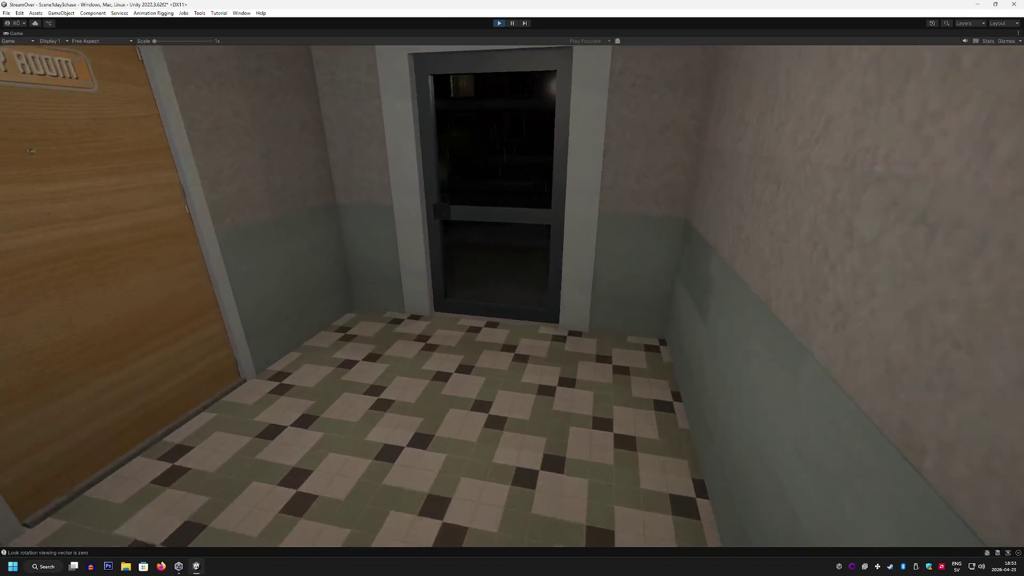
{"action": "key", "text": "e"}
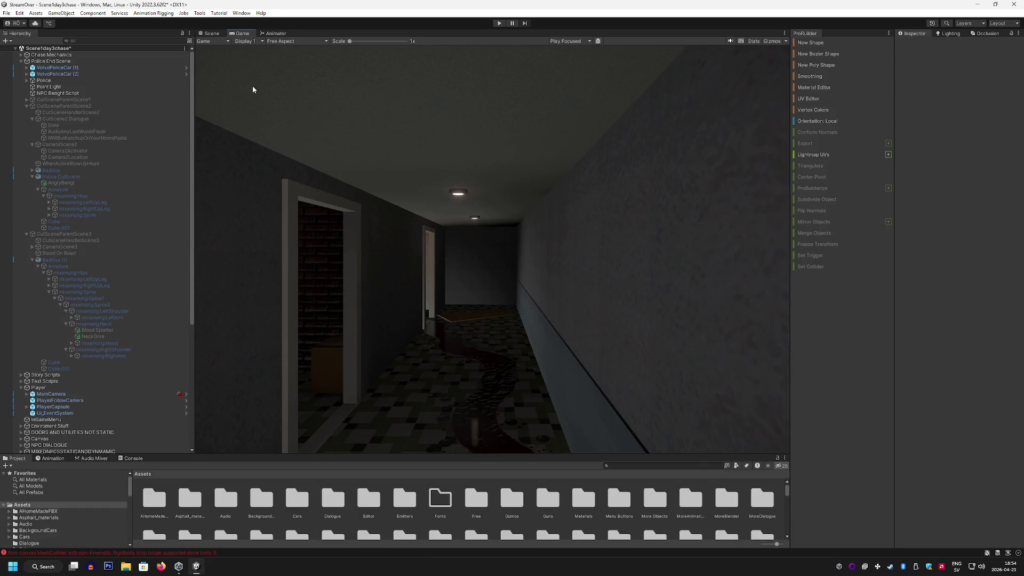
{"action": "left_click", "coordinate": [110, 99]}
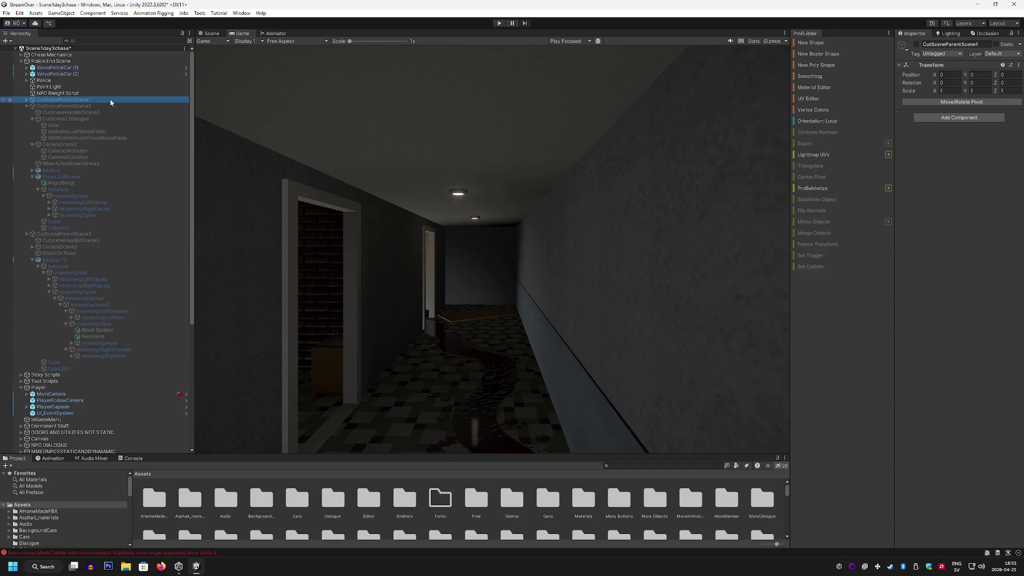
{"action": "left_click", "coordinate": [26, 100]}
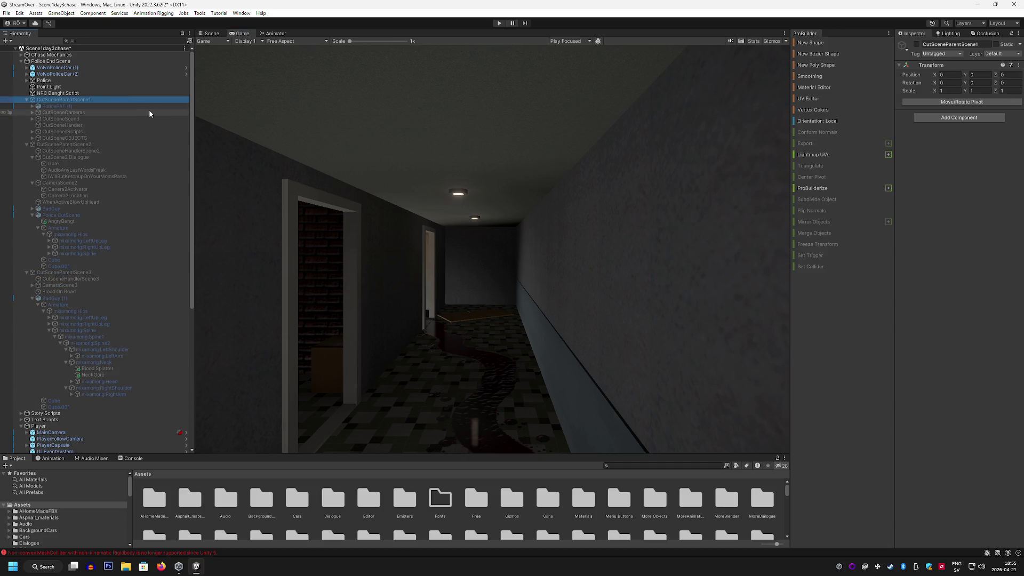
{"action": "left_click", "coordinate": [112, 126]}
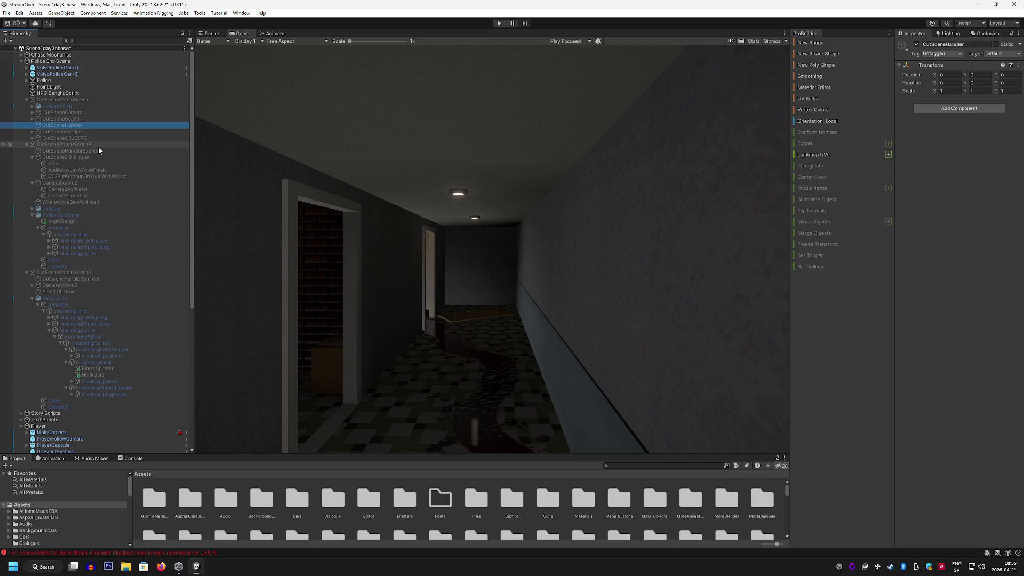
{"action": "left_click", "coordinate": [118, 151]}
{"action": "scroll", "coordinate": [946, 254], "scroll_direction": "down", "scroll_amount": 3}
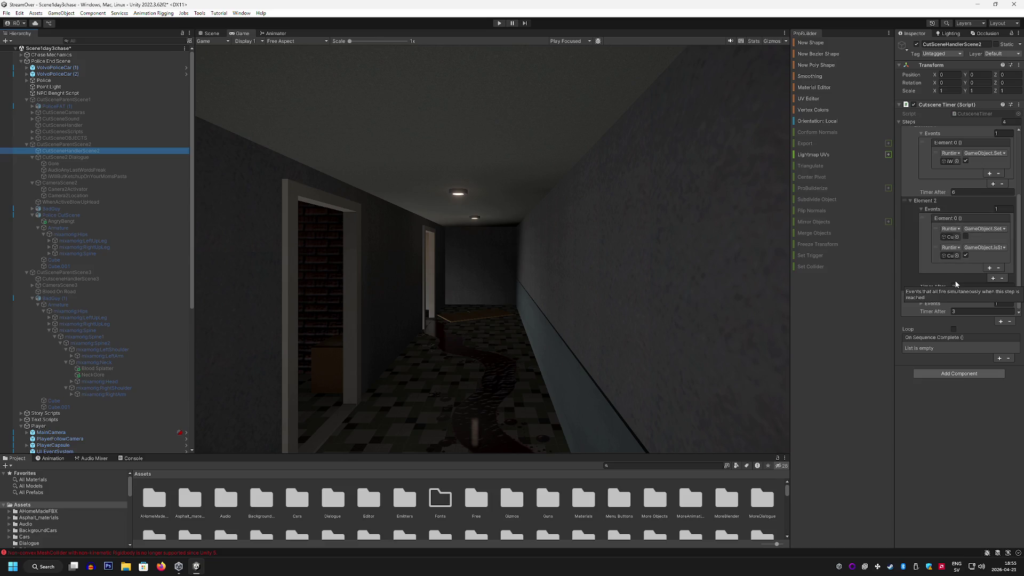
{"action": "scroll", "coordinate": [950, 213], "scroll_direction": "up", "scroll_amount": 2}
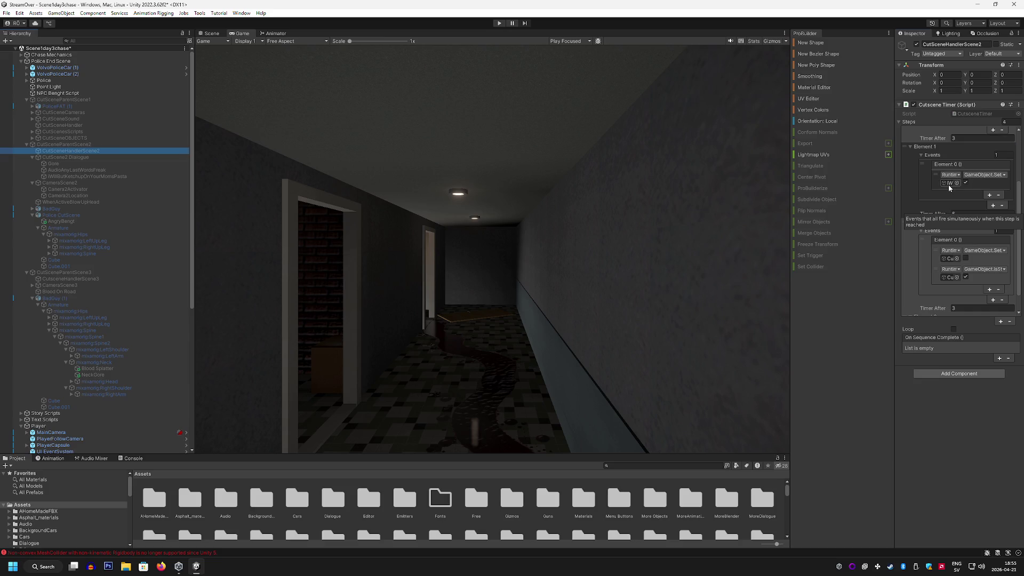
{"action": "left_click", "coordinate": [948, 184]}
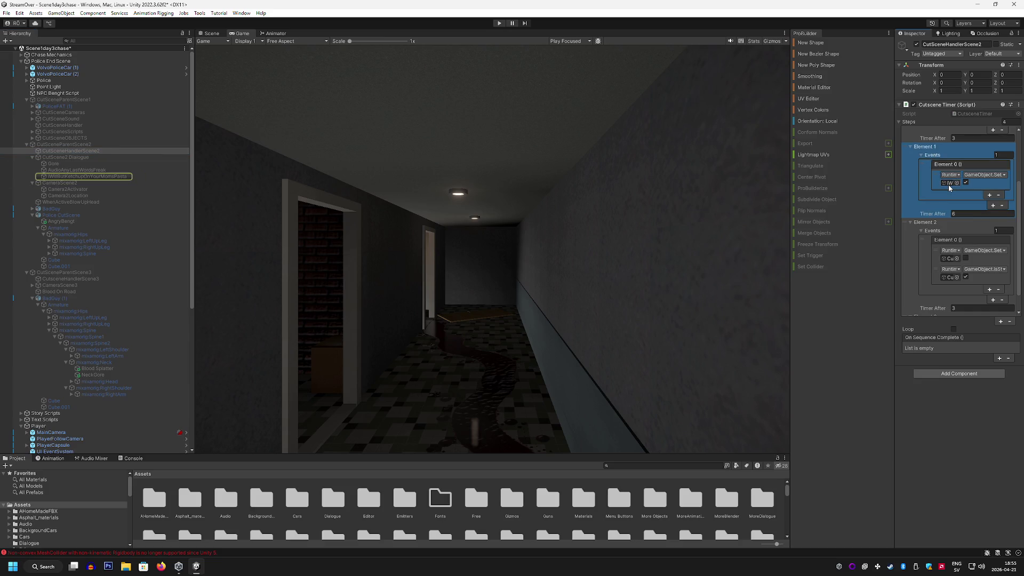
{"action": "scroll", "coordinate": [948, 185], "scroll_direction": "up", "scroll_amount": 5}
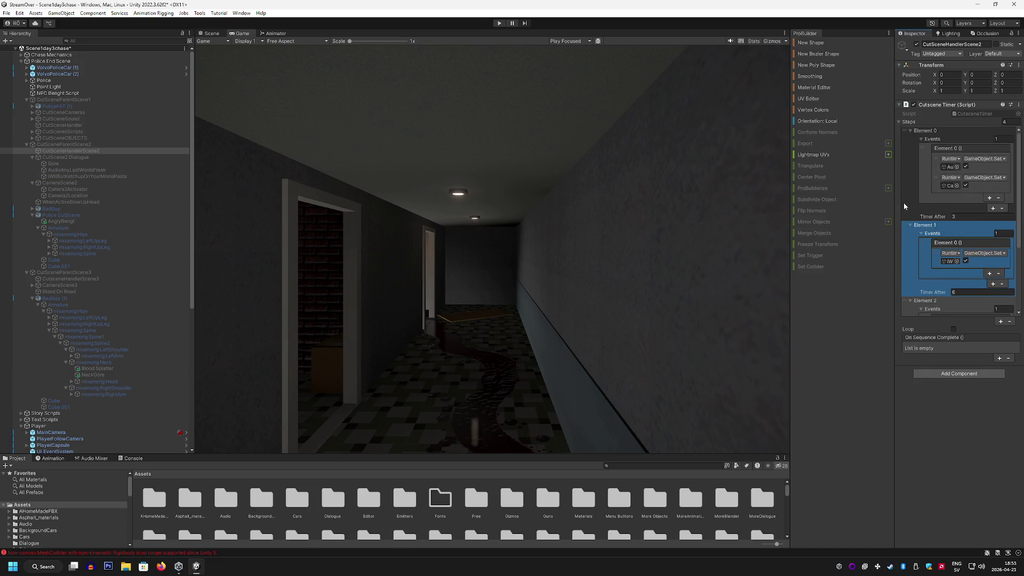
{"action": "scroll", "coordinate": [903, 203], "scroll_direction": "down", "scroll_amount": 3}
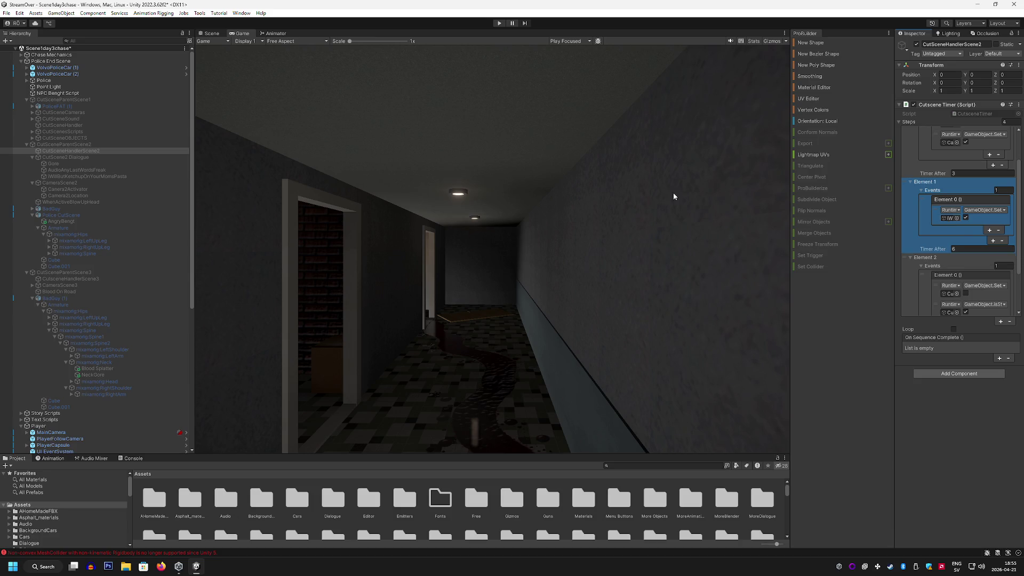
{"action": "left_click", "coordinate": [212, 33]}
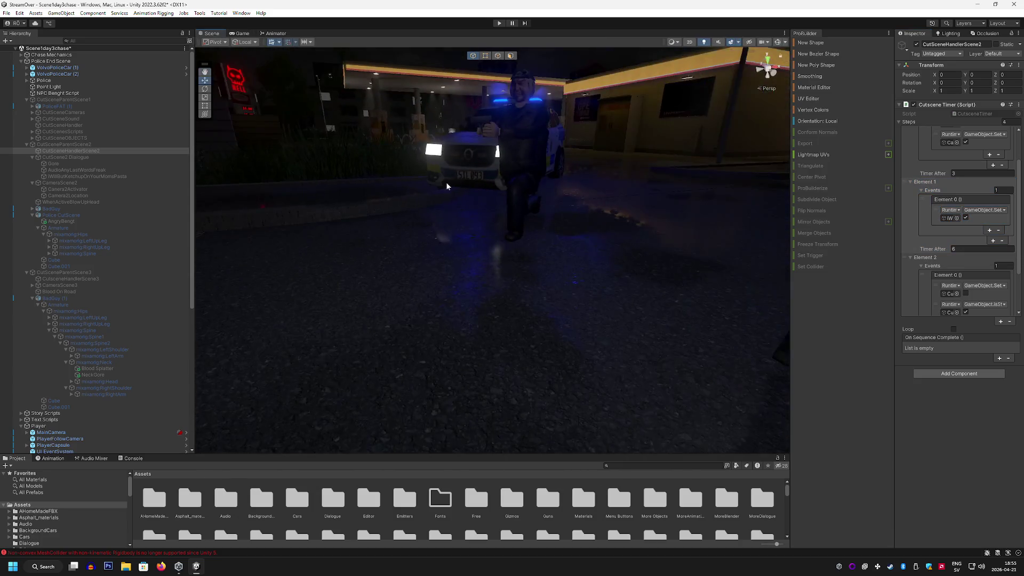
Step: Review step 1's wait time and the objects targeted by step 1 and step 2 events
{"action": "key", "text": "s"}
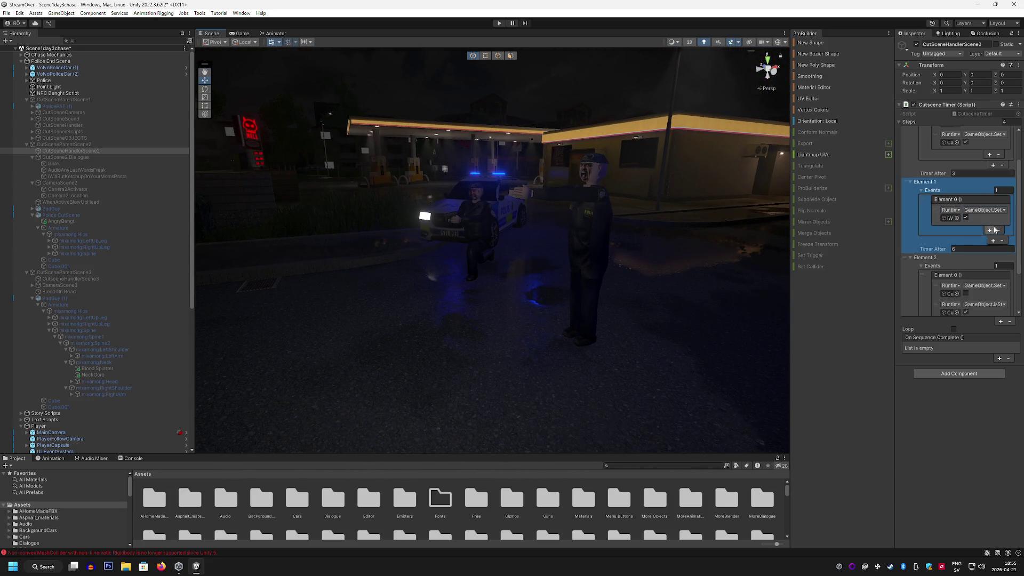
{"action": "scroll", "coordinate": [948, 243], "scroll_direction": "down", "scroll_amount": 1}
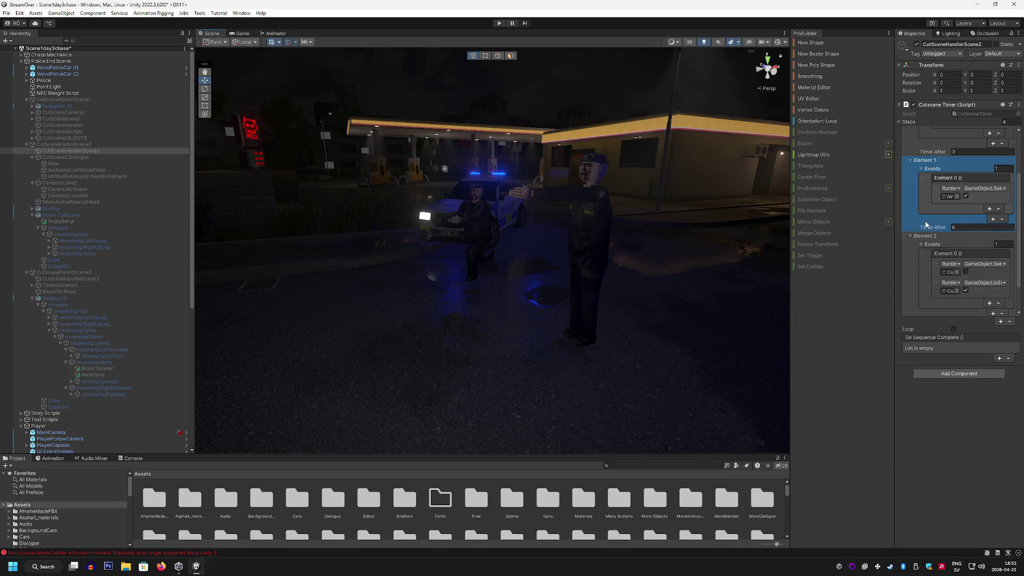
{"action": "left_click", "coordinate": [954, 228]}
{"action": "left_click", "coordinate": [949, 197]}
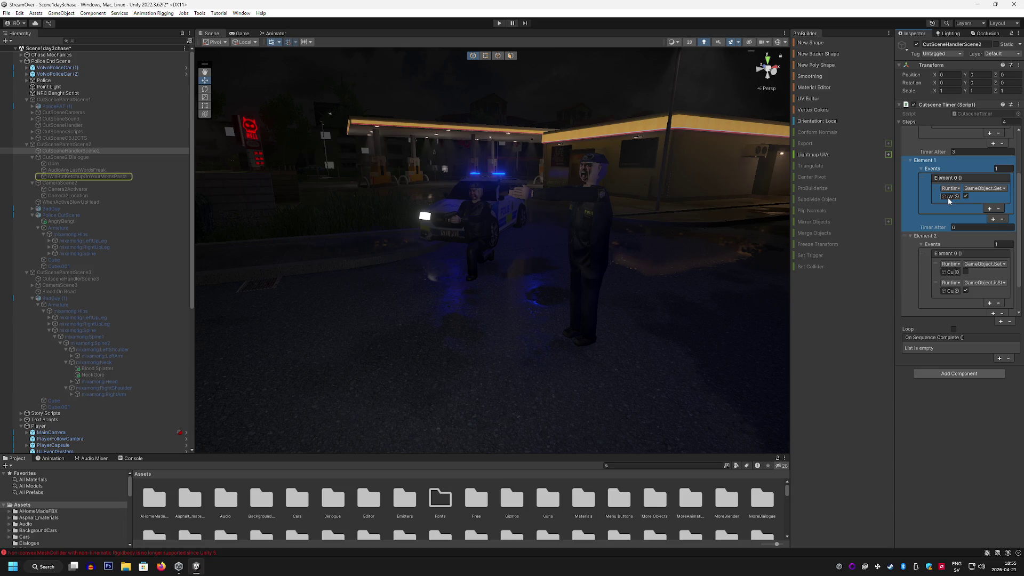
{"action": "scroll", "coordinate": [949, 198], "scroll_direction": "down", "scroll_amount": 2}
{"action": "left_click", "coordinate": [948, 237]}
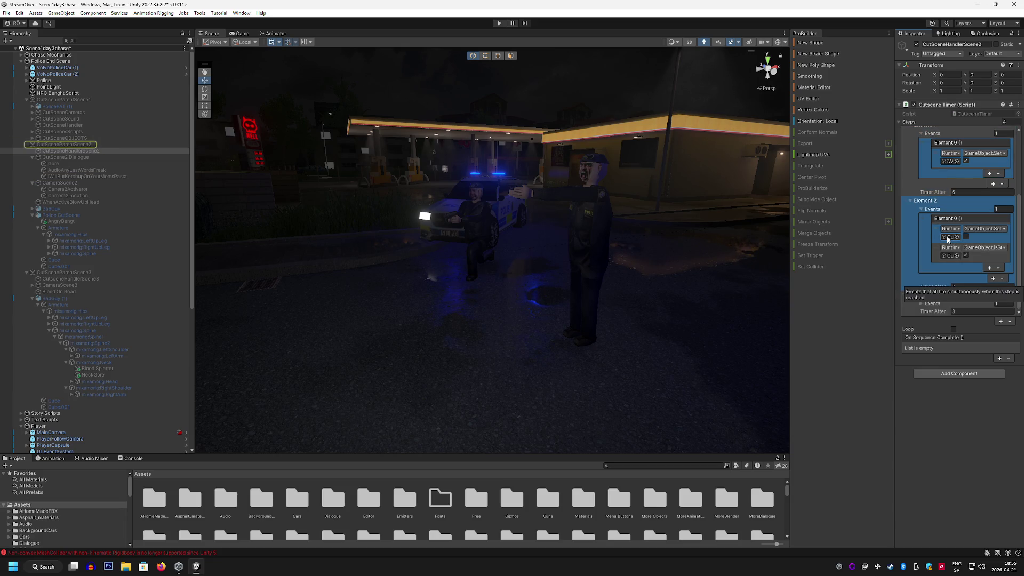
{"action": "left_click", "coordinate": [946, 256]}
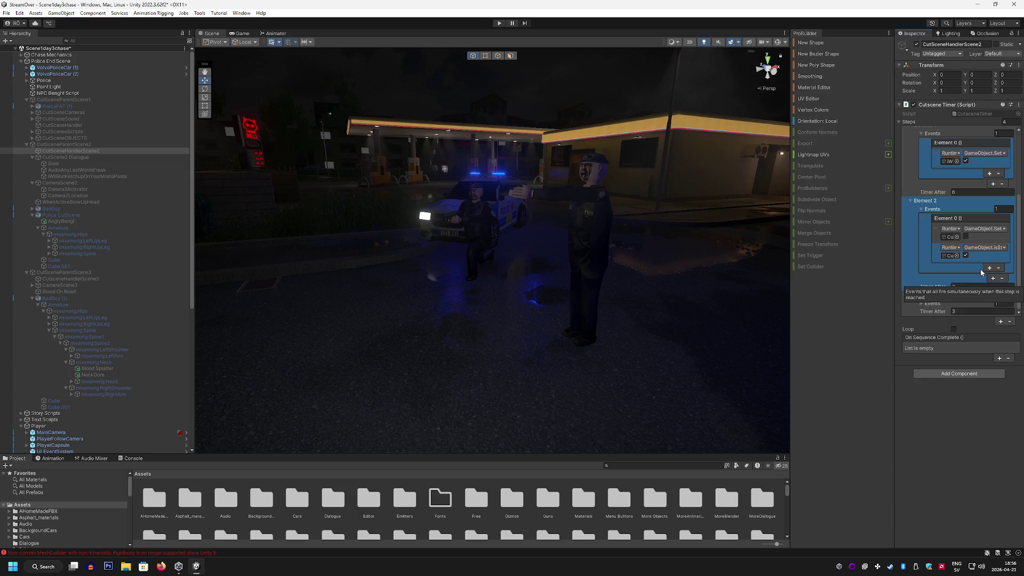
Step: Replace Element 2's events with two new ones, the first activating WhenActiveBlowUpHead via GameObject.SetActive
{"action": "left_click", "coordinate": [1000, 268]}
{"action": "left_click", "coordinate": [1000, 268]}
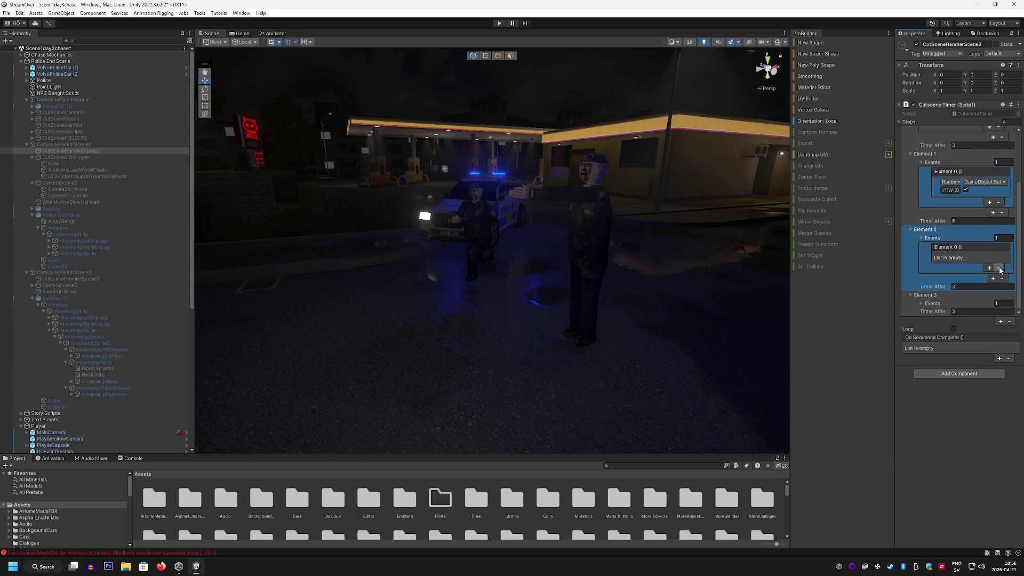
{"action": "left_click", "coordinate": [989, 268]}
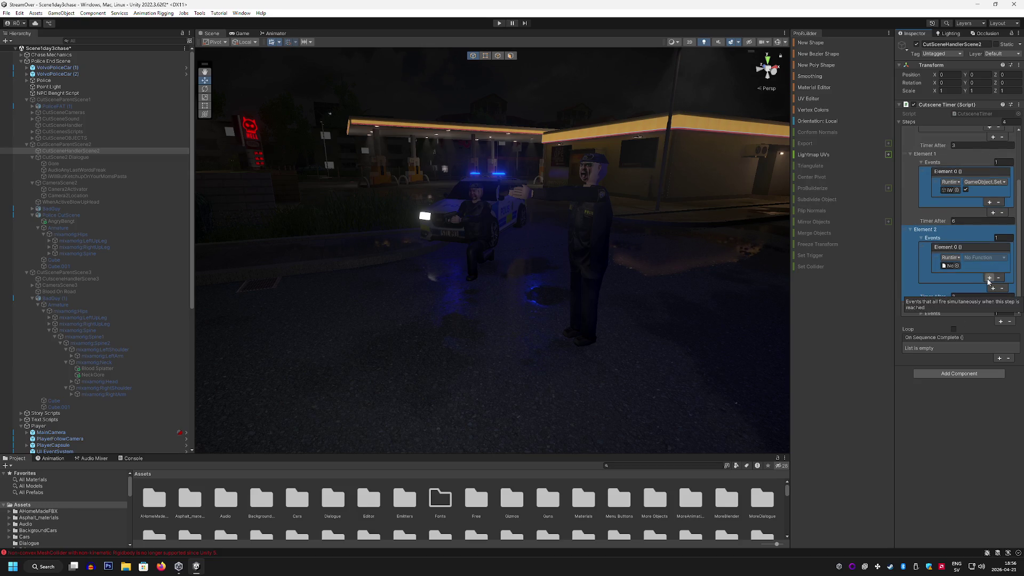
{"action": "left_click", "coordinate": [989, 278]}
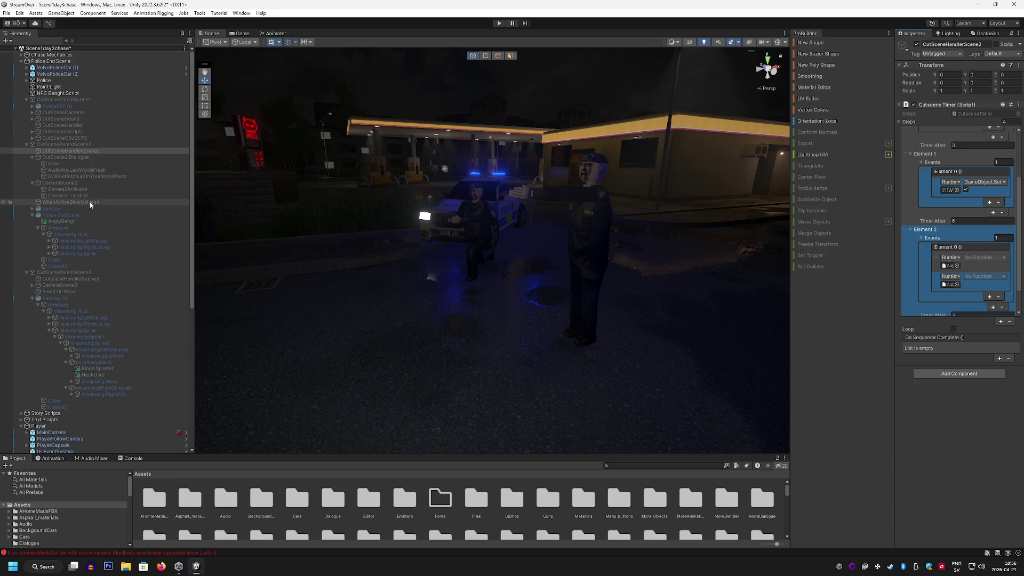
{"action": "left_click_drag", "start_coordinate": [81, 203], "coordinate": [949, 266]}
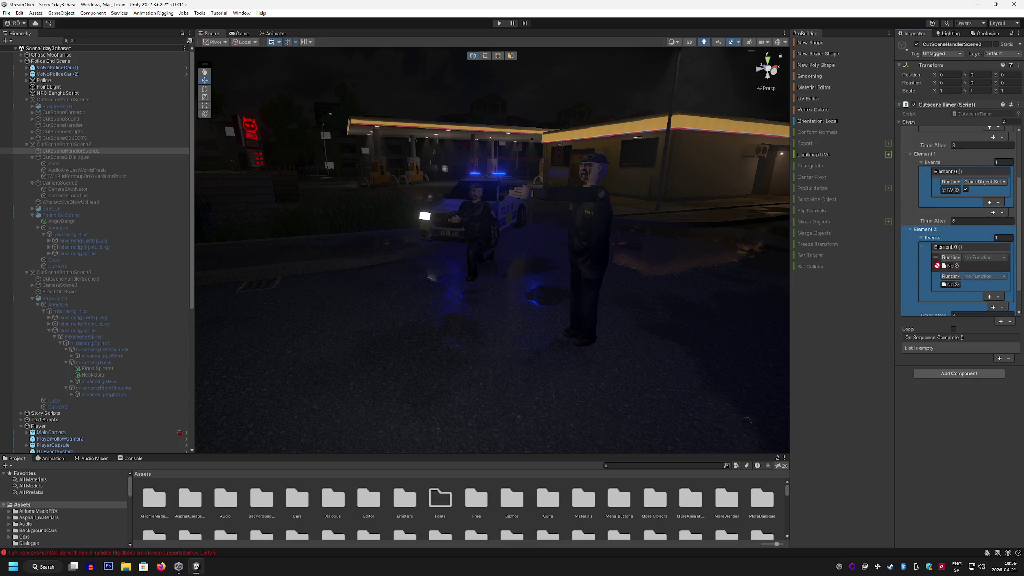
{"action": "left_click", "coordinate": [976, 257]}
{"action": "mouse_move", "coordinate": [987, 278]}
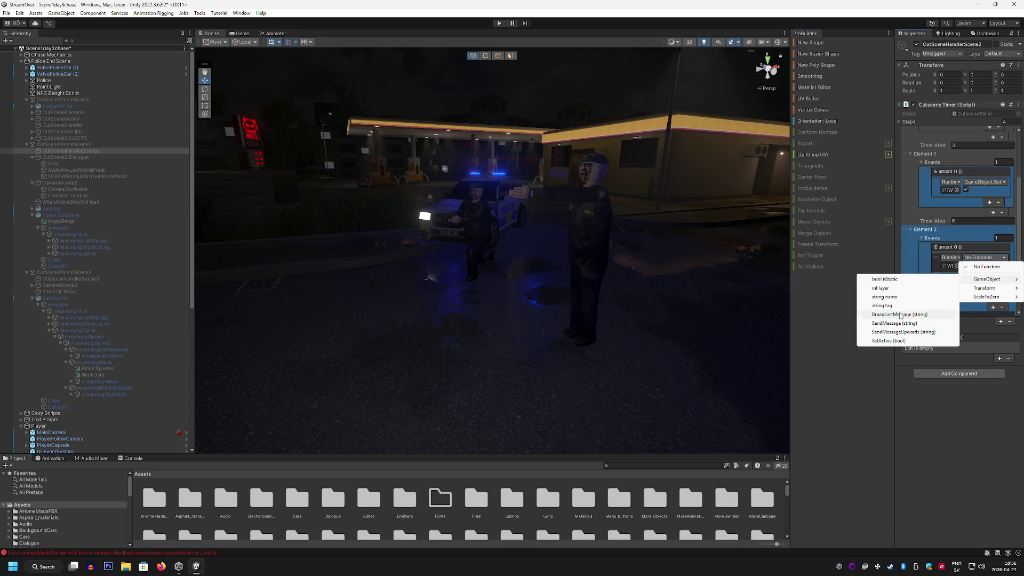
{"action": "left_click", "coordinate": [894, 342]}
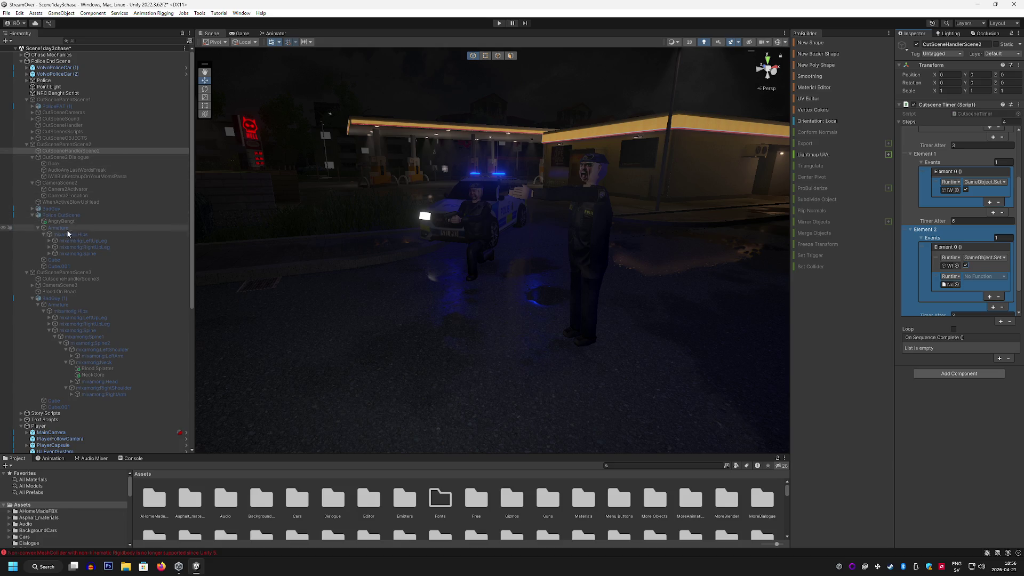
Step: Expand the officer's right-arm bones and assign the Glock to Element 2's second event
{"action": "left_click", "coordinate": [49, 253]}
{"action": "left_click", "coordinate": [54, 260]}
{"action": "left_click", "coordinate": [61, 266]}
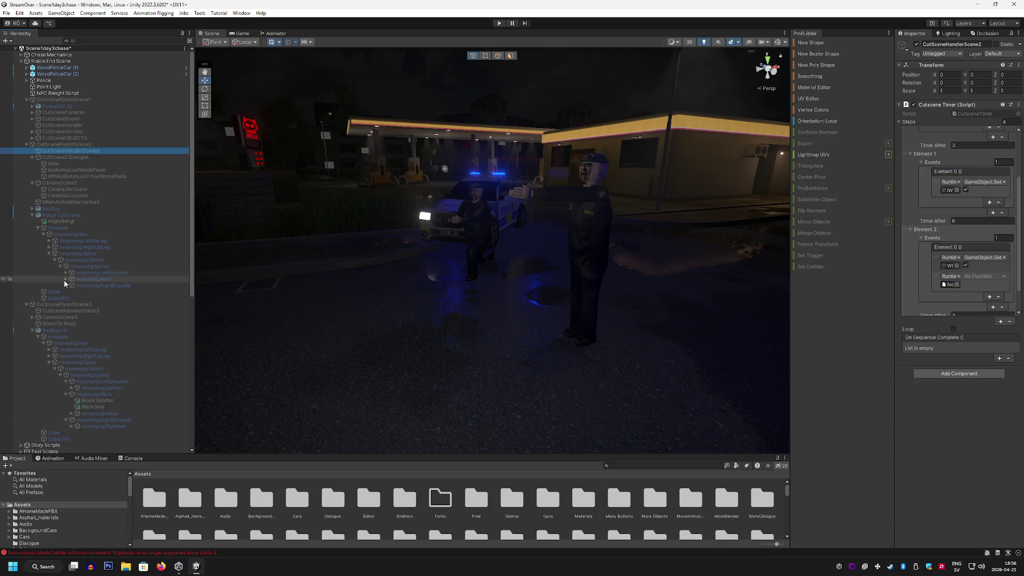
{"action": "left_click", "coordinate": [66, 286]}
{"action": "left_click", "coordinate": [71, 292]}
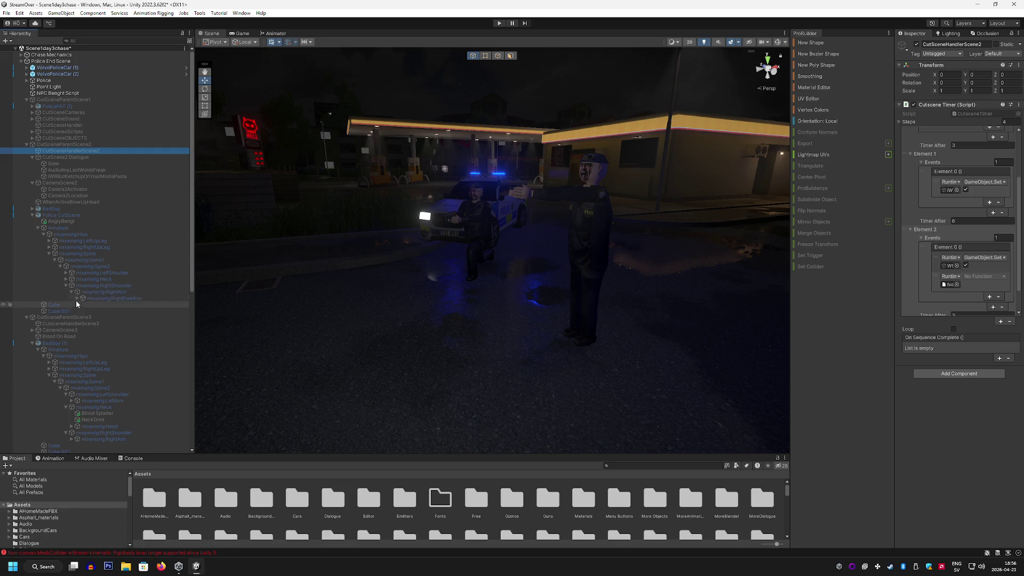
{"action": "left_click", "coordinate": [76, 299]}
{"action": "left_click", "coordinate": [83, 305]}
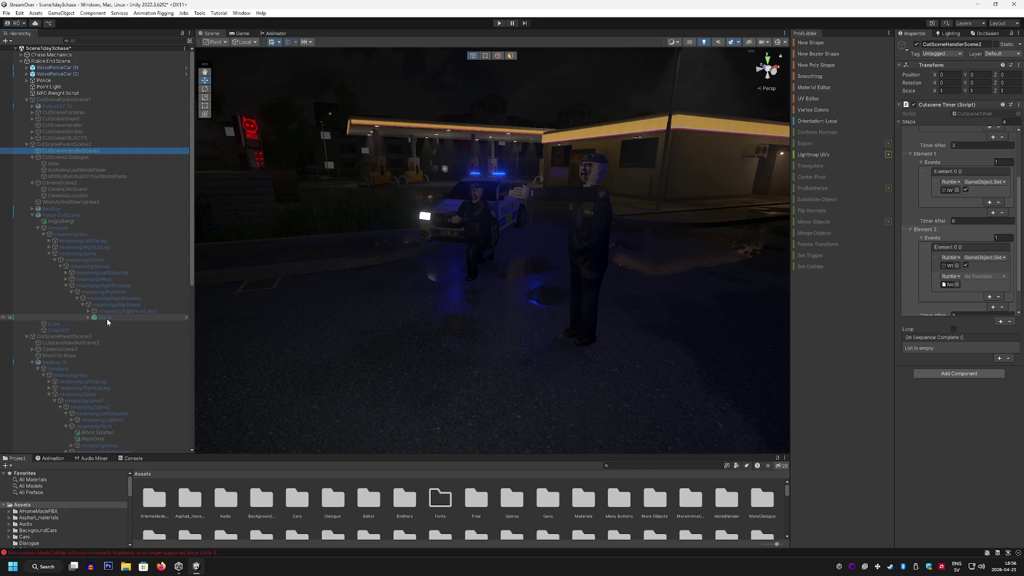
{"action": "mouse_move", "coordinate": [105, 319]}
{"action": "left_mouse_down"}
{"action": "mouse_move", "coordinate": [692, 317]}
{"action": "mouse_move", "coordinate": [961, 288]}
{"action": "left_mouse_up"}
{"action": "left_click", "coordinate": [988, 281]}
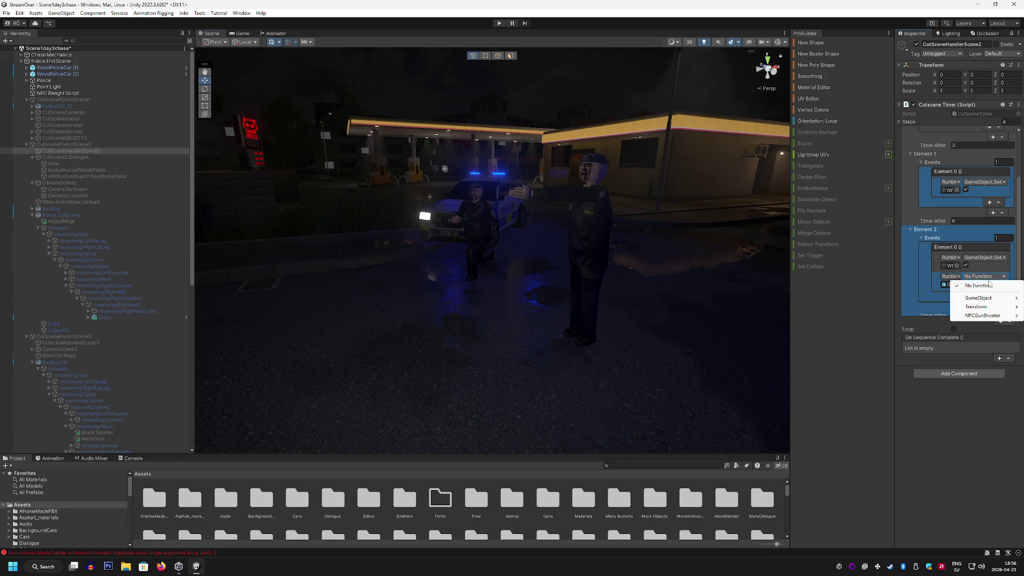
{"action": "mouse_move", "coordinate": [993, 302]}
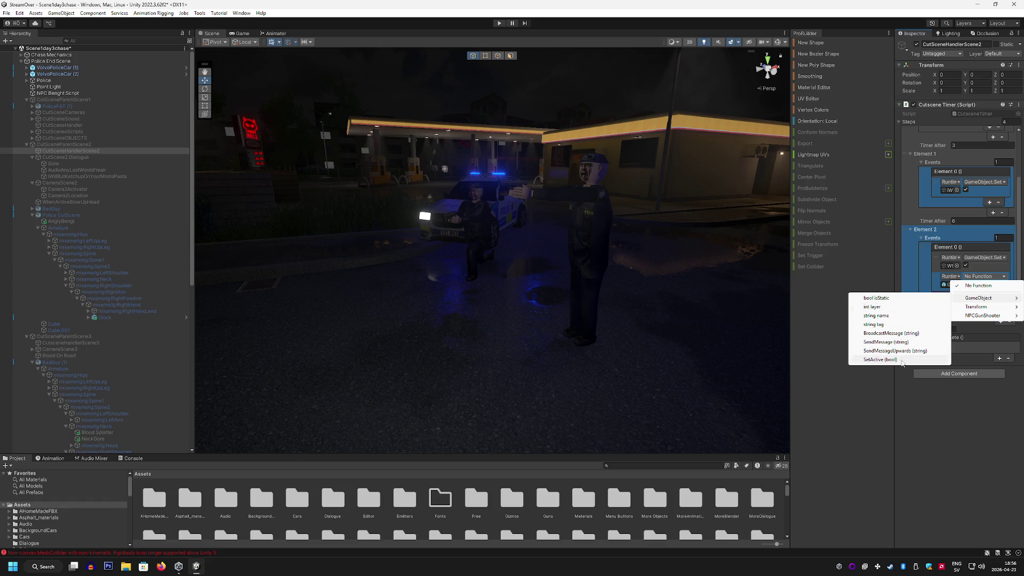
{"action": "left_click", "coordinate": [914, 385]}
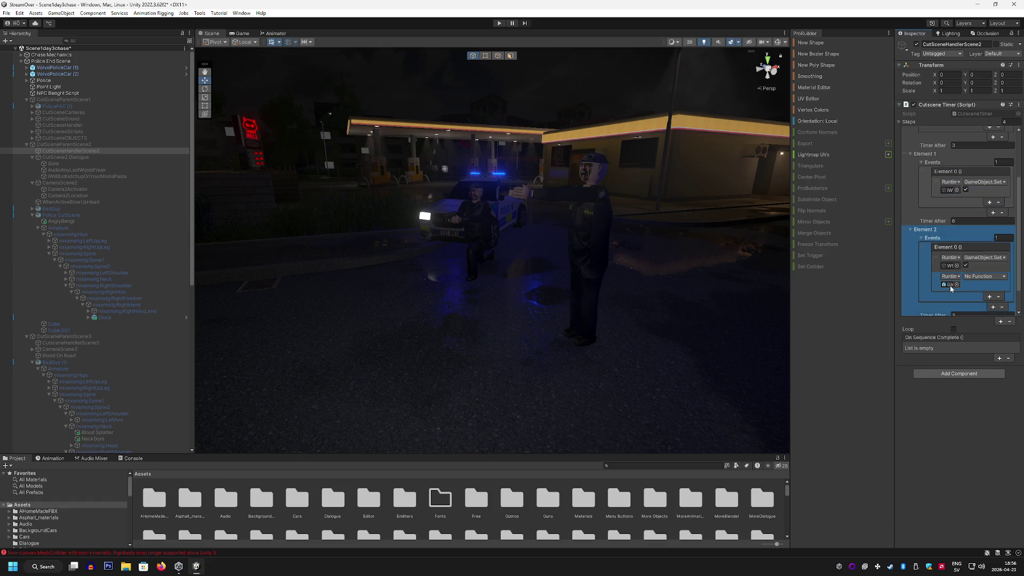
{"action": "left_click", "coordinate": [88, 318]}
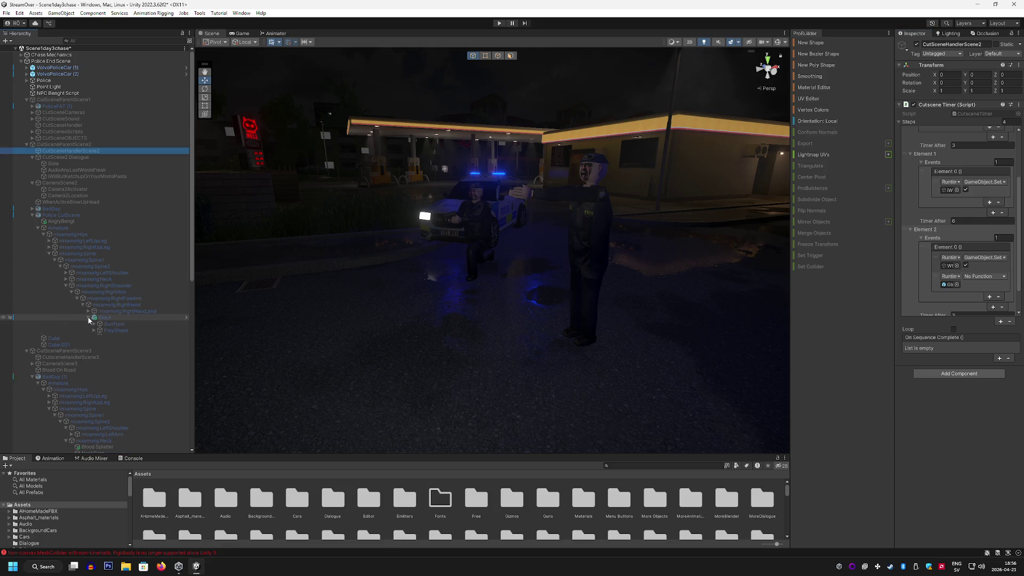
Step: Inspect the Glock's components, then add and remove an extra event on step 1
{"action": "left_click", "coordinate": [123, 318]}
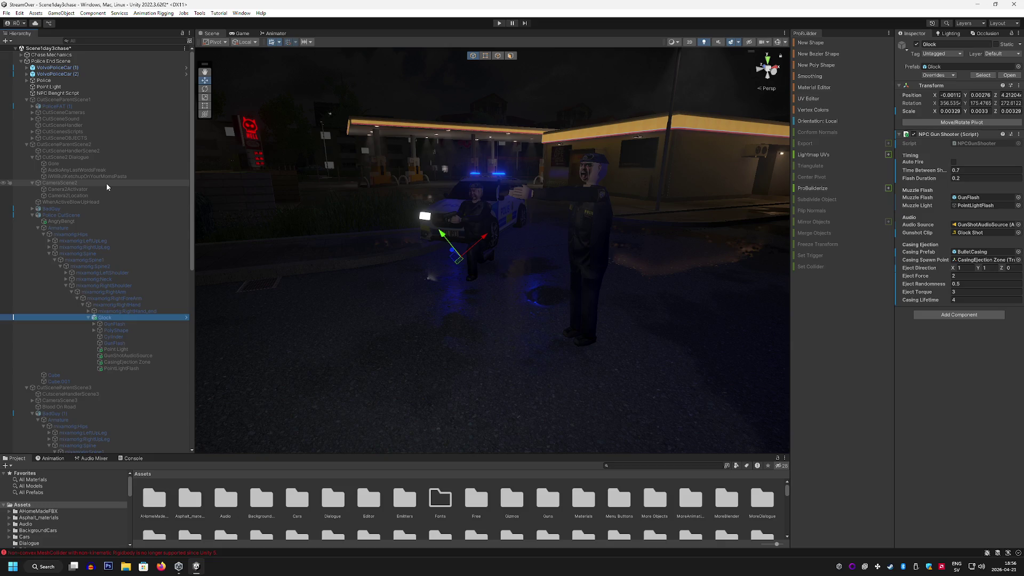
{"action": "left_click", "coordinate": [121, 149]}
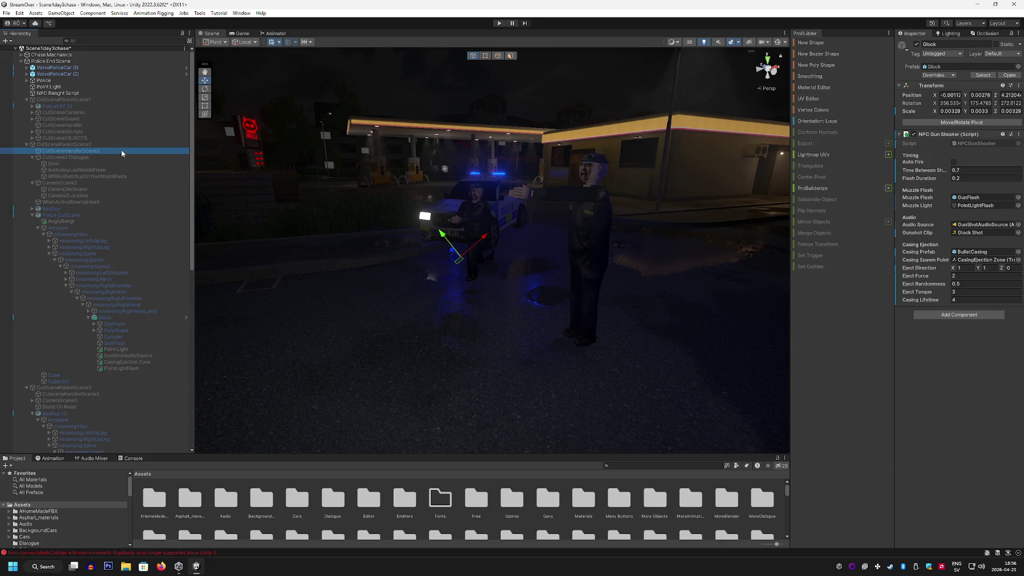
{"action": "left_click", "coordinate": [989, 267]}
{"action": "scroll", "coordinate": [989, 264], "scroll_direction": "down", "scroll_amount": 1}
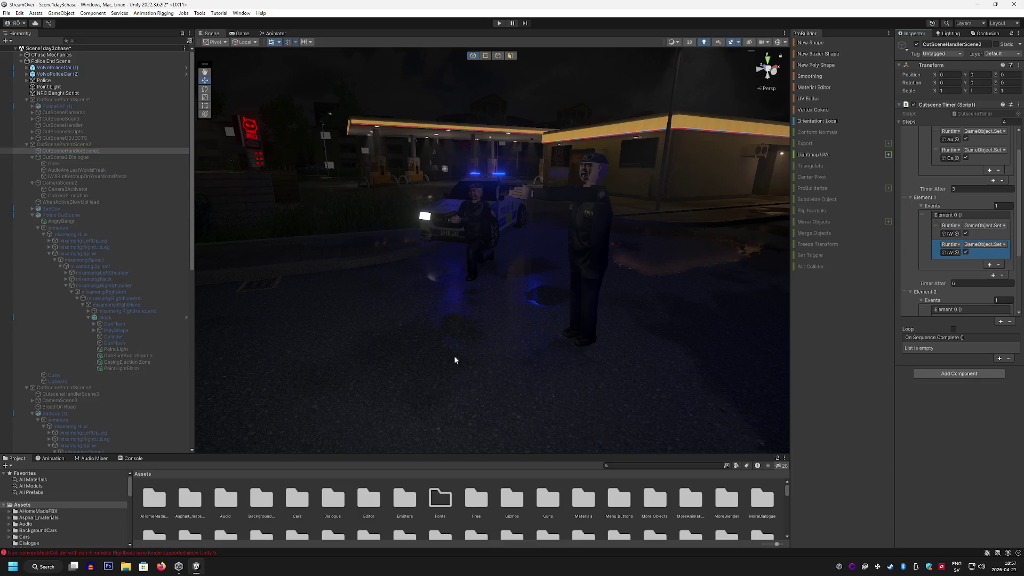
{"action": "scroll", "coordinate": [967, 217], "scroll_direction": "down", "scroll_amount": 2}
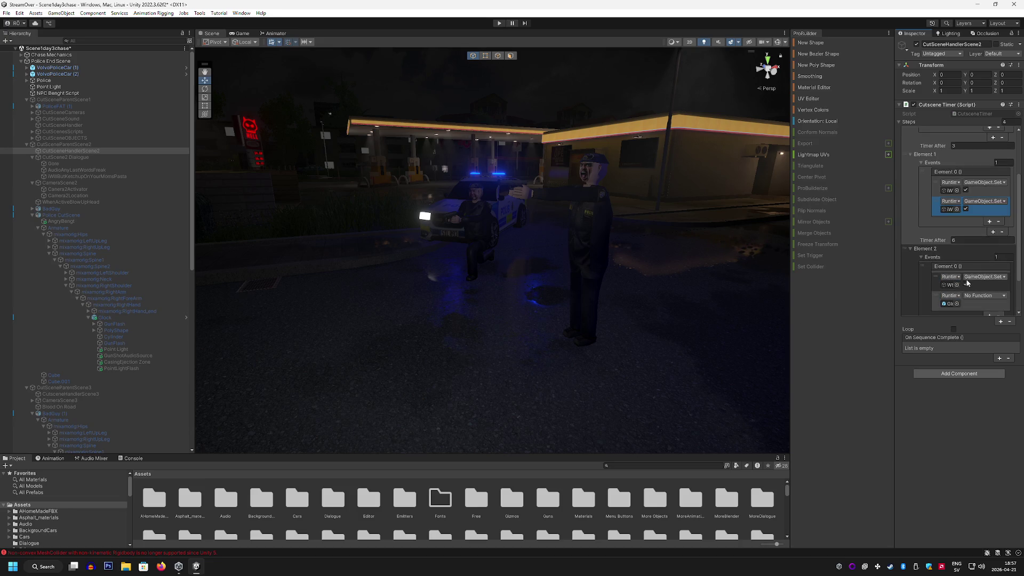
{"action": "left_click", "coordinate": [996, 221]}
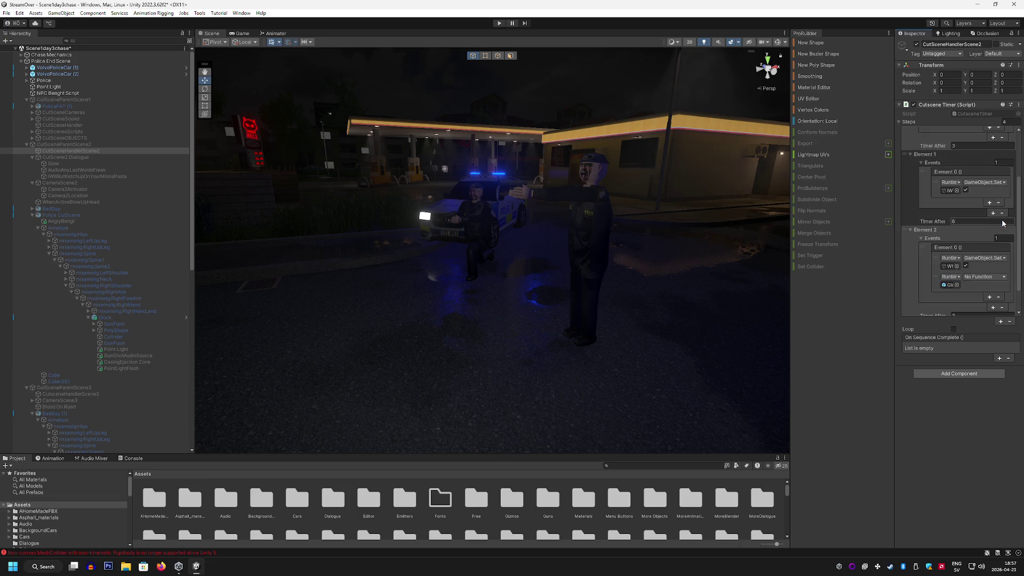
{"action": "scroll", "coordinate": [951, 260], "scroll_direction": "down", "scroll_amount": 1}
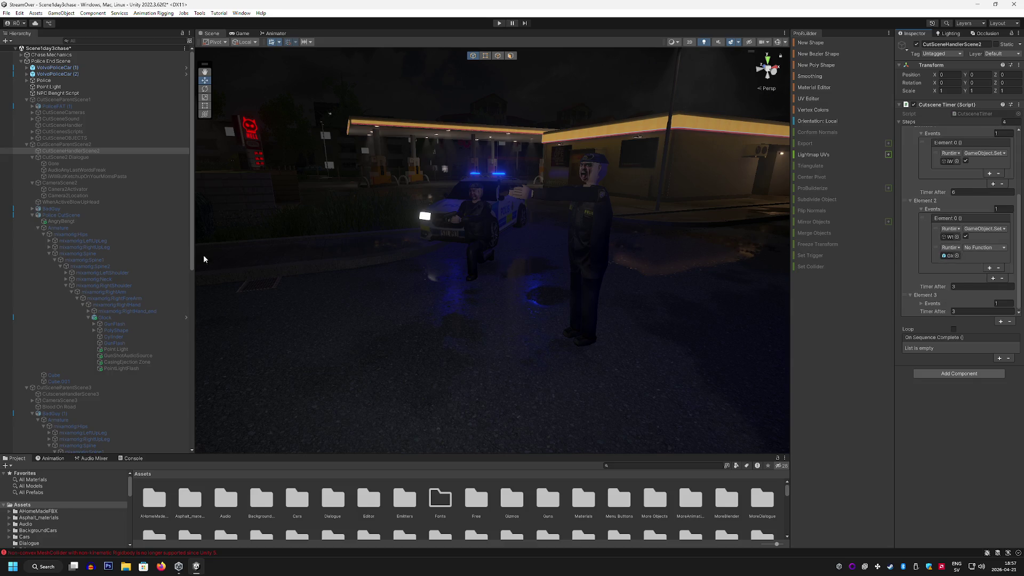
Step: Have the Glock event call an NPCGunShooter function and set Element 2's wait to 2.5 seconds
{"action": "mouse_move", "coordinate": [103, 319]}
{"action": "left_mouse_down"}
{"action": "mouse_move", "coordinate": [238, 320]}
{"action": "mouse_move", "coordinate": [945, 258]}
{"action": "left_mouse_up"}
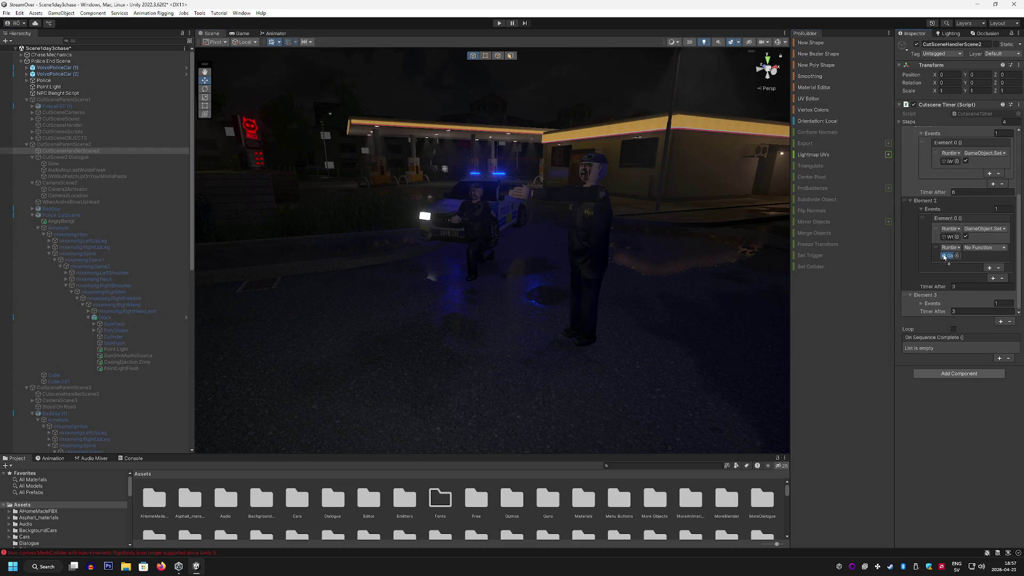
{"action": "left_click", "coordinate": [983, 248]}
{"action": "mouse_move", "coordinate": [983, 287]}
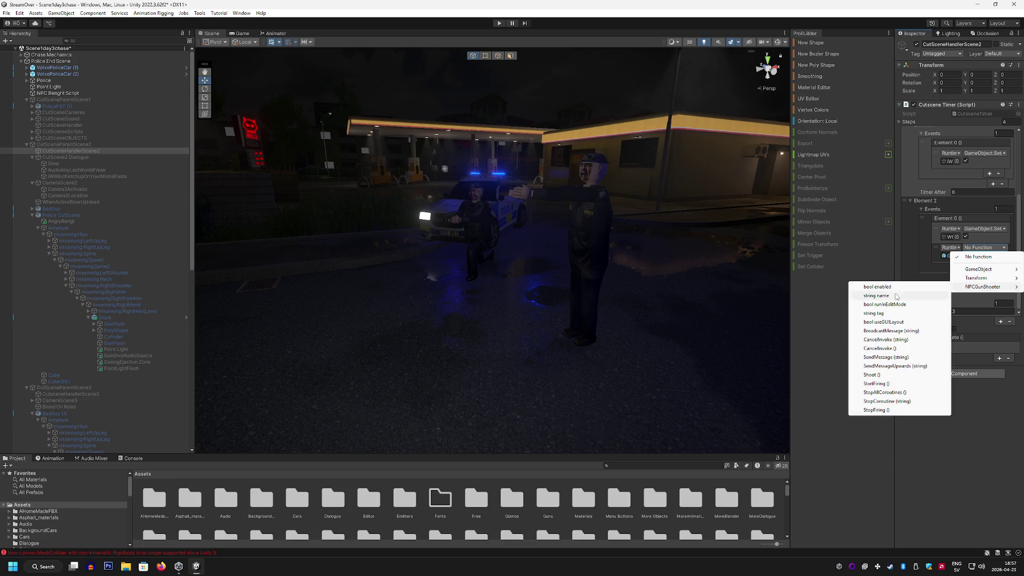
{"action": "left_click", "coordinate": [888, 375]}
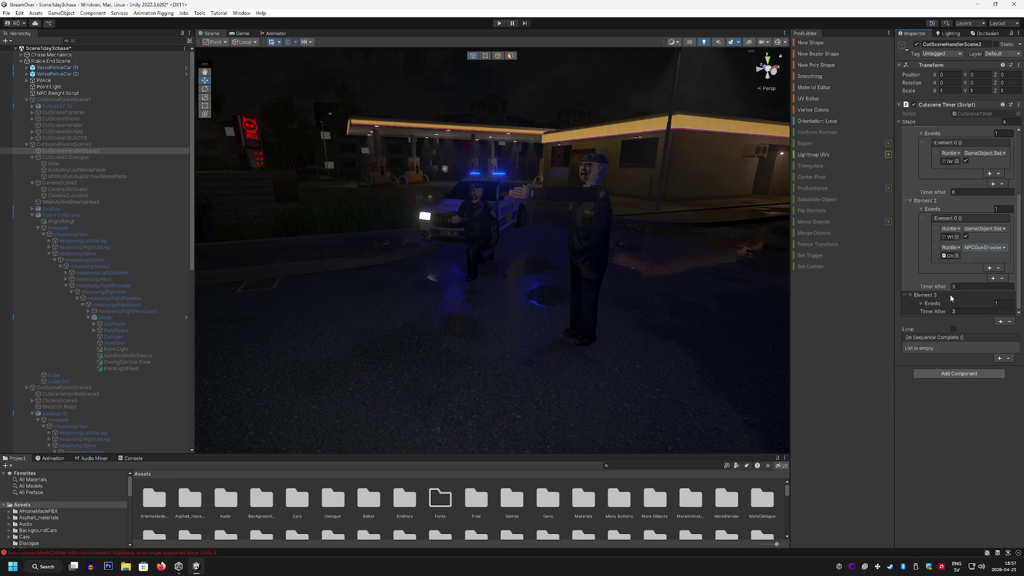
{"action": "left_click", "coordinate": [972, 286]}
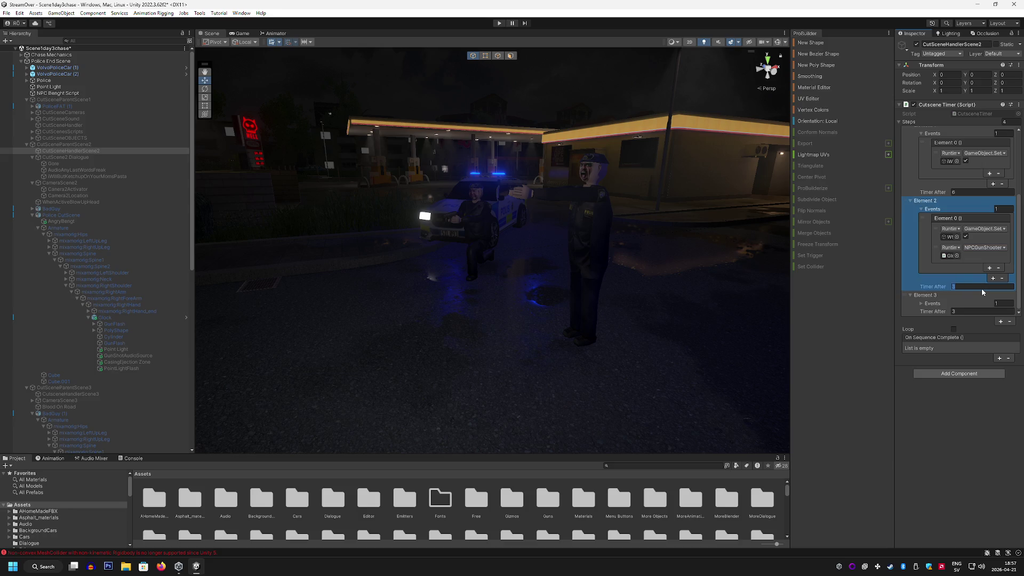
{"action": "type", "text": "2.5"}
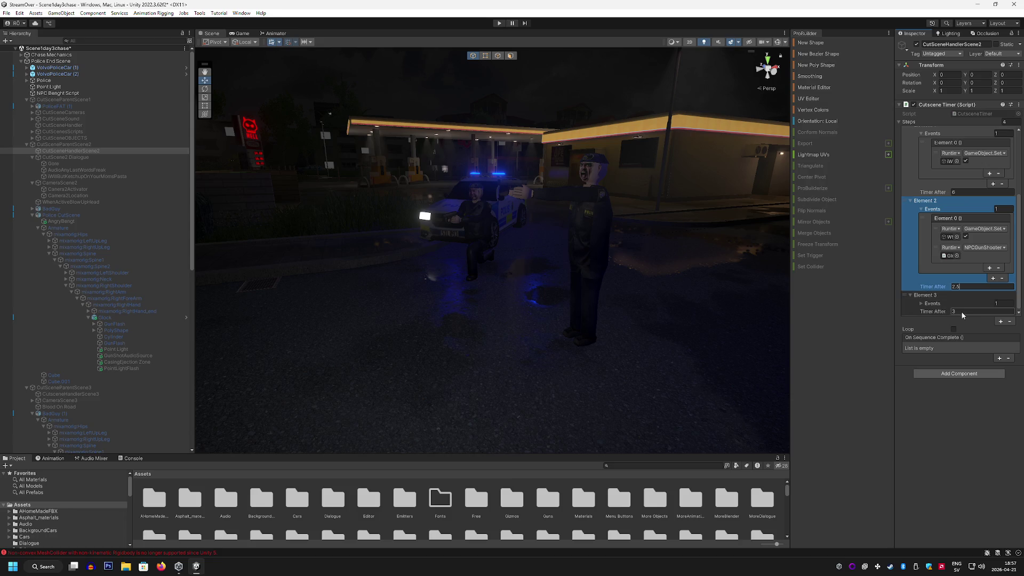
{"action": "left_click", "coordinate": [938, 304]}
{"action": "scroll", "coordinate": [980, 293], "scroll_direction": "down", "scroll_amount": 5}
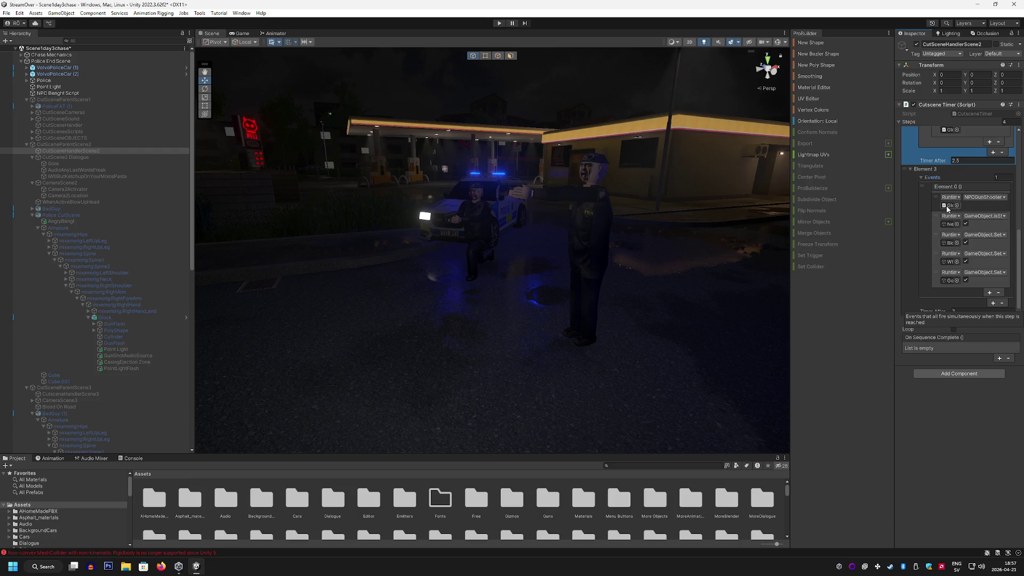
Step: Remove the NPCGunShooter and remaining calls so Element 2's event list is empty
{"action": "scroll", "coordinate": [955, 283], "scroll_direction": "up", "scroll_amount": 5}
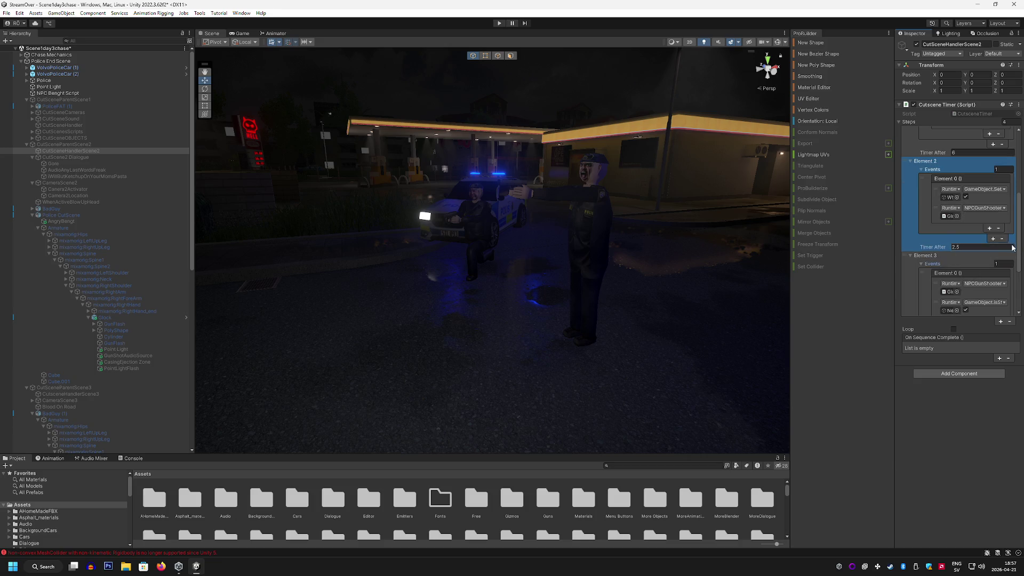
{"action": "scroll", "coordinate": [933, 235], "scroll_direction": "up", "scroll_amount": 2}
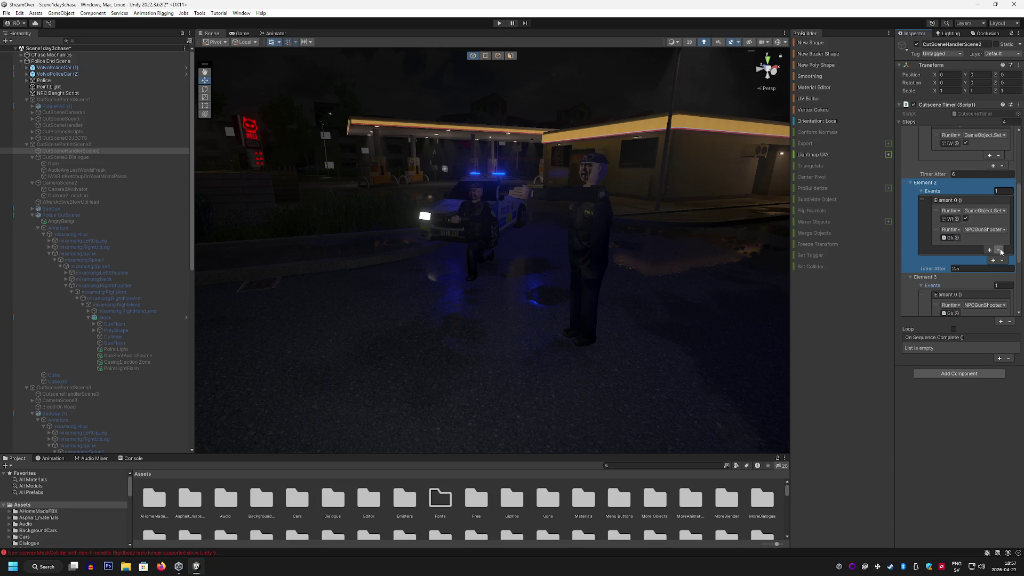
{"action": "left_click", "coordinate": [1000, 250]}
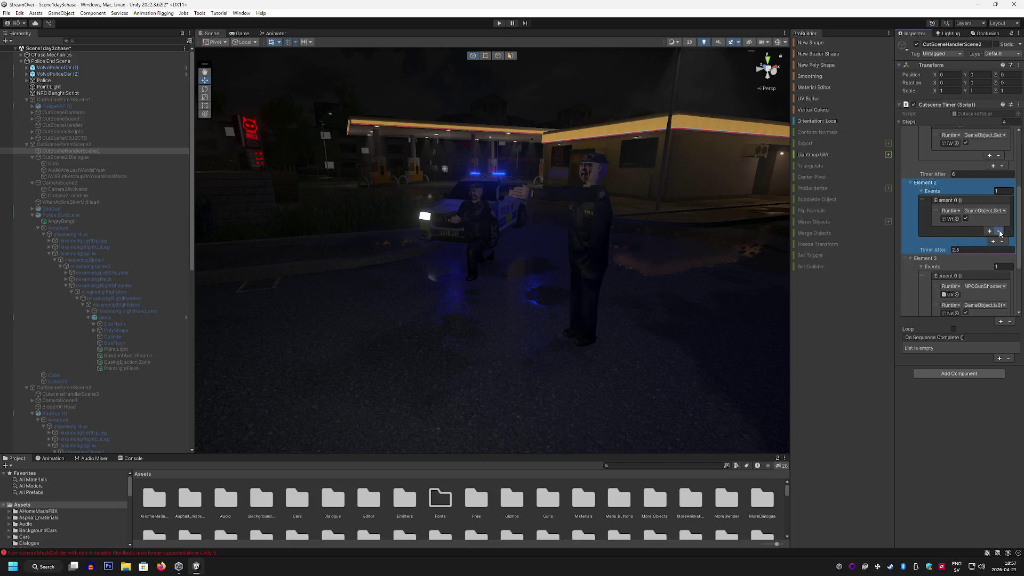
{"action": "left_click", "coordinate": [999, 231]}
{"action": "scroll", "coordinate": [918, 233], "scroll_direction": "up", "scroll_amount": 1}
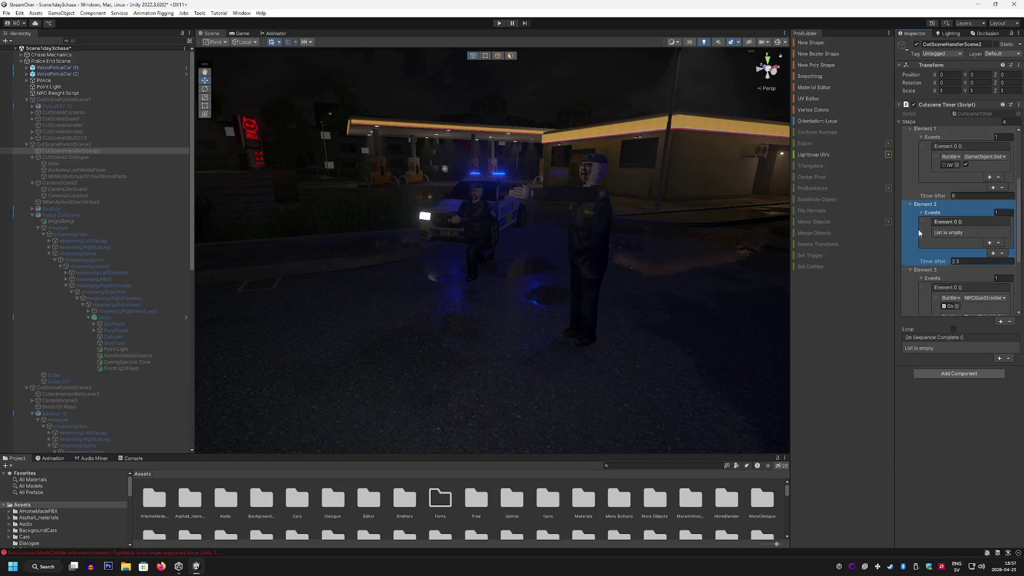
{"action": "left_click", "coordinate": [1003, 253]}
{"action": "scroll", "coordinate": [967, 252], "scroll_direction": "down", "scroll_amount": 1}
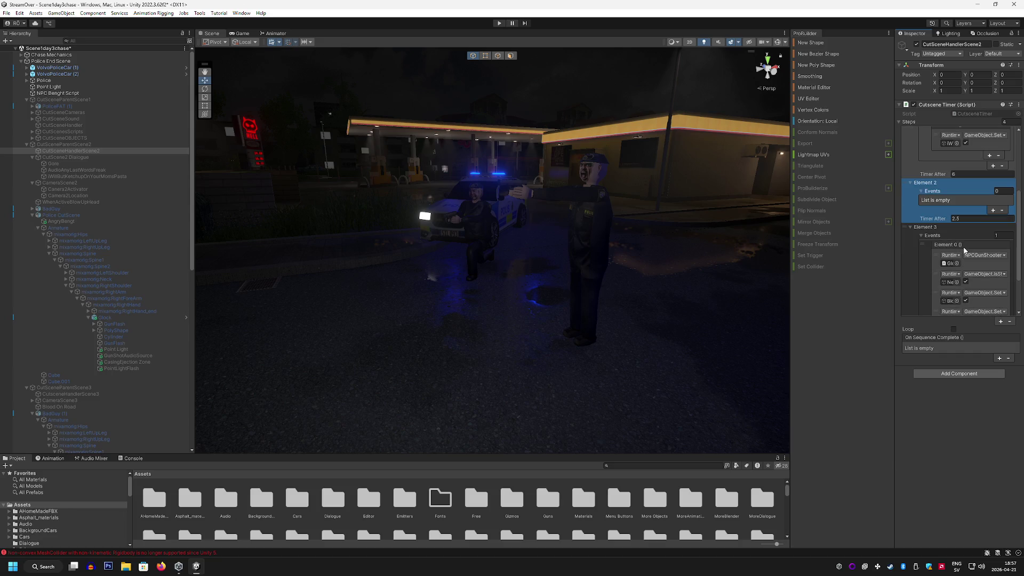
{"action": "scroll", "coordinate": [960, 246], "scroll_direction": "down", "scroll_amount": 2}
{"action": "scroll", "coordinate": [977, 241], "scroll_direction": "up", "scroll_amount": 4}
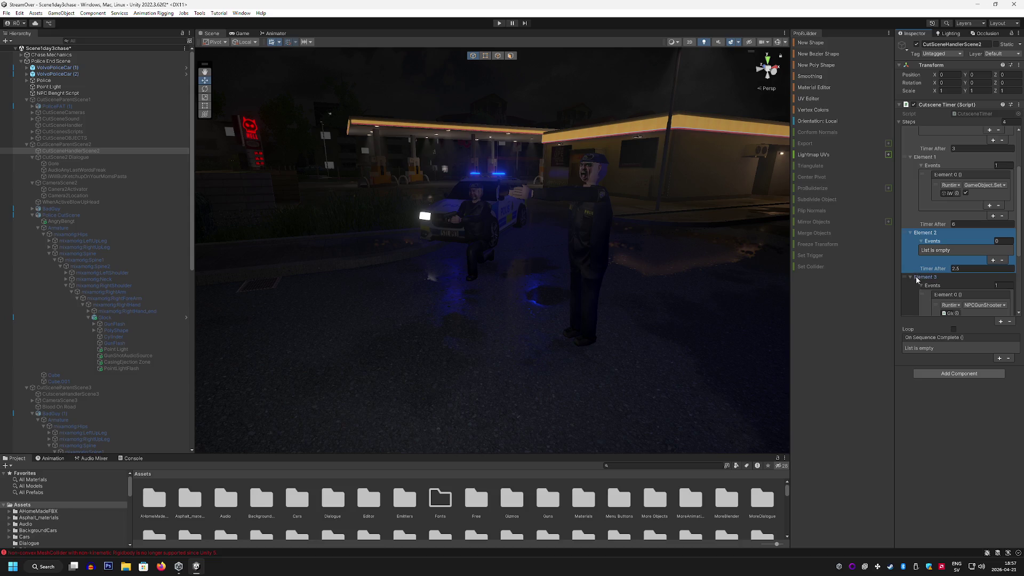
Step: Delete the emptied Element 2 step with Delete Array Element
{"action": "right_click", "coordinate": [925, 236]}
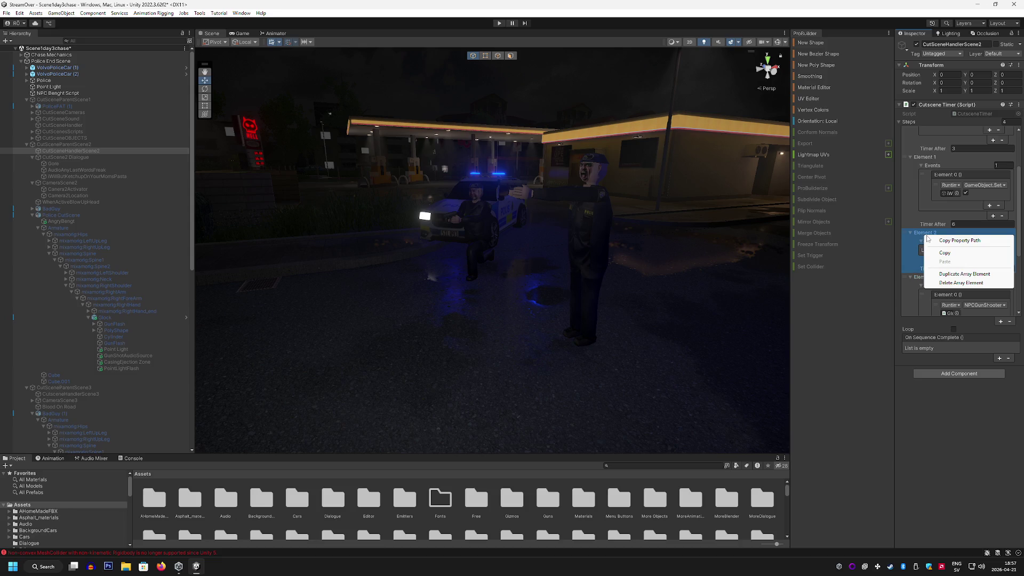
{"action": "left_click", "coordinate": [960, 282]}
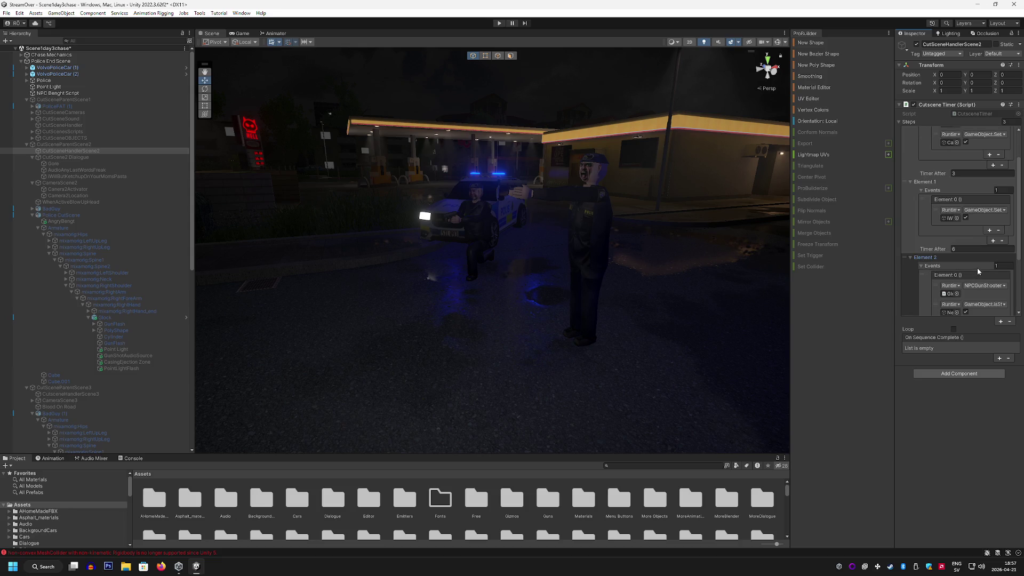
{"action": "scroll", "coordinate": [969, 265], "scroll_direction": "down", "scroll_amount": 3}
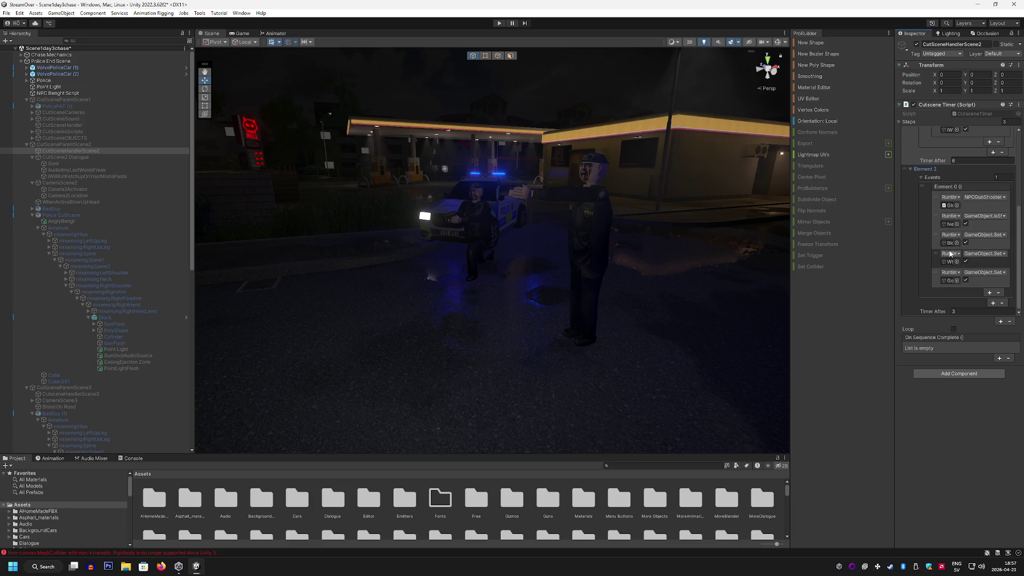
{"action": "scroll", "coordinate": [929, 270], "scroll_direction": "up", "scroll_amount": 4}
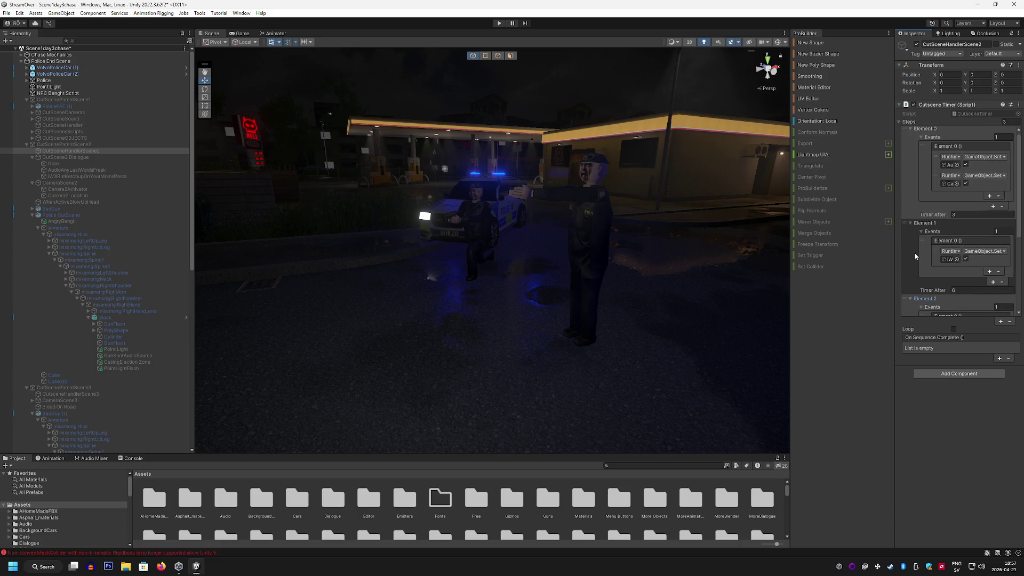
{"action": "scroll", "coordinate": [914, 256], "scroll_direction": "down", "scroll_amount": 2}
{"action": "scroll", "coordinate": [987, 299], "scroll_direction": "down", "scroll_amount": 3}
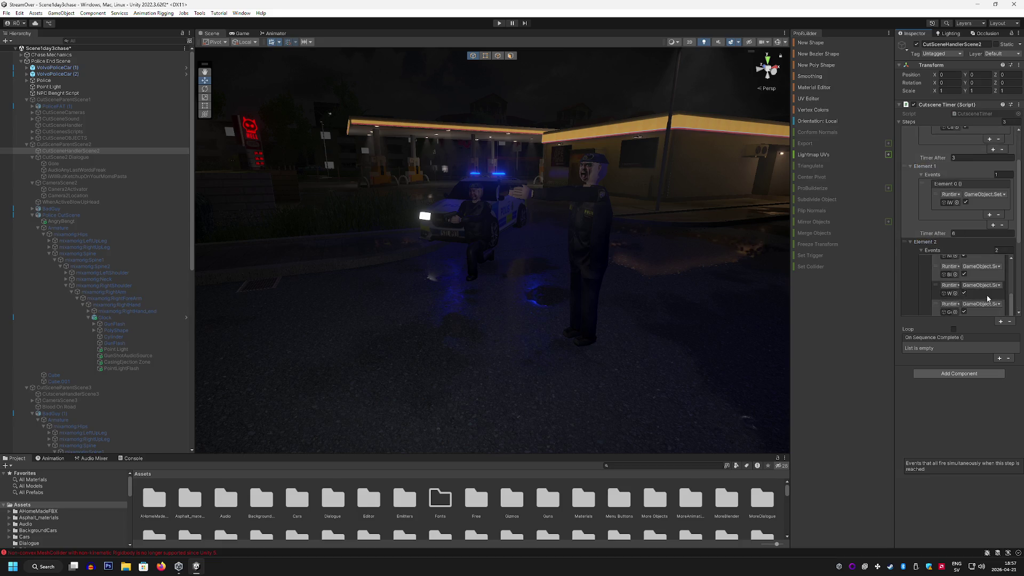
{"action": "scroll", "coordinate": [987, 299], "scroll_direction": "down", "scroll_amount": 3}
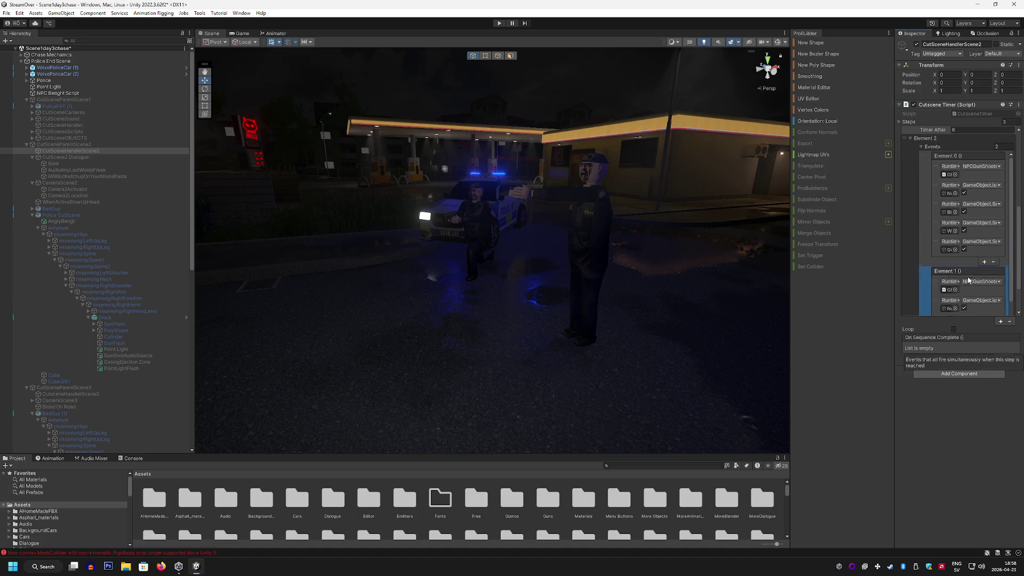
{"action": "scroll", "coordinate": [969, 280], "scroll_direction": "down", "scroll_amount": 3}
Step: Trim the new Element 2's calls and re-add its second event group
{"action": "left_click", "coordinate": [995, 293]}
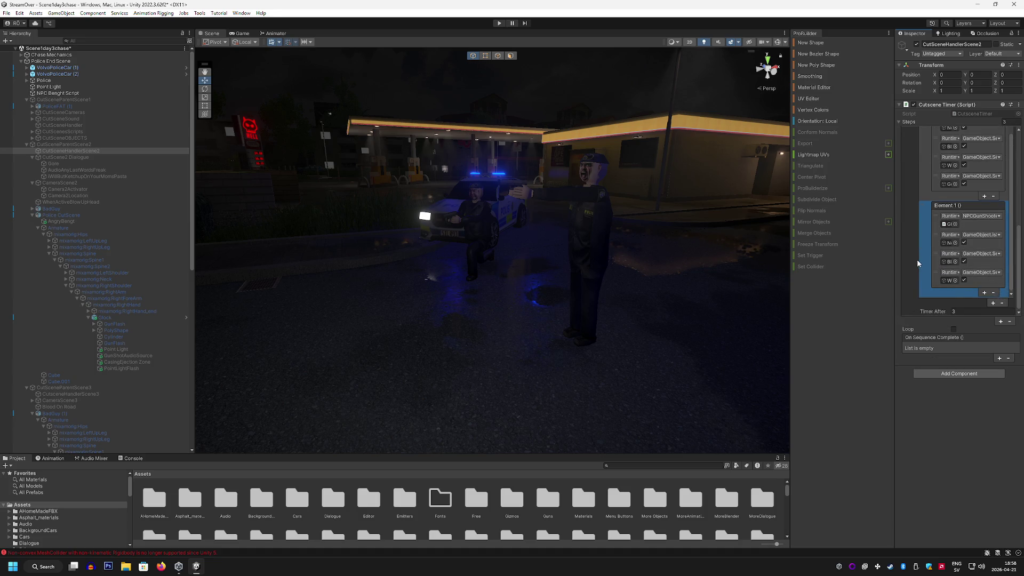
{"action": "left_click", "coordinate": [1002, 303]}
{"action": "scroll", "coordinate": [919, 256], "scroll_direction": "down", "scroll_amount": 3}
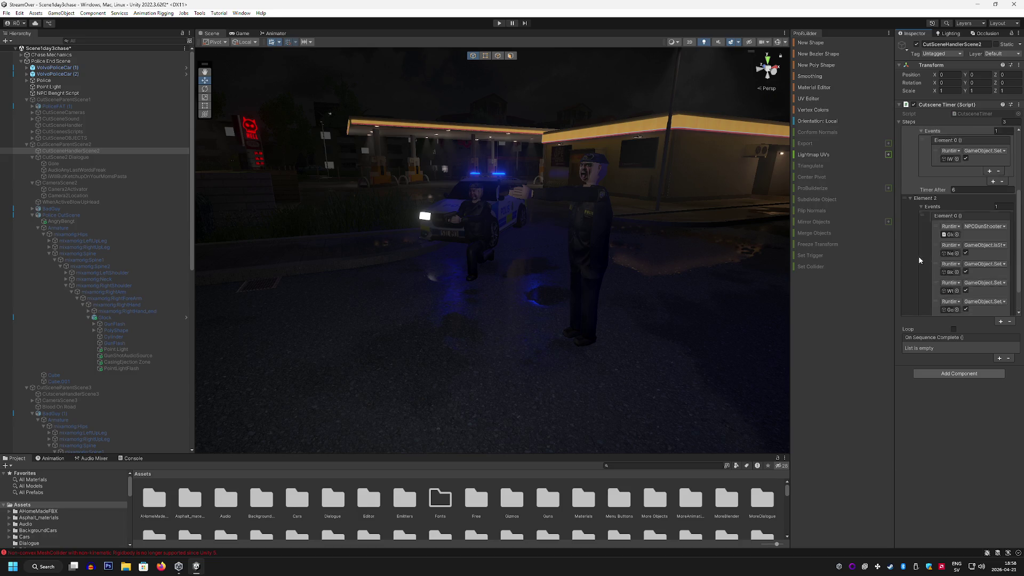
{"action": "left_click", "coordinate": [992, 303]}
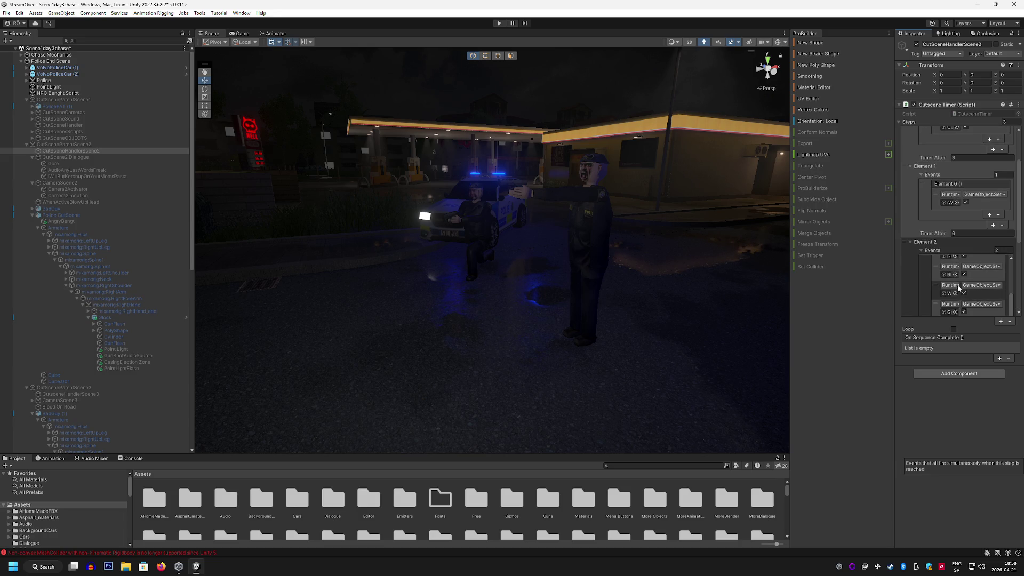
{"action": "scroll", "coordinate": [915, 256], "scroll_direction": "down", "scroll_amount": 5}
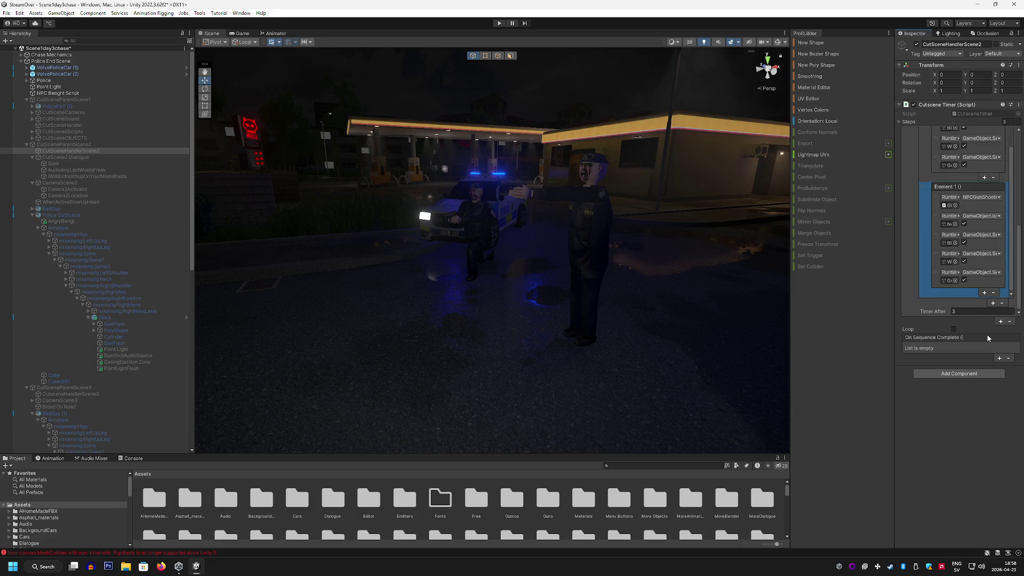
{"action": "scroll", "coordinate": [949, 227], "scroll_direction": "down", "scroll_amount": 1}
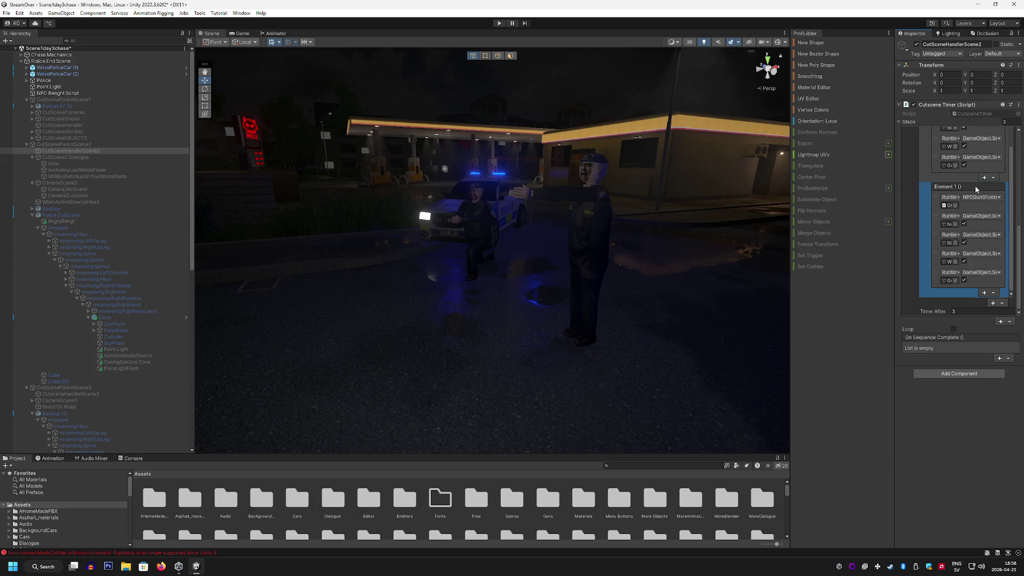
{"action": "scroll", "coordinate": [954, 209], "scroll_direction": "up", "scroll_amount": 2}
{"action": "scroll", "coordinate": [955, 209], "scroll_direction": "up", "scroll_amount": 4}
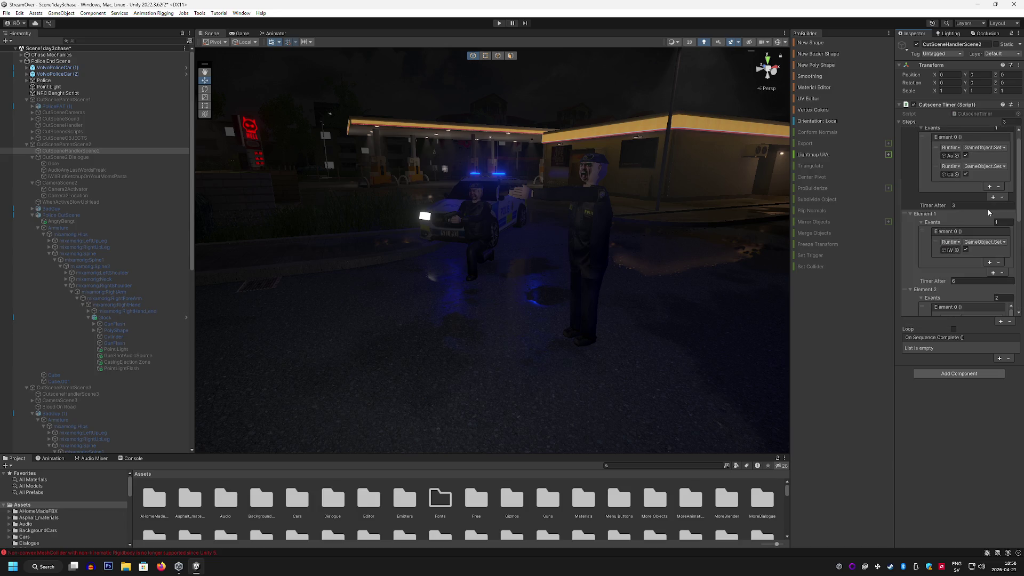
Step: Remove three extra calls from Element 2's second event group
{"action": "scroll", "coordinate": [982, 209], "scroll_direction": "down", "scroll_amount": 4}
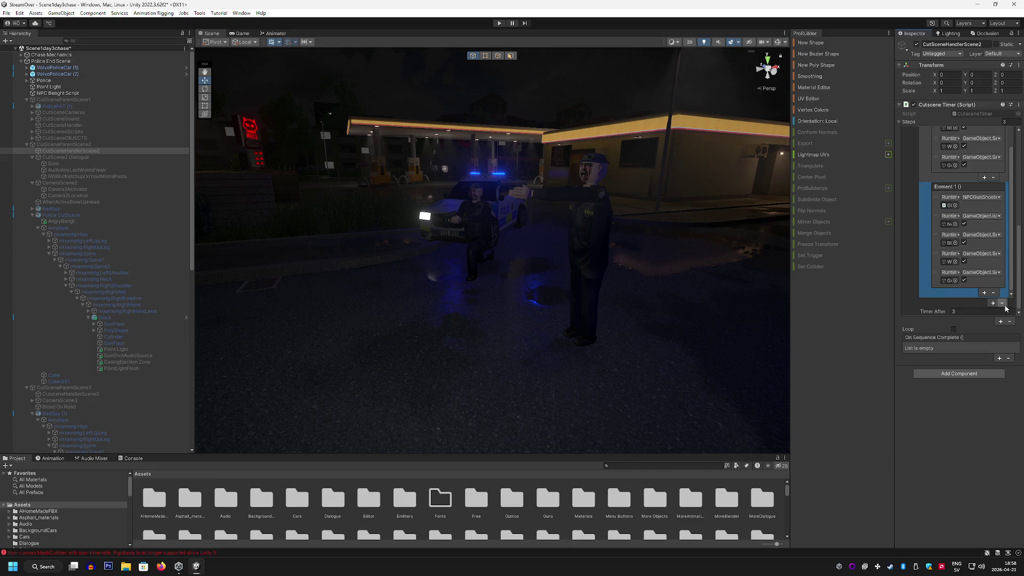
{"action": "left_click", "coordinate": [993, 293]}
{"action": "left_click", "coordinate": [993, 293]}
{"action": "left_click", "coordinate": [993, 293]}
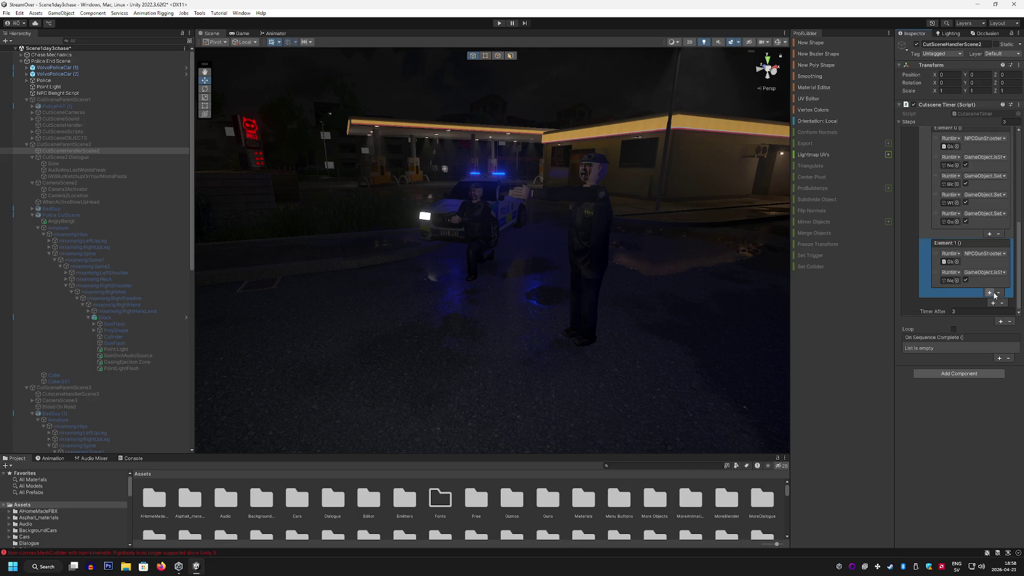
{"action": "scroll", "coordinate": [992, 288], "scroll_direction": "down", "scroll_amount": 3}
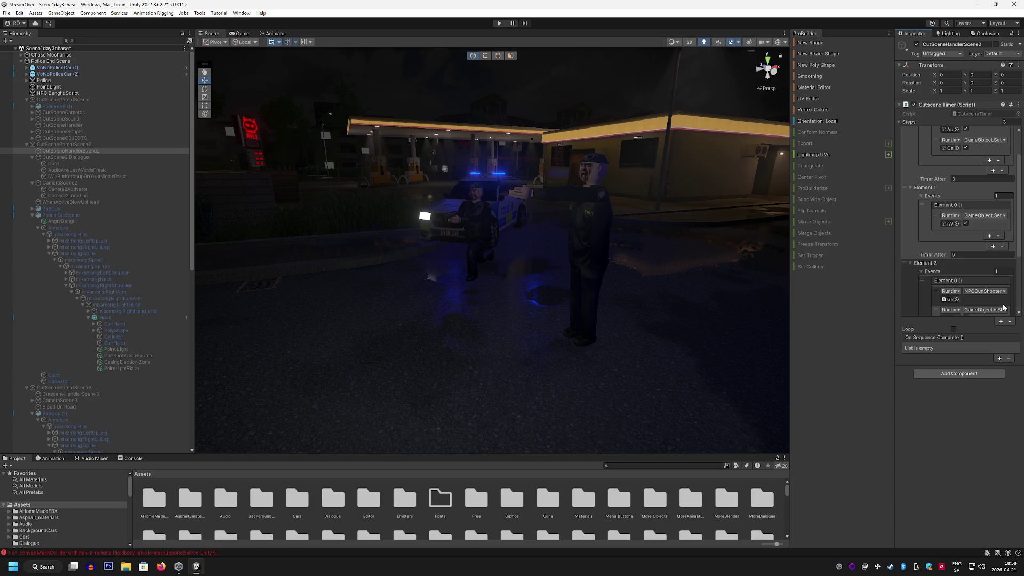
{"action": "scroll", "coordinate": [944, 262], "scroll_direction": "down", "scroll_amount": 3}
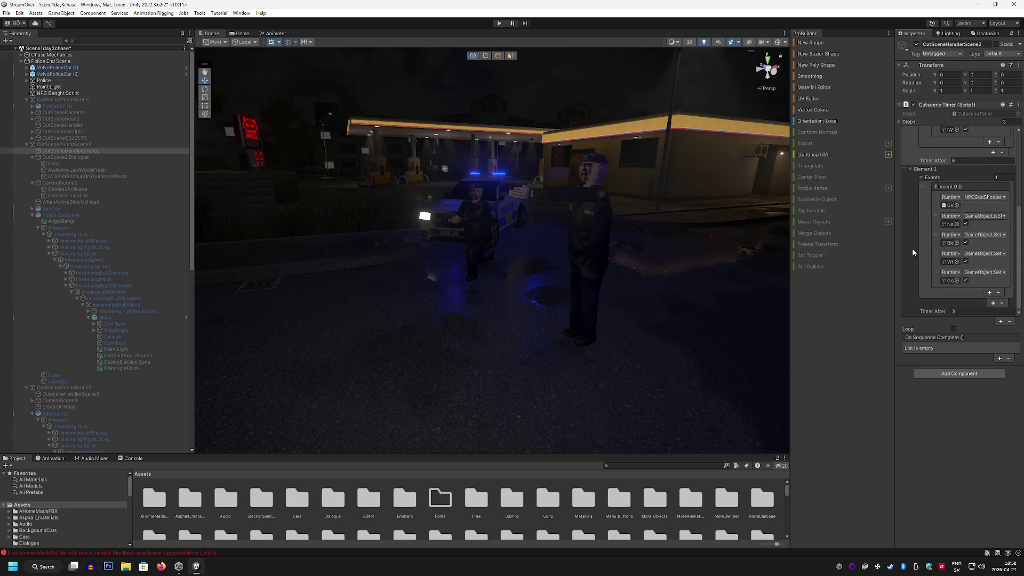
{"action": "scroll", "coordinate": [912, 248], "scroll_direction": "up", "scroll_amount": 6}
{"action": "scroll", "coordinate": [906, 250], "scroll_direction": "down", "scroll_amount": 5}
Step: Add a fourth step, Element 3, with a 3-second wait and trim its event to two listeners
{"action": "left_click", "coordinate": [1001, 322]}
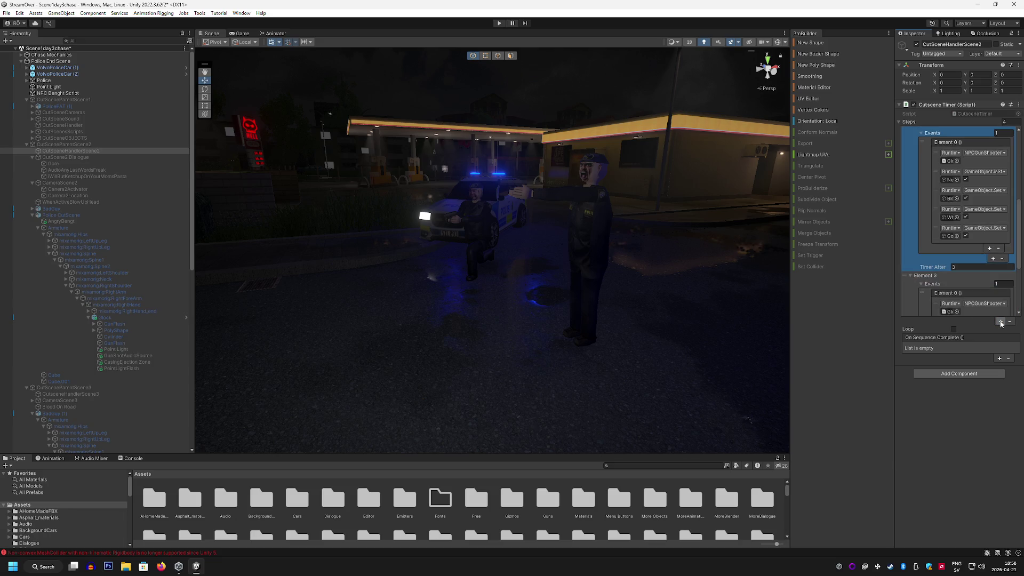
{"action": "scroll", "coordinate": [974, 285], "scroll_direction": "down", "scroll_amount": 5}
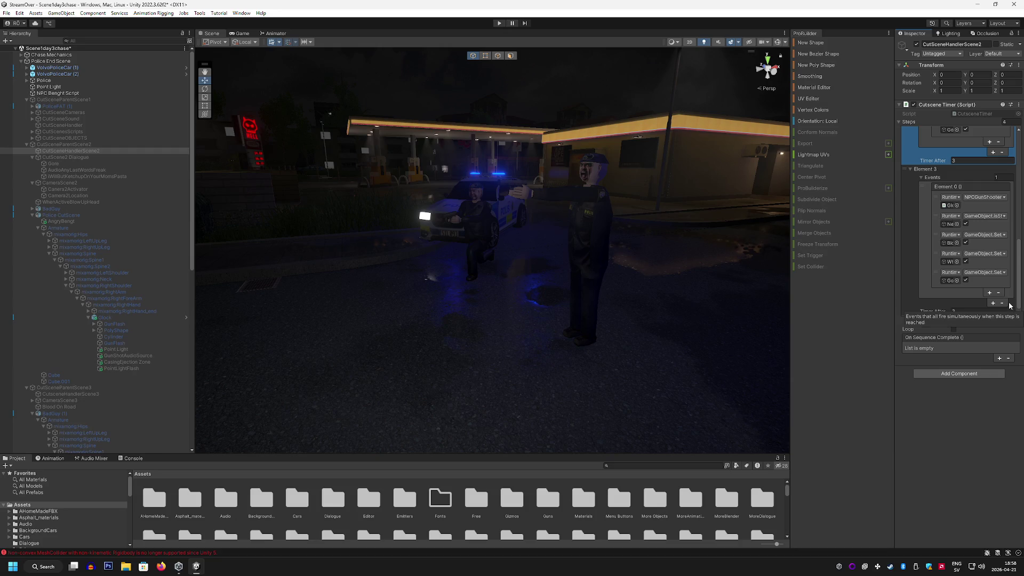
{"action": "left_click", "coordinate": [967, 312]}
{"action": "type", "text": "3"}
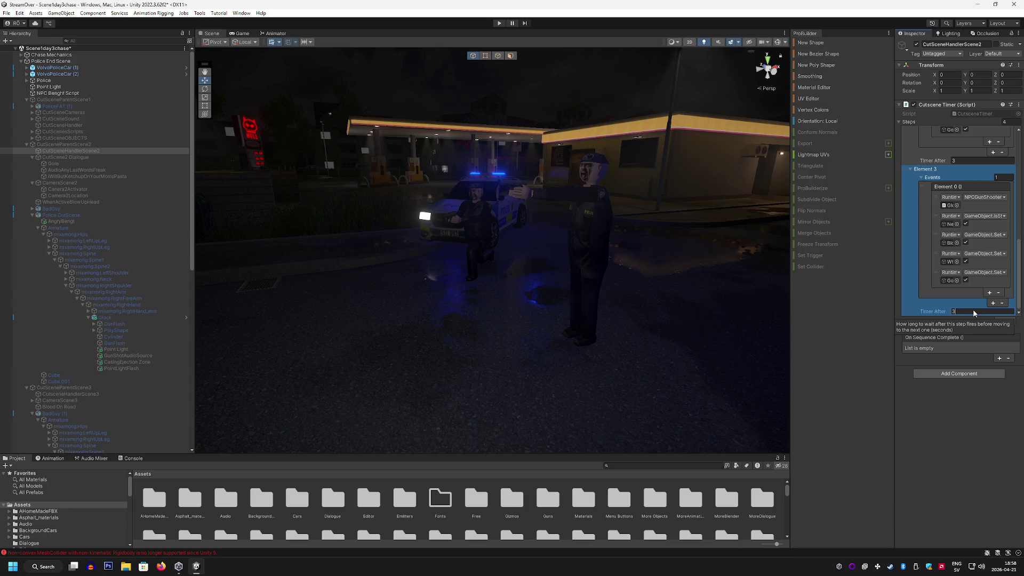
{"action": "left_click", "coordinate": [998, 293]}
{"action": "left_click", "coordinate": [998, 292]}
{"action": "left_click", "coordinate": [998, 293]}
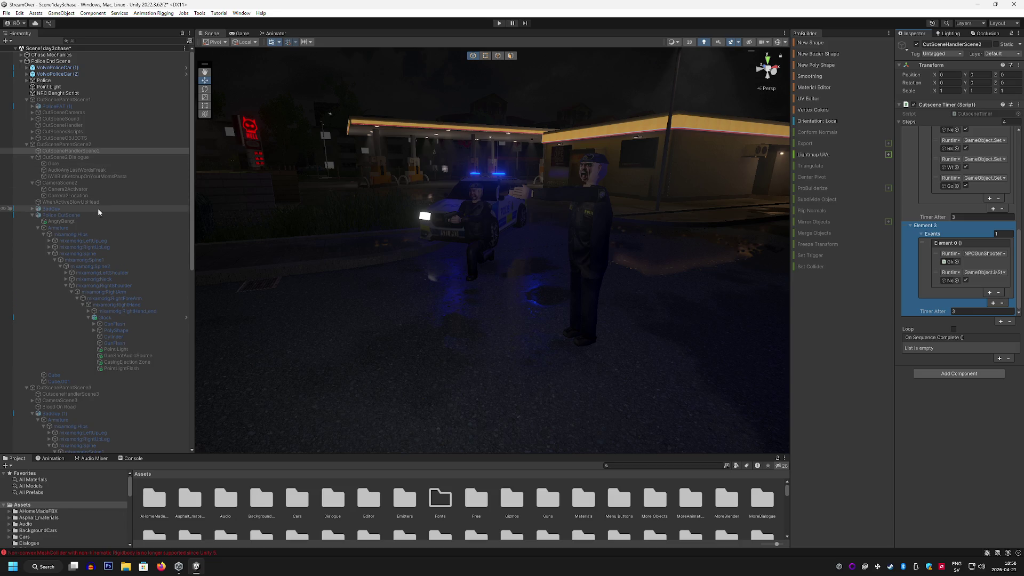
Step: Set Element 3's first listener to GameObject.SetActive, assign scene objects, and untick the second listener's value
{"action": "mouse_move", "coordinate": [75, 386]}
{"action": "left_mouse_down"}
{"action": "mouse_move", "coordinate": [902, 277]}
{"action": "mouse_move", "coordinate": [974, 254]}
{"action": "left_mouse_up"}
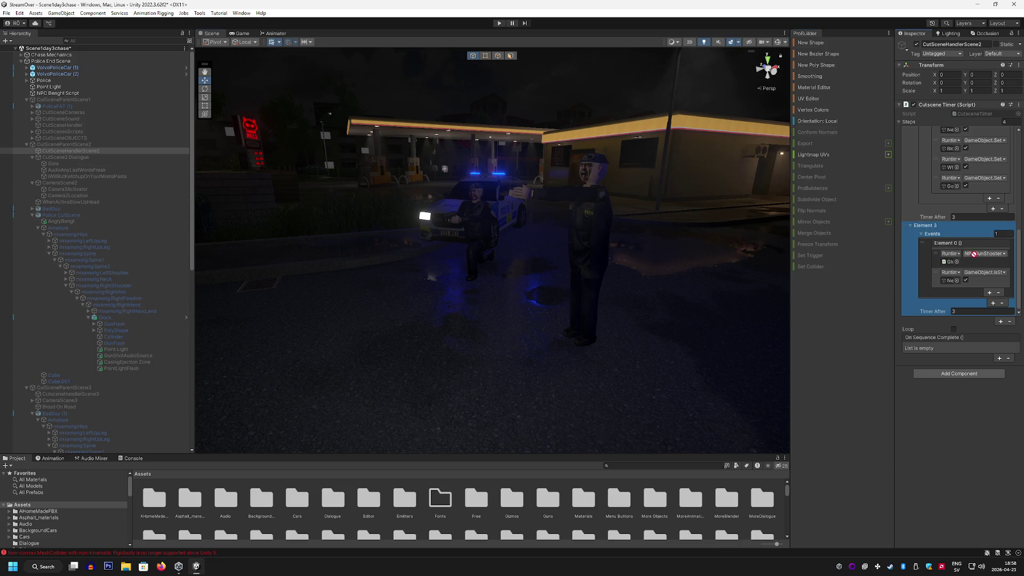
{"action": "left_click", "coordinate": [985, 255]}
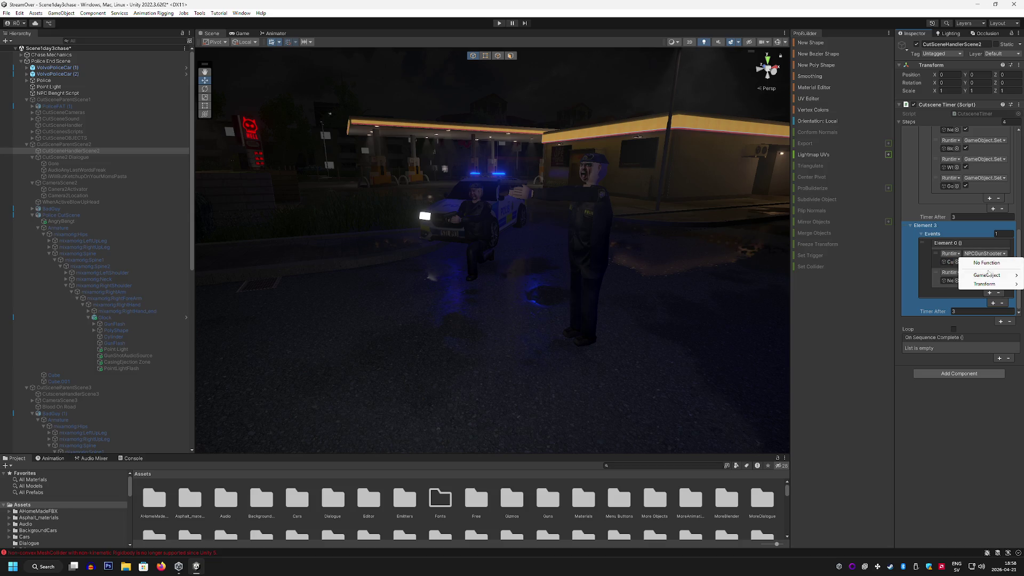
{"action": "mouse_move", "coordinate": [987, 276]}
{"action": "left_click", "coordinate": [907, 337]}
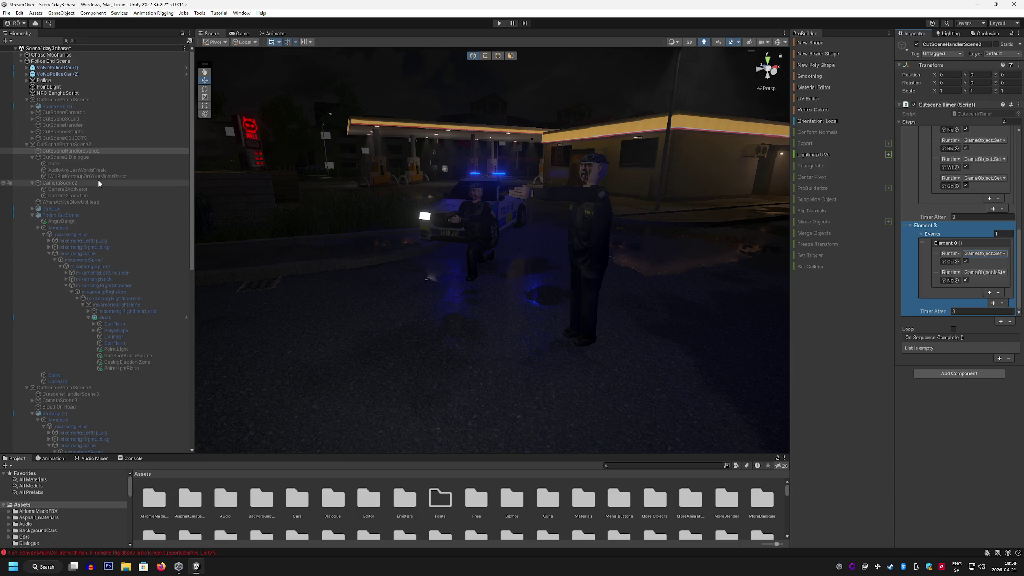
{"action": "mouse_move", "coordinate": [60, 151]}
{"action": "left_mouse_down"}
{"action": "mouse_move", "coordinate": [506, 224]}
{"action": "mouse_move", "coordinate": [941, 276]}
{"action": "left_mouse_up"}
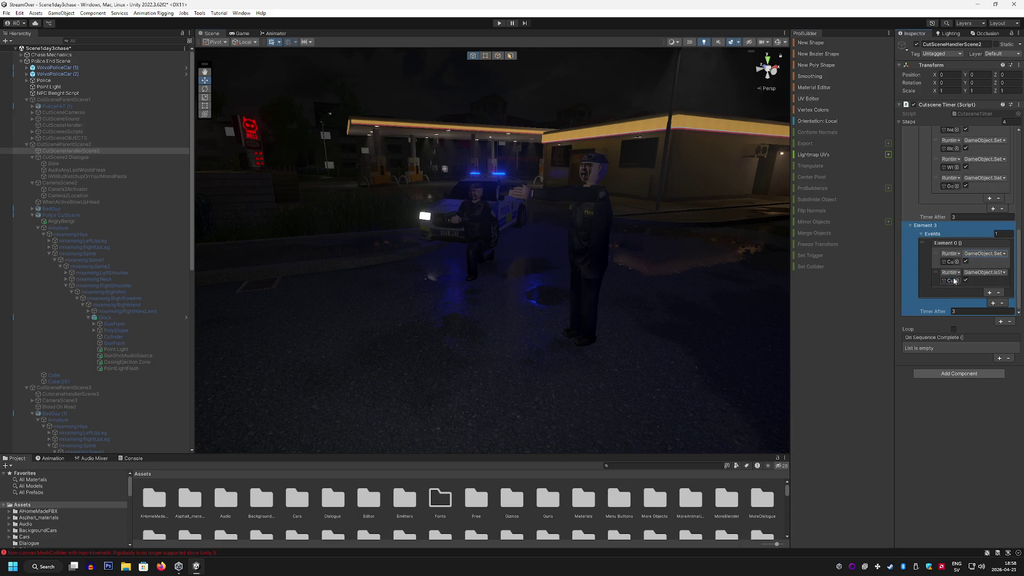
{"action": "left_click", "coordinate": [966, 281]}
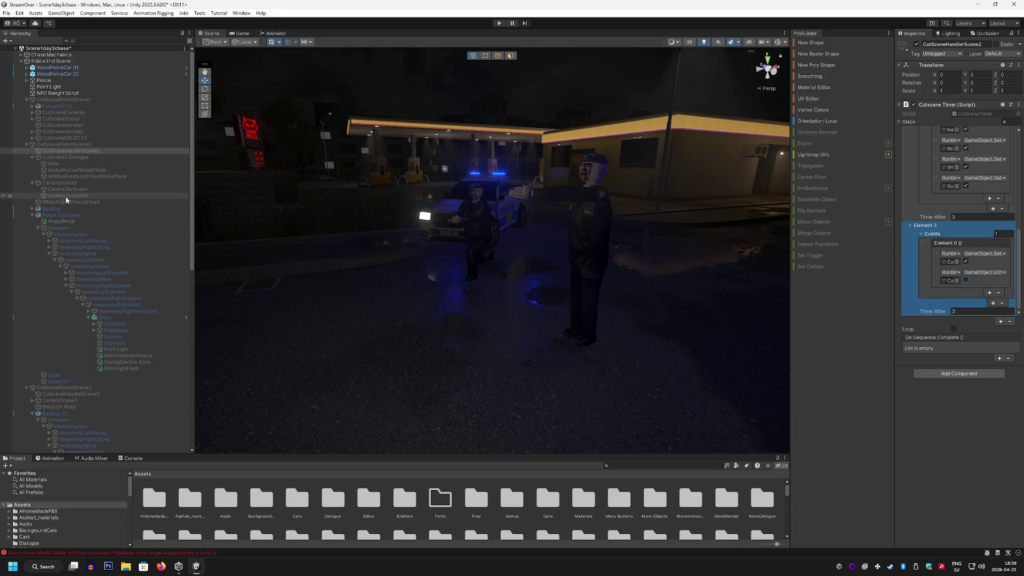
{"action": "mouse_move", "coordinate": [75, 387]}
{"action": "left_mouse_down"}
{"action": "mouse_move", "coordinate": [942, 254]}
{"action": "mouse_move", "coordinate": [948, 262]}
{"action": "left_mouse_up"}
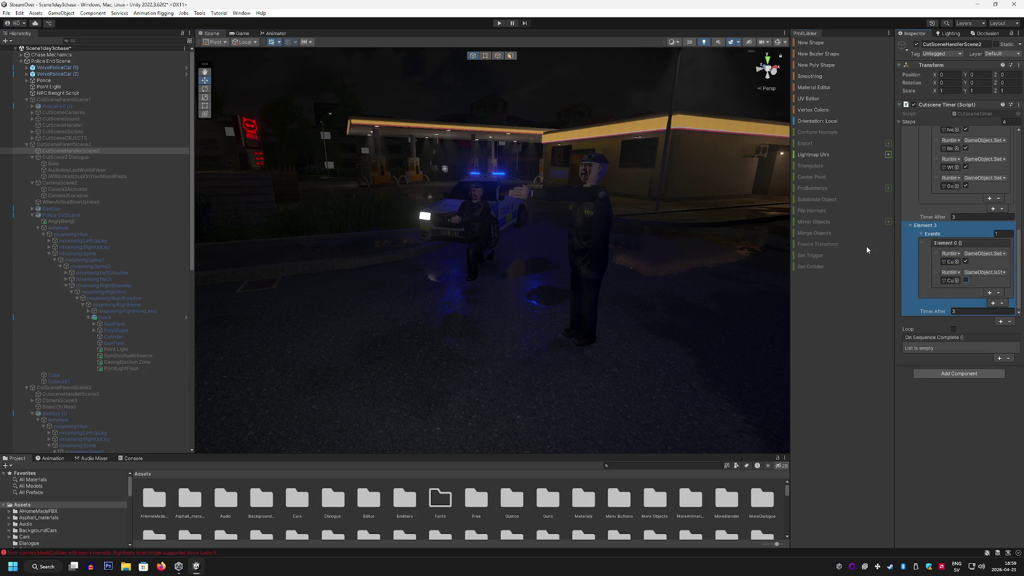
{"action": "scroll", "coordinate": [992, 293], "scroll_direction": "up", "scroll_amount": 3}
{"action": "scroll", "coordinate": [990, 291], "scroll_direction": "down", "scroll_amount": 3}
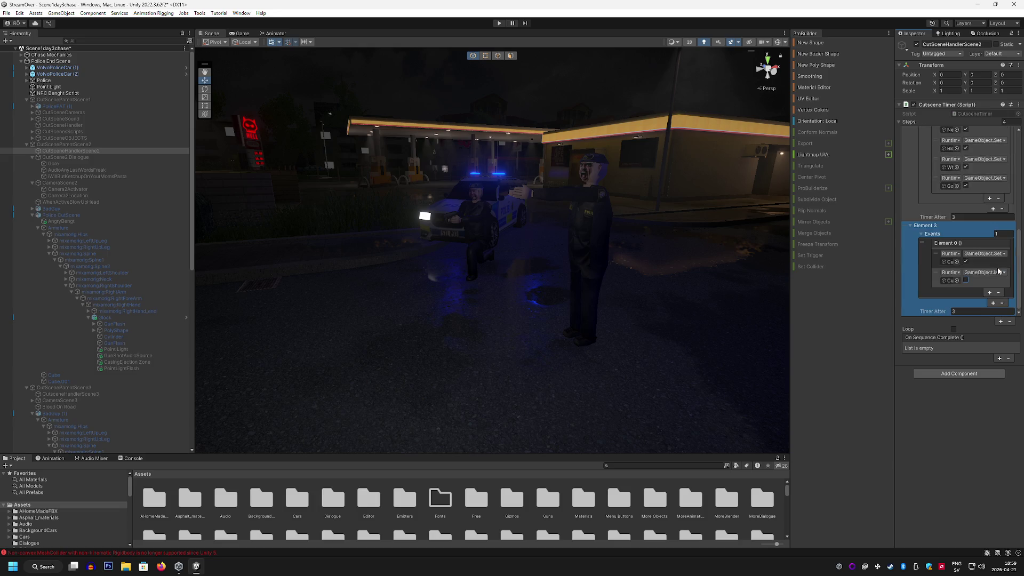
{"action": "left_click", "coordinate": [238, 34]}
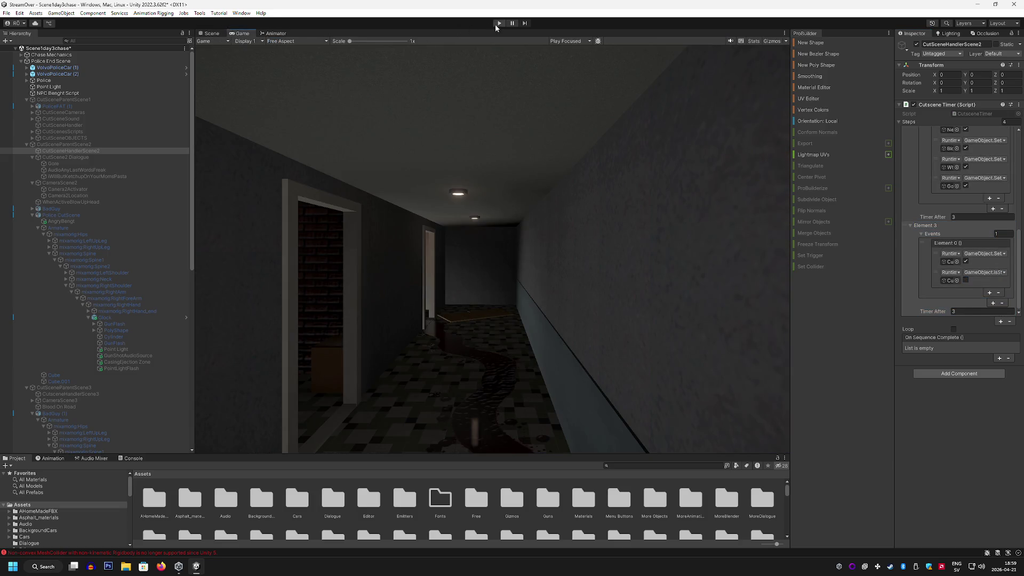
Step: Play-test through to the rainy street blood-splatter shot, then maximize the Game view
{"action": "left_click", "coordinate": [497, 23]}
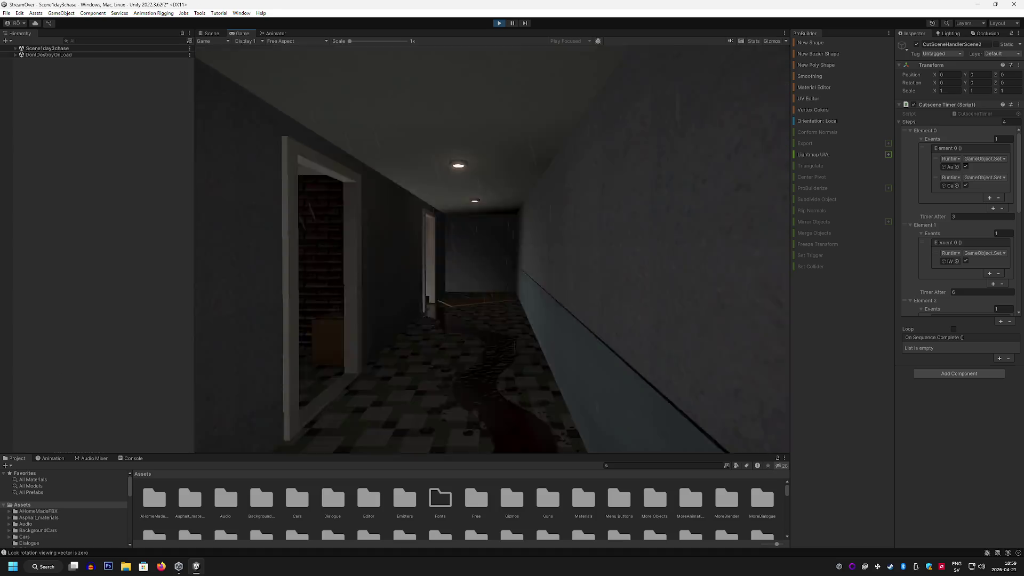
{"action": "double_click", "coordinate": [240, 35]}
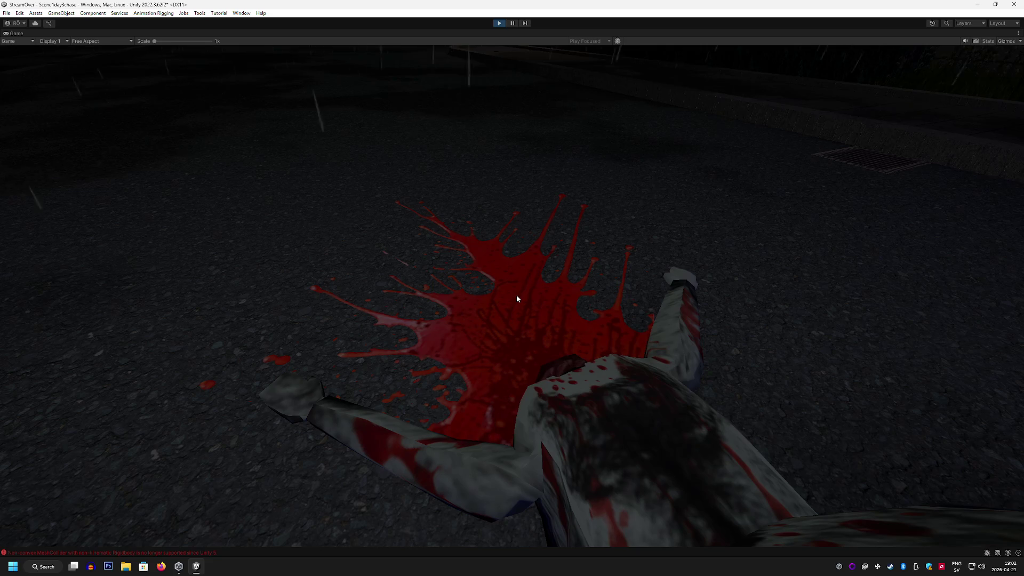
Step: Launch Audacity and start recording a new audio clip
{"action": "left_click", "coordinate": [91, 566]}
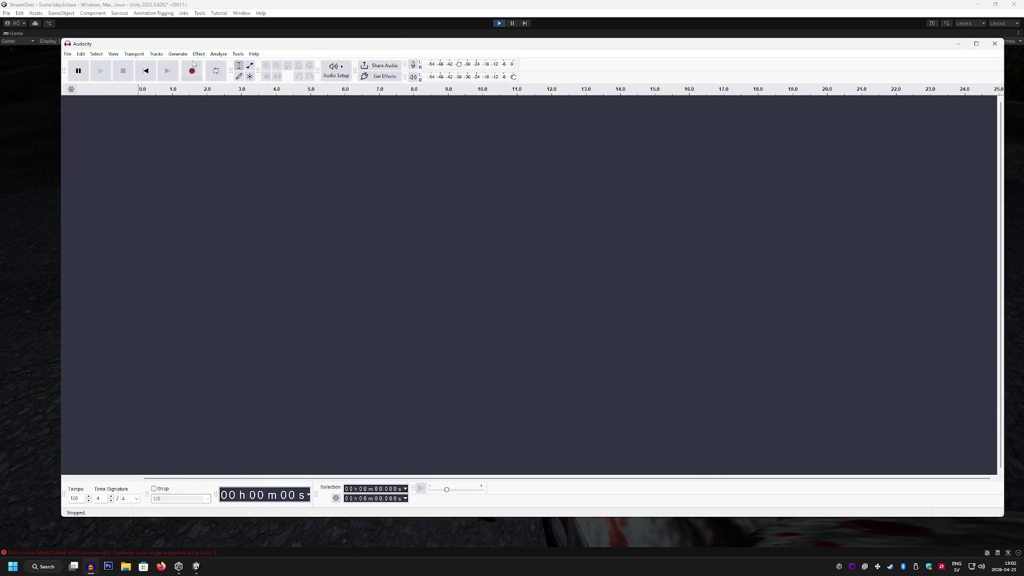
{"action": "left_click", "coordinate": [193, 71]}
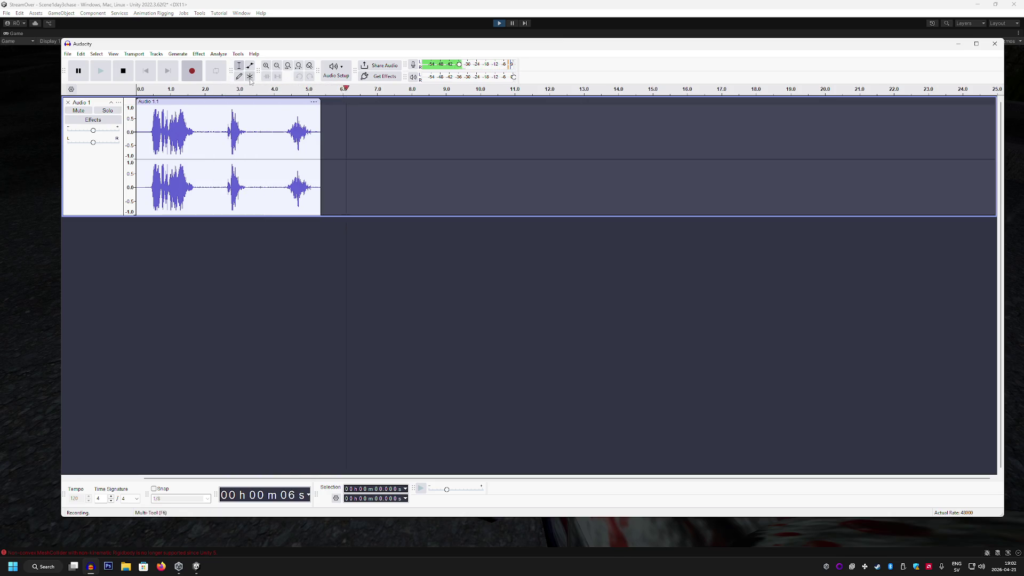
Step: Stop the roughly 6.8-second Audio 1 recording, play it back, then place the cursor at 8.94 s
{"action": "key", "text": "space"}
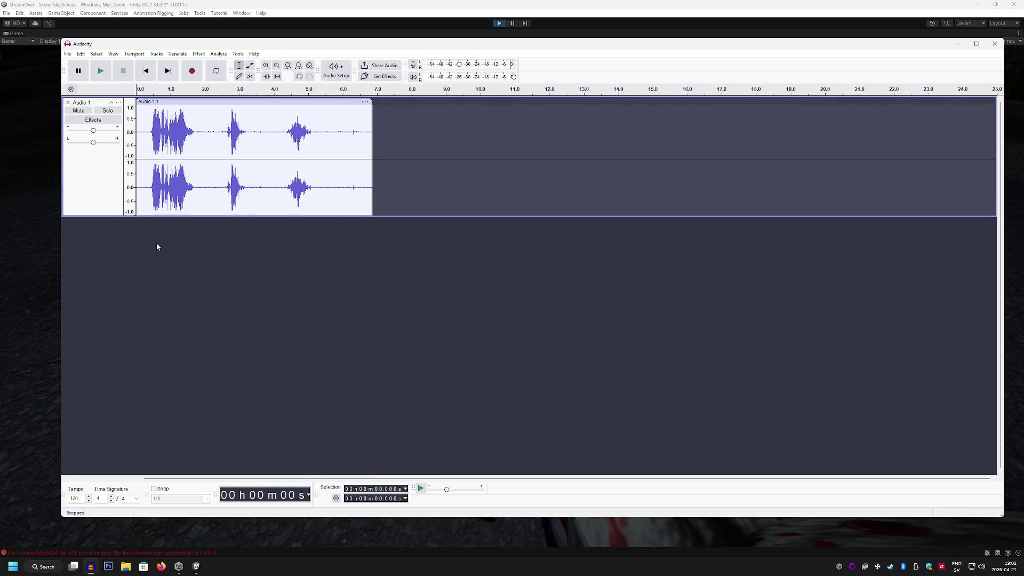
{"action": "left_click", "coordinate": [150, 139]}
{"action": "left_click", "coordinate": [100, 70]}
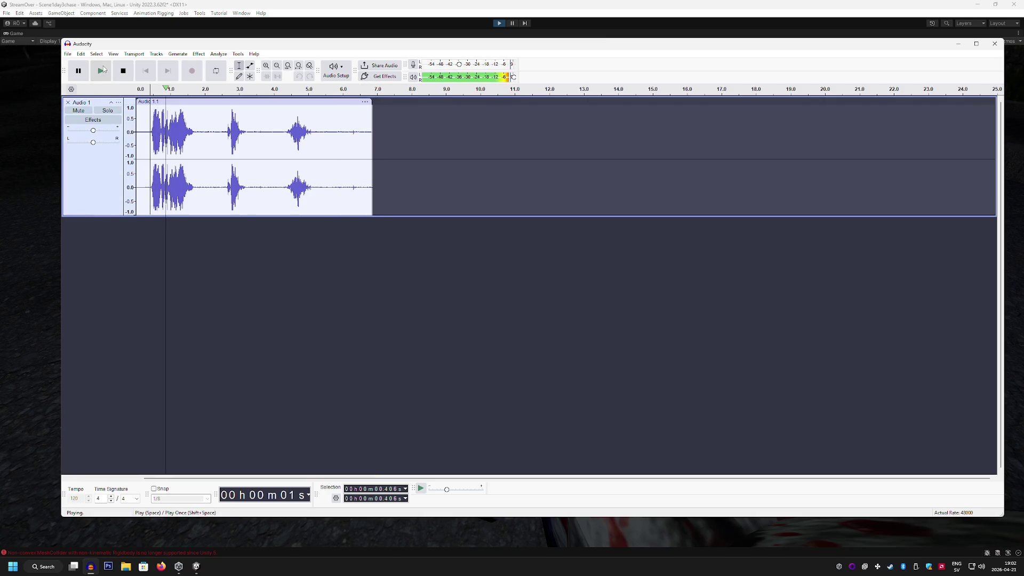
{"action": "left_click", "coordinate": [127, 74]}
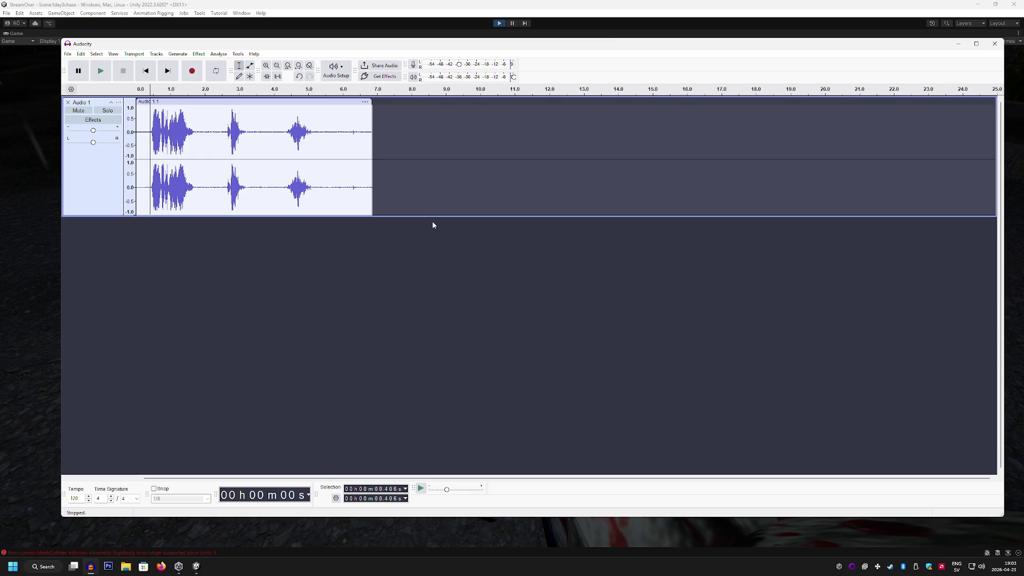
{"action": "left_click", "coordinate": [444, 135]}
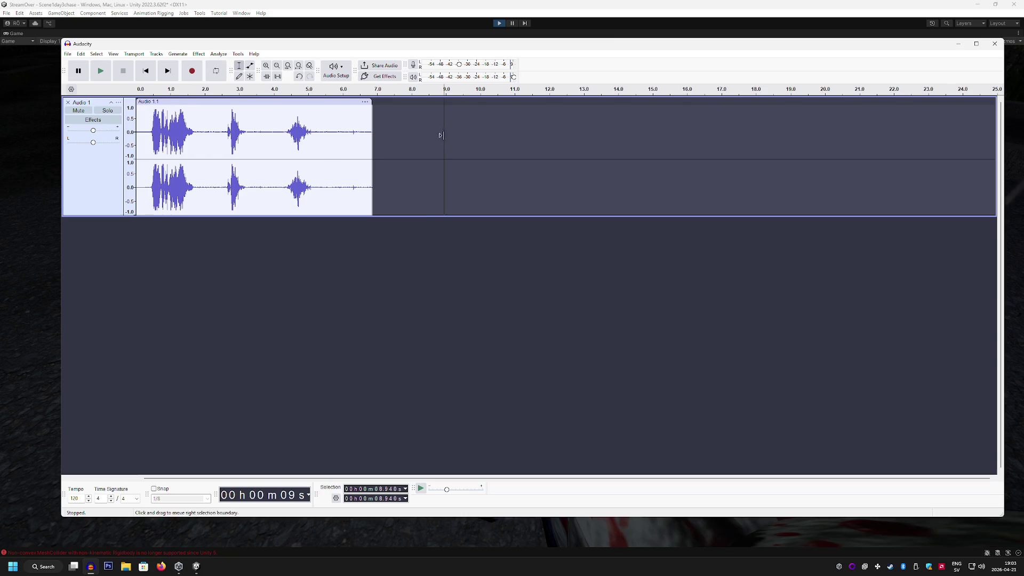
Step: Record a second clip, Audio 1.2, and lower its Pitch and Speed setting to 56%
{"action": "left_click", "coordinate": [193, 71]}
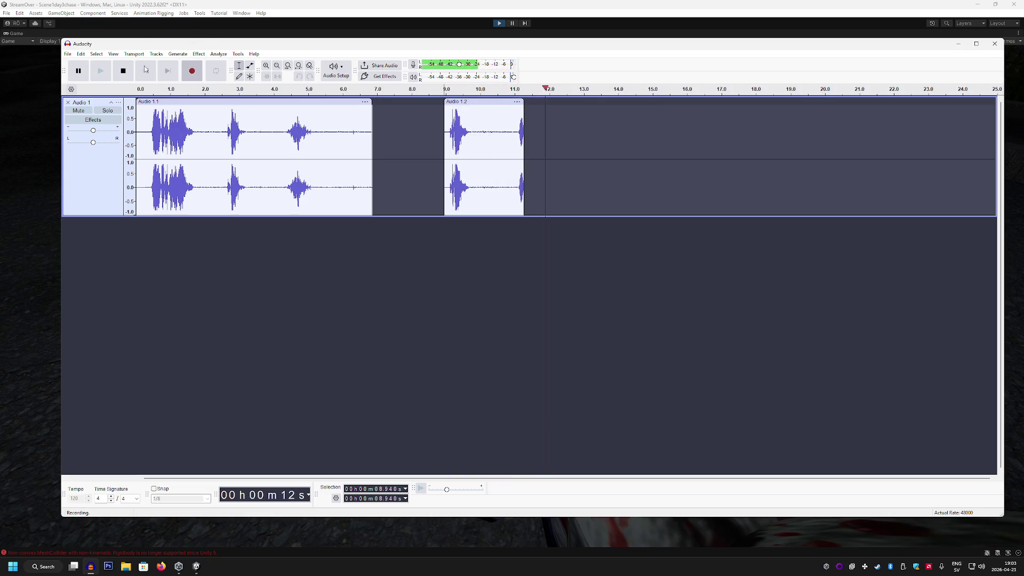
{"action": "left_click", "coordinate": [123, 71]}
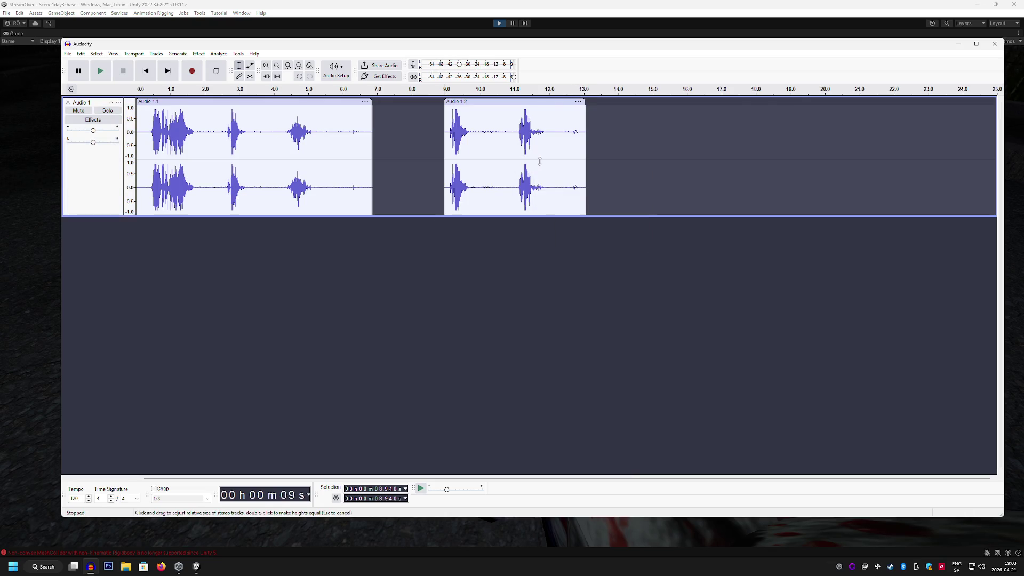
{"action": "left_click", "coordinate": [578, 102]}
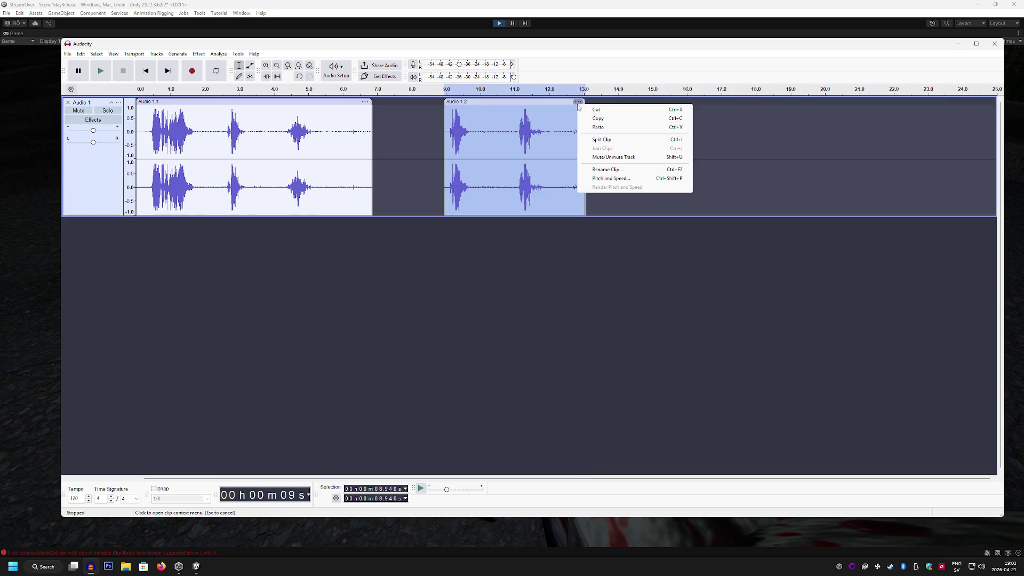
{"action": "left_click", "coordinate": [611, 178]}
{"action": "left_click", "coordinate": [526, 289]}
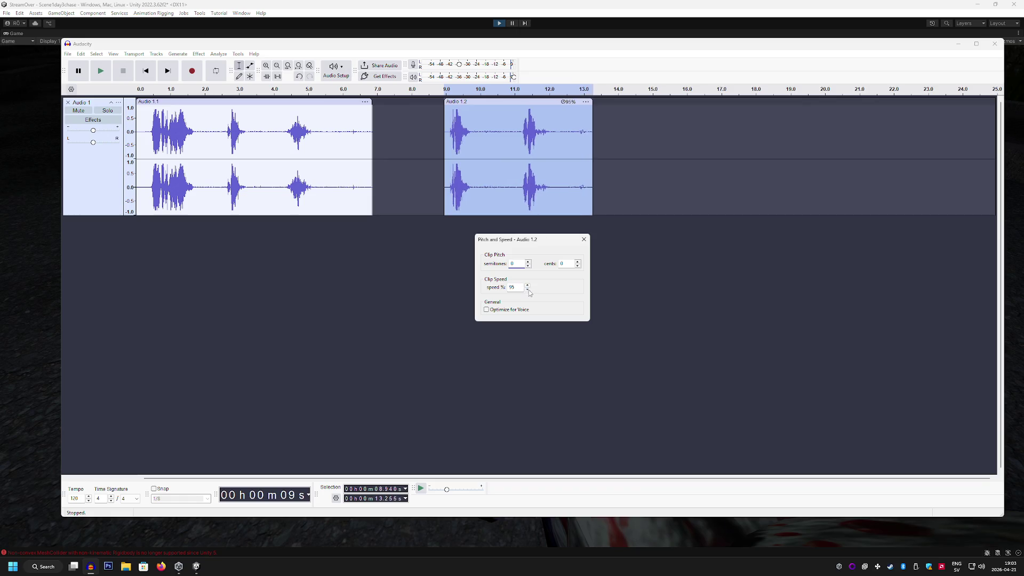
{"action": "left_click", "coordinate": [527, 289]}
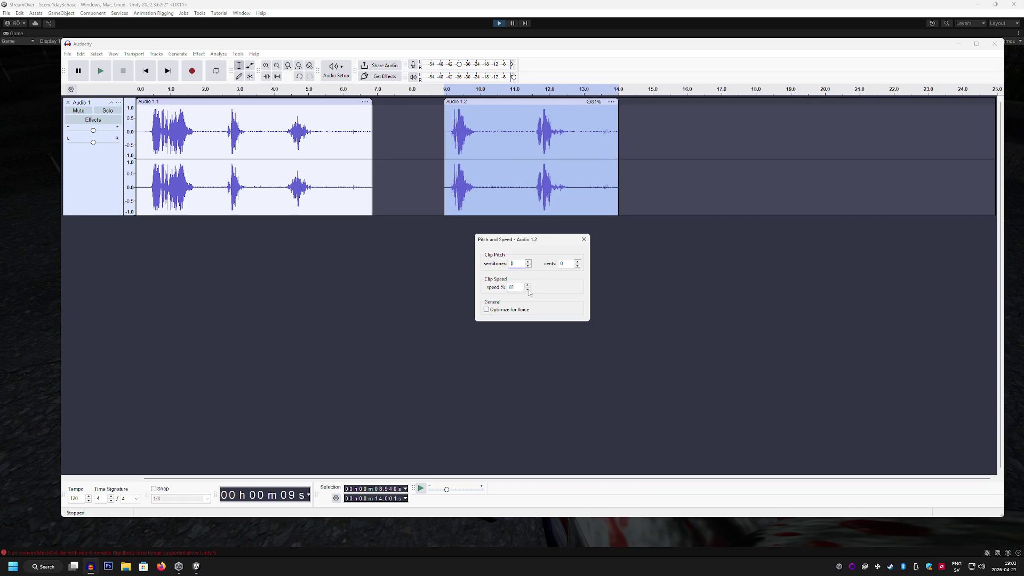
{"action": "left_click", "coordinate": [527, 288]}
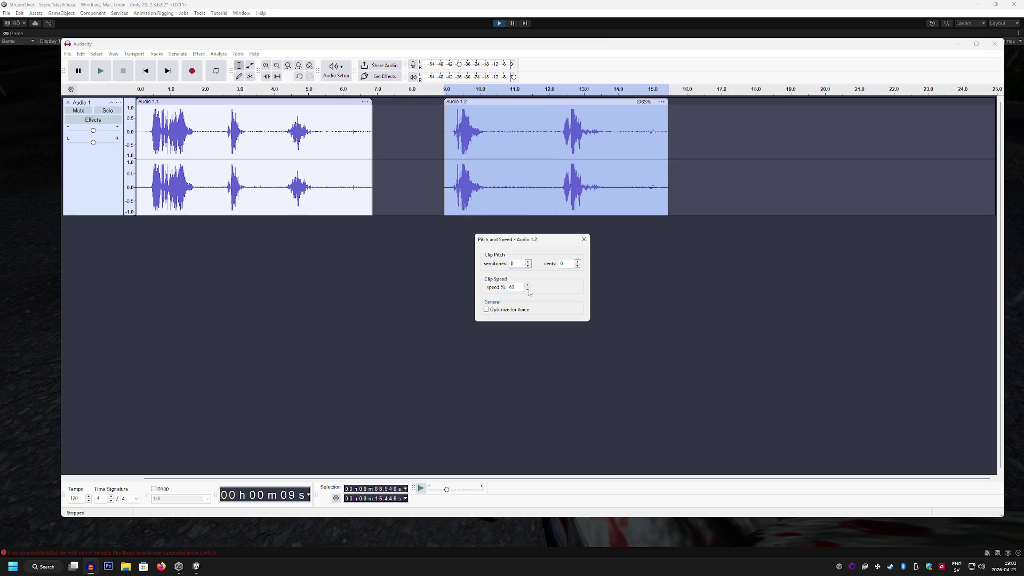
{"action": "left_click", "coordinate": [581, 244]}
Step: Play back the slowed Audio 1.2 clip from inside it
{"action": "left_click", "coordinate": [577, 212]}
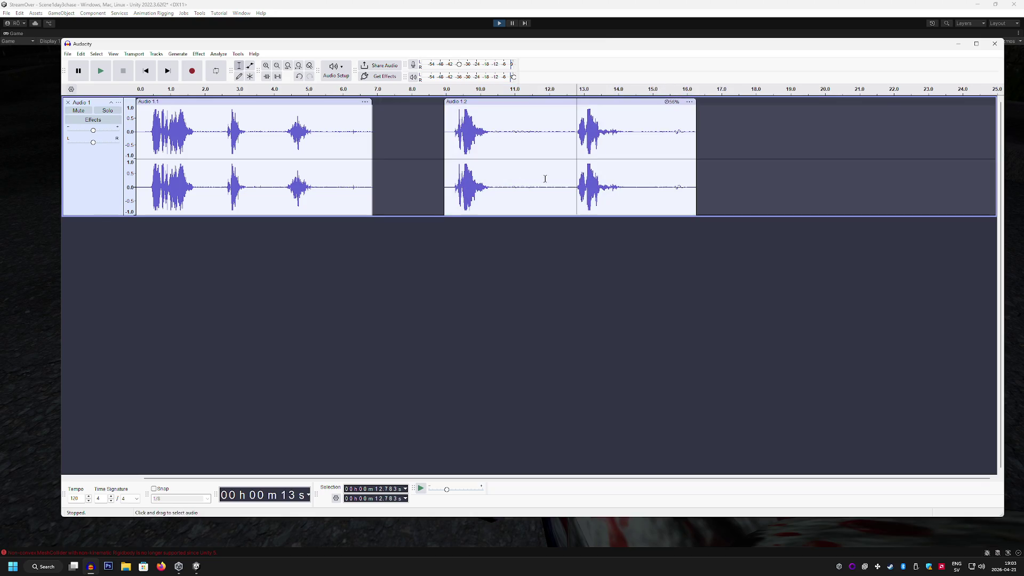
{"action": "key", "text": "space"}
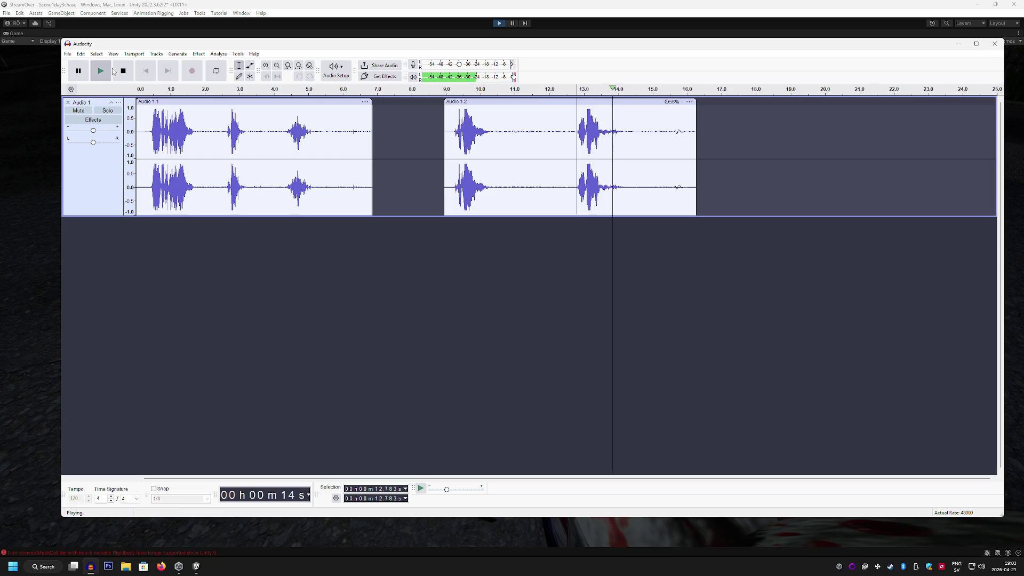
{"action": "left_click", "coordinate": [128, 75]}
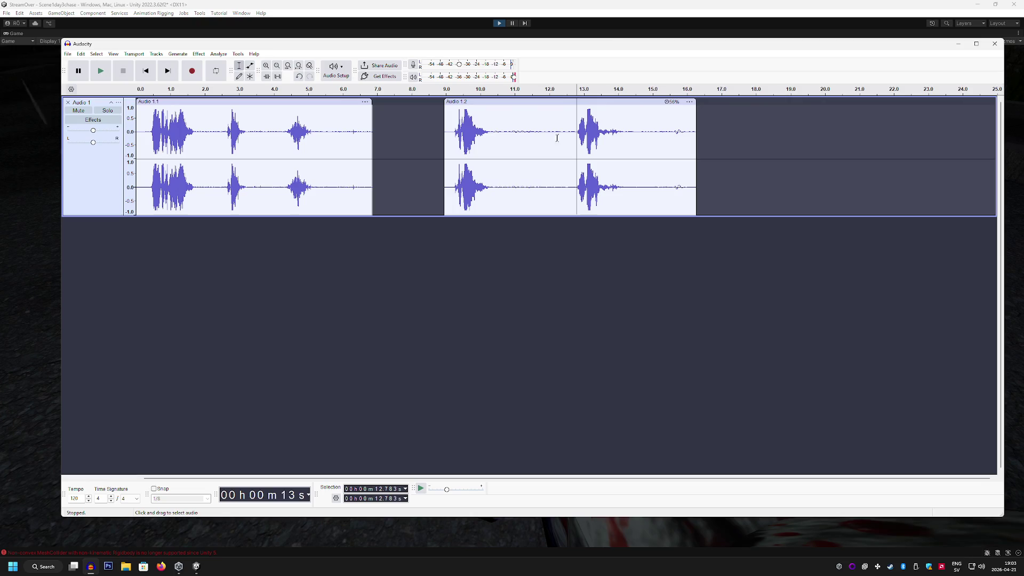
{"action": "right_click", "coordinate": [574, 120]}
{"action": "left_click", "coordinate": [568, 121]}
Step: Export the second impact sound selected in Audio 1.2 as audio
{"action": "left_click_drag", "start_coordinate": [568, 121], "coordinate": [642, 120]}
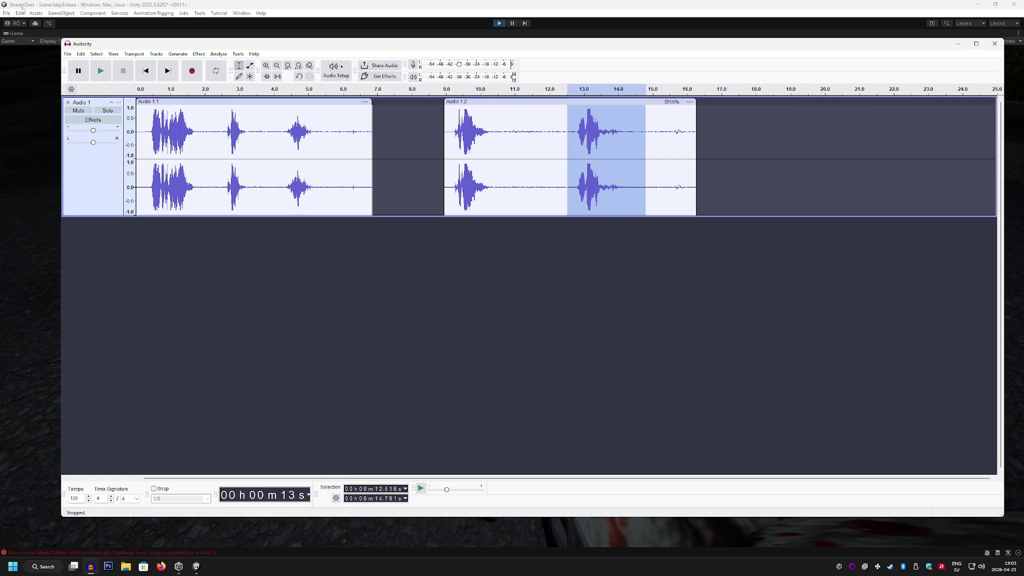
{"action": "left_click", "coordinate": [68, 54]}
{"action": "left_click", "coordinate": [120, 135]}
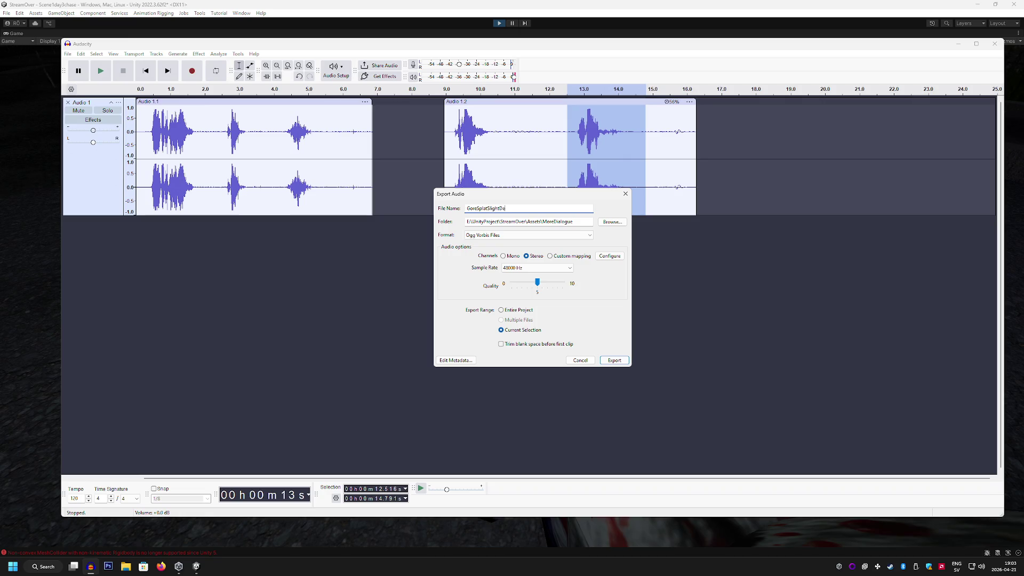
{"action": "left_click", "coordinate": [619, 360]}
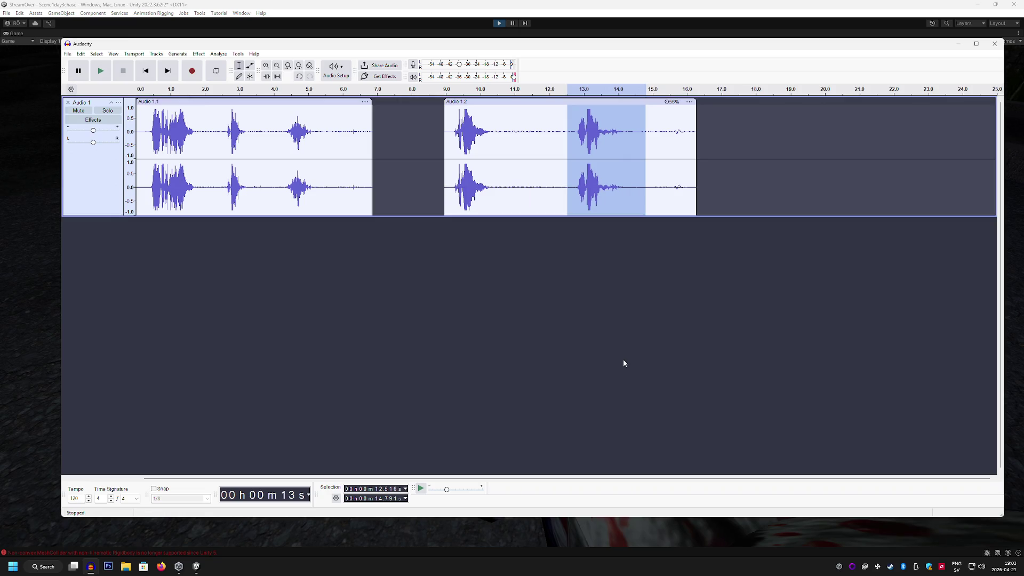
Step: Return to the Unity editor and exit Play mode
{"action": "left_click", "coordinate": [297, 4]}
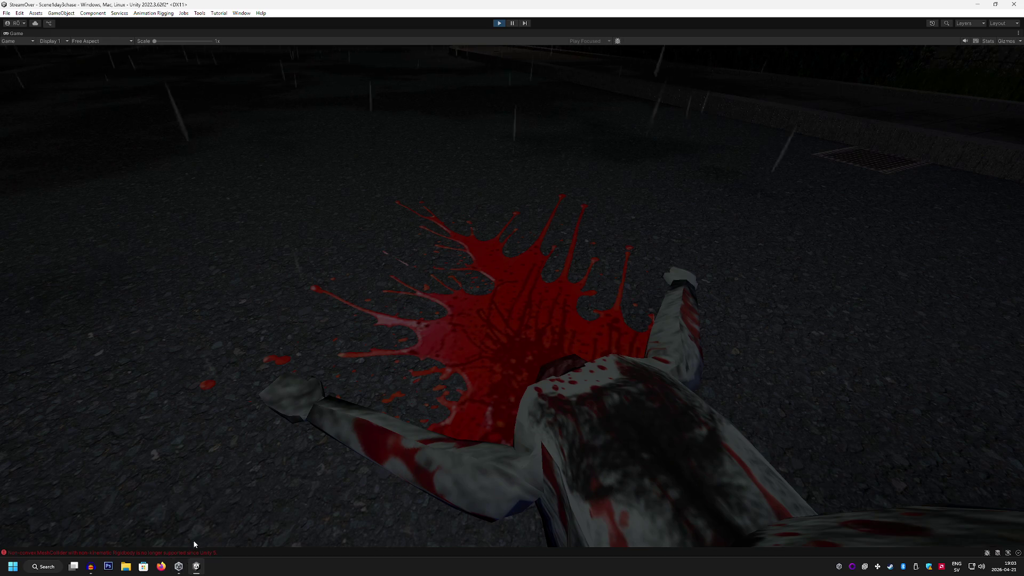
{"action": "mouse_move", "coordinate": [176, 569]}
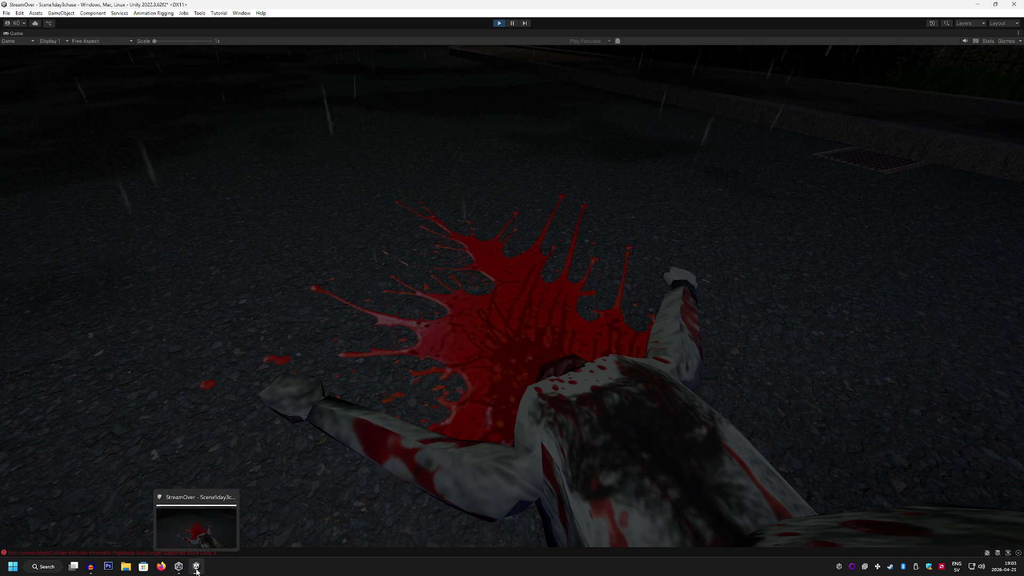
{"action": "key", "text": "alt+Tab"}
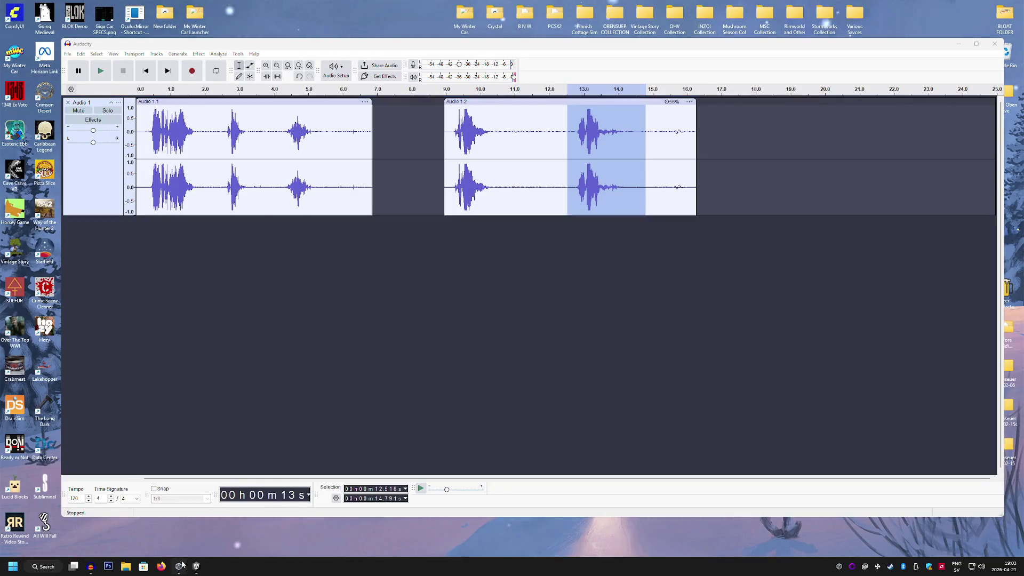
{"action": "left_click", "coordinate": [196, 566]}
{"action": "left_click", "coordinate": [813, 86]}
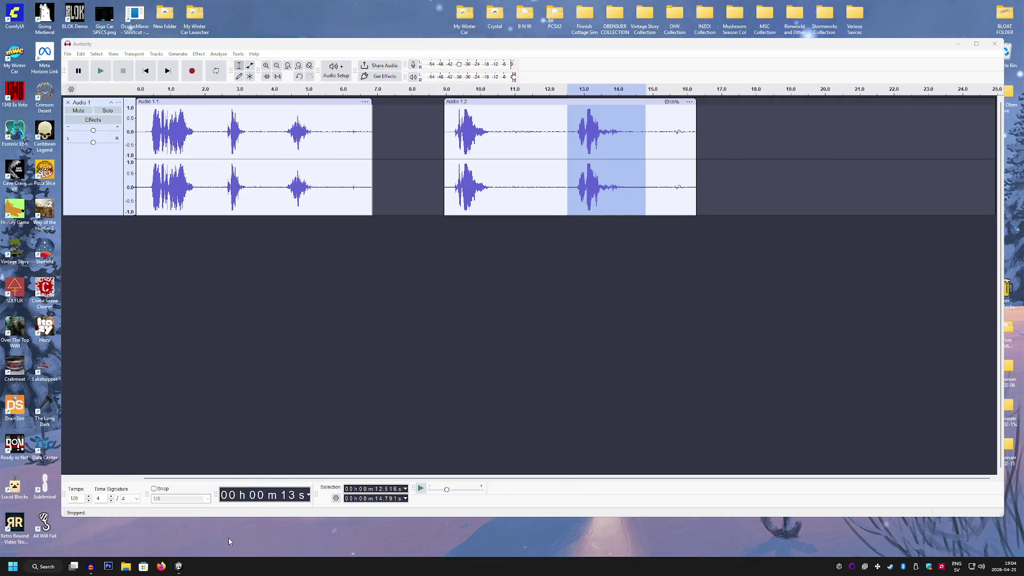
{"action": "left_click", "coordinate": [179, 565]}
{"action": "left_click", "coordinate": [499, 23]}
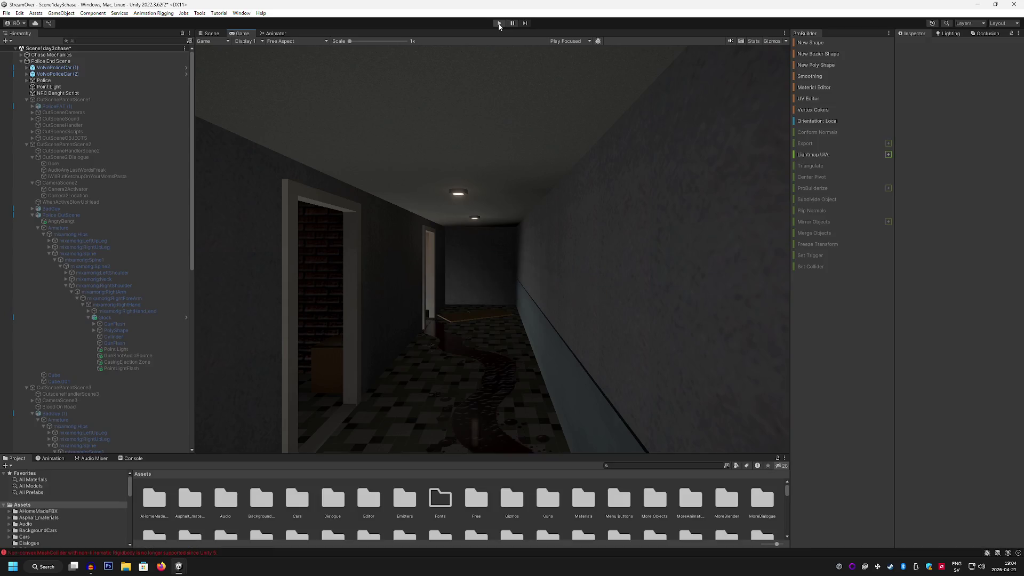
Step: In the Scene view, orbit and frame the armed police officers beside the police car
{"action": "left_click", "coordinate": [213, 33]}
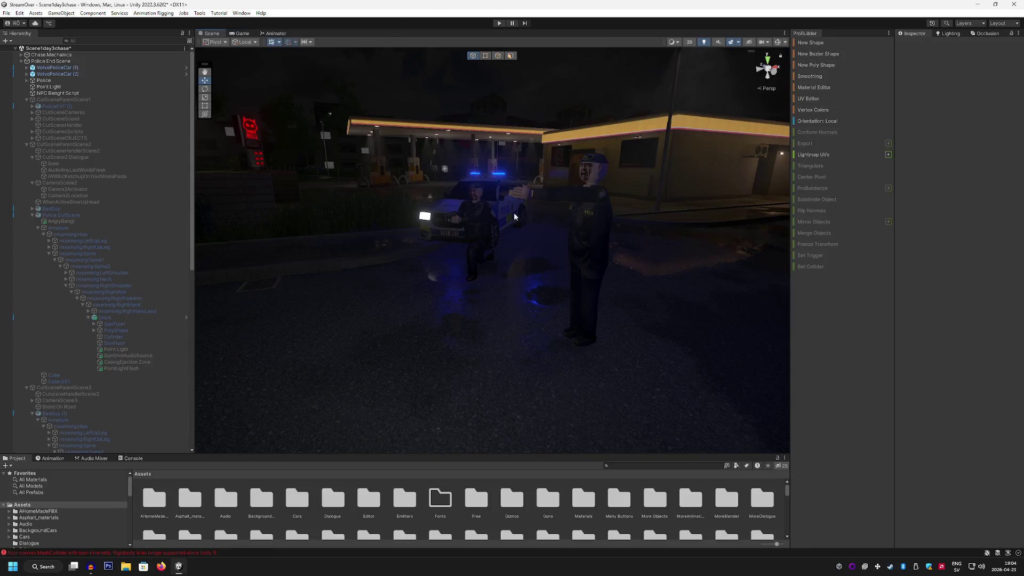
{"action": "mouse_move", "coordinate": [455, 268]}
{"action": "left_mouse_down"}
{"action": "mouse_move", "coordinate": [350, 288]}
{"action": "mouse_move", "coordinate": [334, 274]}
{"action": "mouse_move", "coordinate": [384, 299]}
{"action": "mouse_move", "coordinate": [462, 306]}
{"action": "mouse_move", "coordinate": [623, 237]}
{"action": "mouse_move", "coordinate": [619, 286]}
{"action": "mouse_move", "coordinate": [610, 235]}
{"action": "mouse_move", "coordinate": [629, 347]}
{"action": "mouse_move", "coordinate": [613, 224]}
{"action": "mouse_move", "coordinate": [627, 224]}
{"action": "left_mouse_up"}
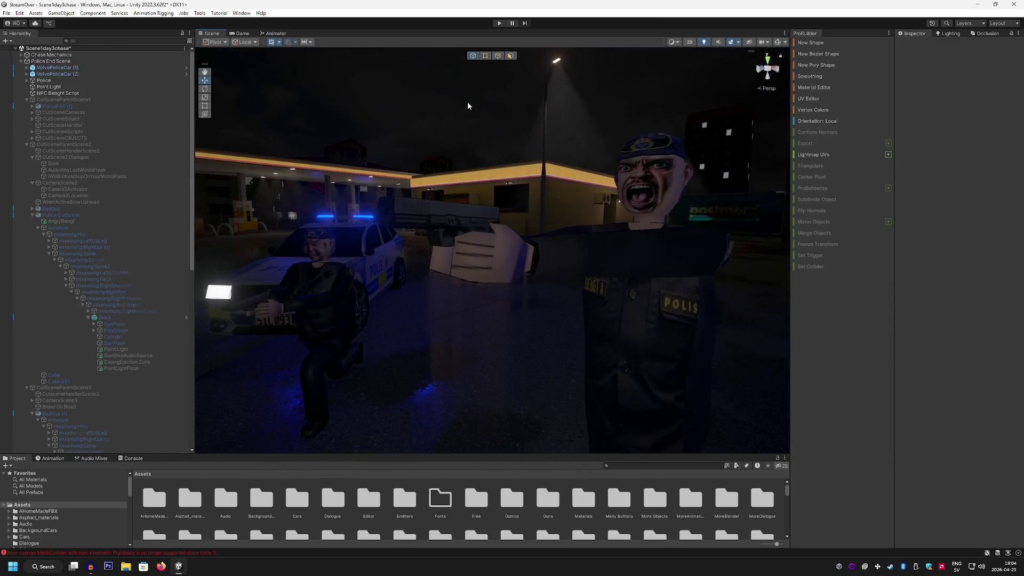
{"action": "left_click", "coordinate": [467, 105]}
{"action": "key", "text": "f"}
{"action": "left_click", "coordinate": [441, 93]}
{"action": "mouse_move", "coordinate": [440, 92]}
{"action": "left_mouse_down"}
{"action": "mouse_move", "coordinate": [435, 182]}
{"action": "mouse_move", "coordinate": [446, 102]}
{"action": "mouse_move", "coordinate": [440, 123]}
{"action": "left_mouse_up"}
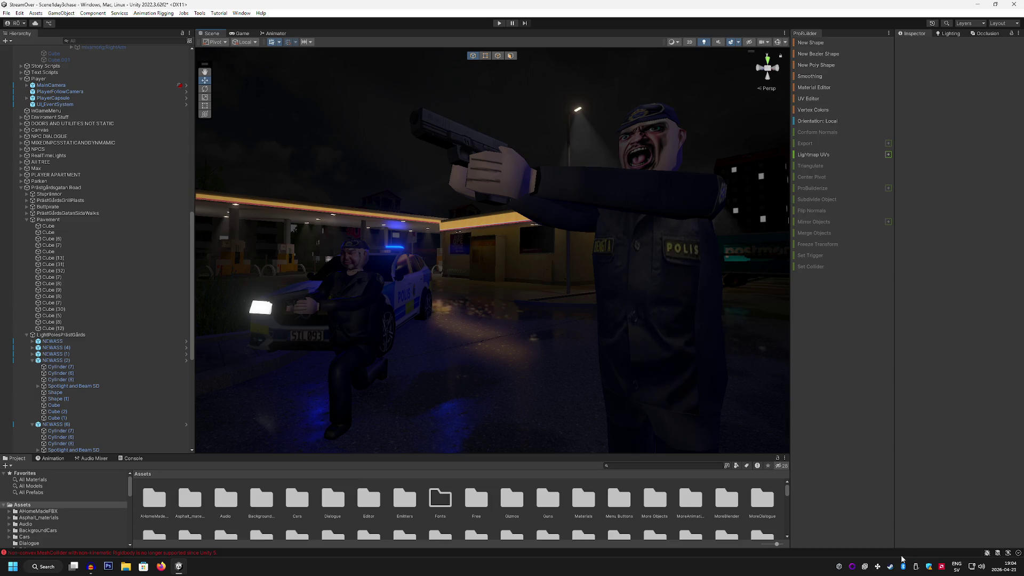
{"action": "left_click", "coordinate": [890, 568]}
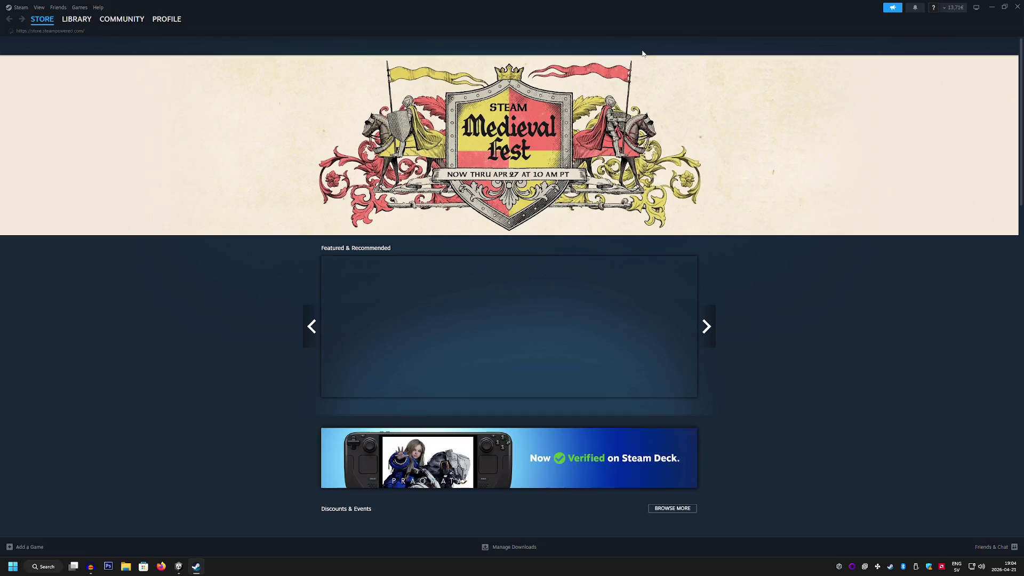
Step: Search the Steam store for 'sniper killer' and open the Sniper Killer store page
{"action": "left_click", "coordinate": [640, 50]}
{"action": "type", "text": "nsipe"}
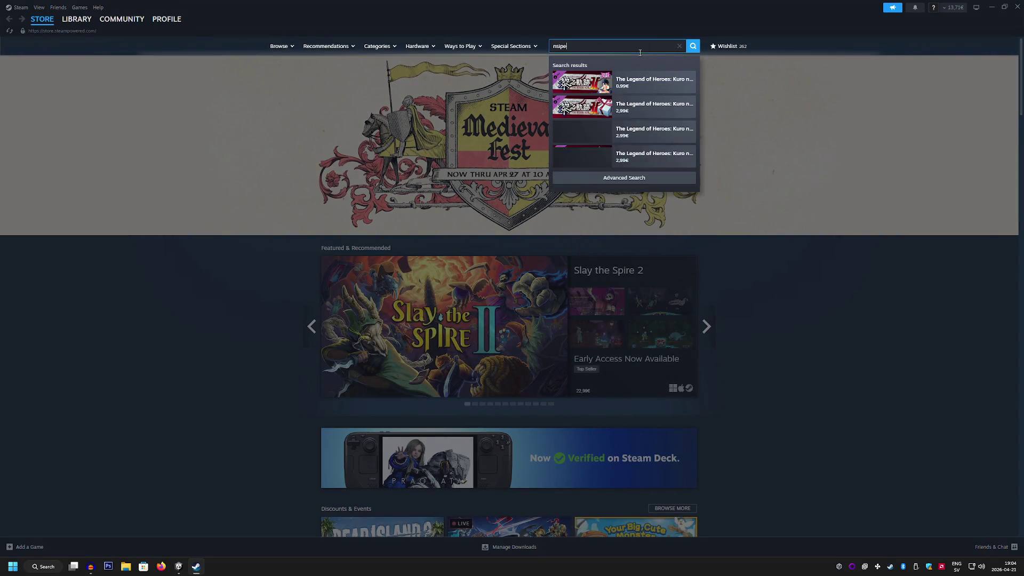
{"action": "key", "text": "BackSpace"}
{"action": "key", "text": "BackSpace"}
{"action": "key", "text": "BackSpace"}
{"action": "type", "text": "sni"}
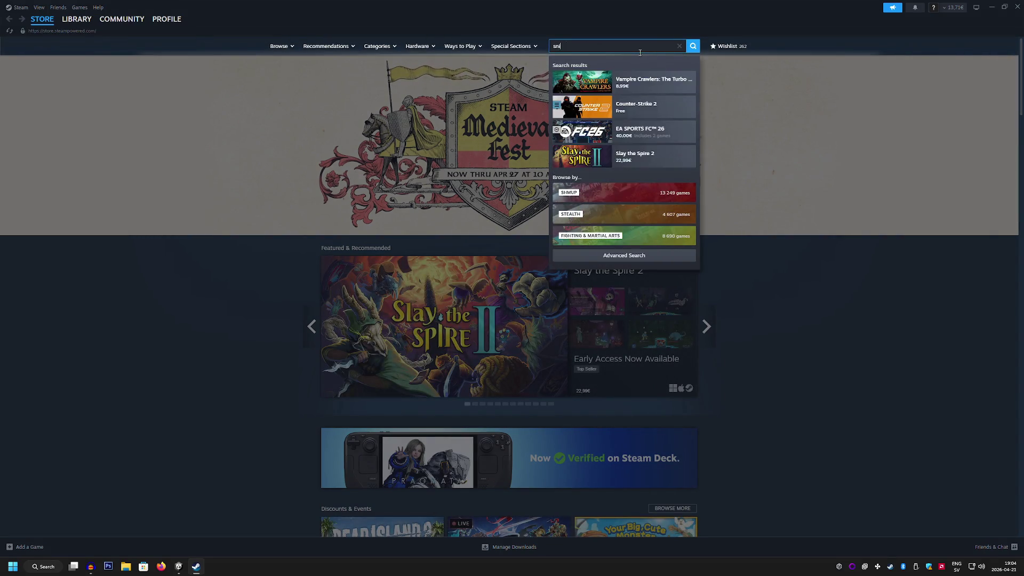
{"action": "type", "text": "per killer"}
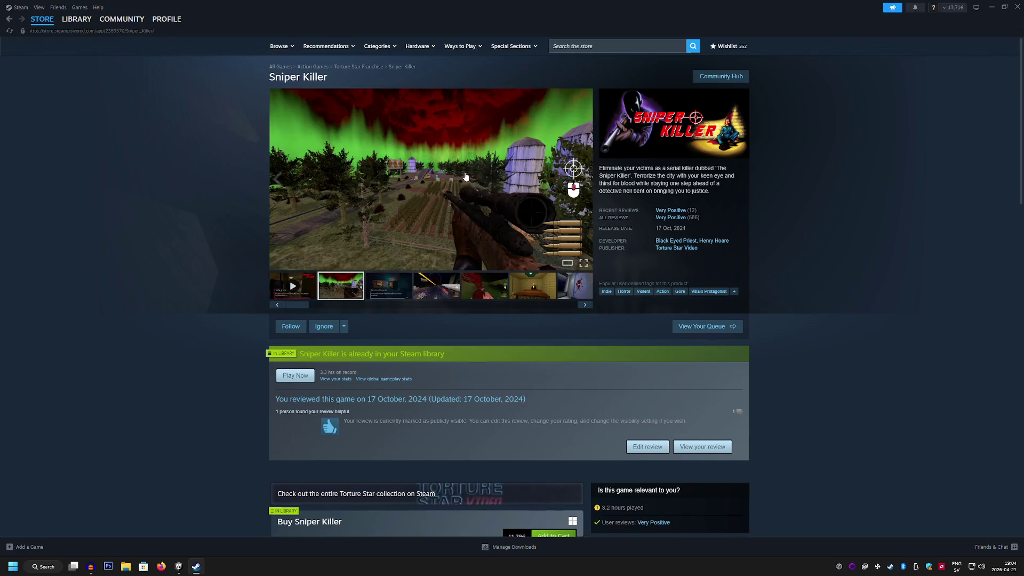
{"action": "left_click", "coordinate": [430, 180]}
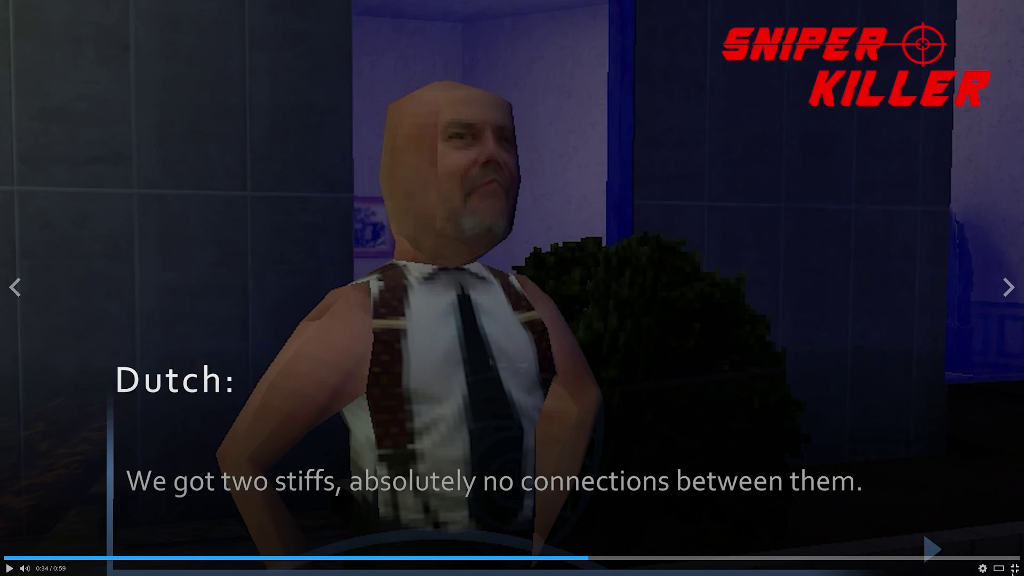
Step: Exit the fullscreen trailer and return to Unity's Scene view facing the police cars
{"action": "key", "text": "Escape"}
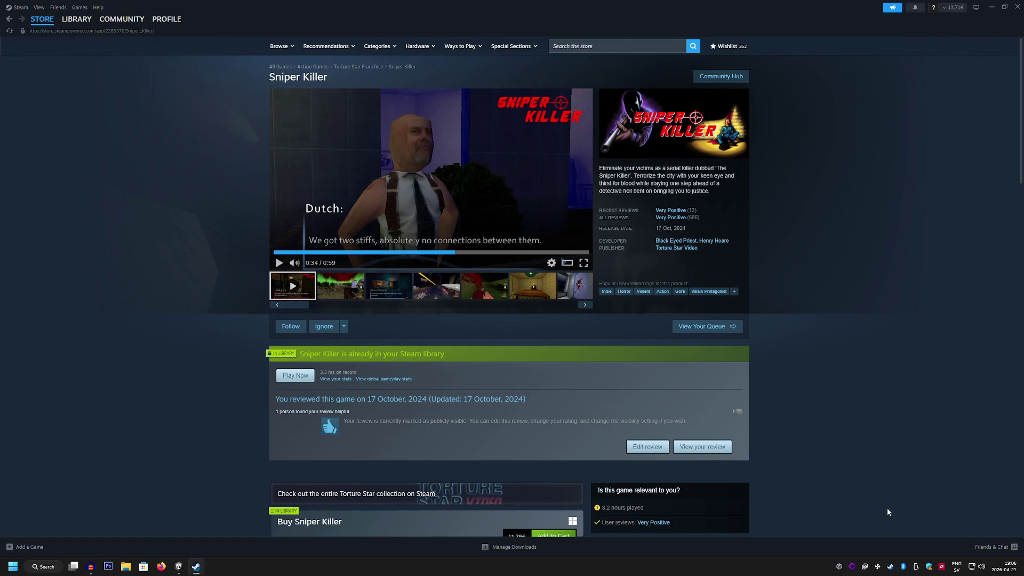
{"action": "left_click", "coordinate": [179, 567]}
{"action": "mouse_move", "coordinate": [488, 341]}
{"action": "left_mouse_down"}
{"action": "mouse_move", "coordinate": [525, 299]}
{"action": "mouse_move", "coordinate": [541, 311]}
{"action": "mouse_move", "coordinate": [517, 323]}
{"action": "mouse_move", "coordinate": [343, 317]}
{"action": "mouse_move", "coordinate": [443, 316]}
{"action": "mouse_move", "coordinate": [430, 304]}
{"action": "mouse_move", "coordinate": [197, 336]}
{"action": "mouse_move", "coordinate": [208, 320]}
{"action": "mouse_move", "coordinate": [248, 309]}
{"action": "mouse_move", "coordinate": [666, 291]}
{"action": "mouse_move", "coordinate": [411, 317]}
{"action": "mouse_move", "coordinate": [439, 299]}
{"action": "mouse_move", "coordinate": [421, 295]}
{"action": "mouse_move", "coordinate": [555, 297]}
{"action": "mouse_move", "coordinate": [508, 299]}
{"action": "mouse_move", "coordinate": [455, 270]}
{"action": "mouse_move", "coordinate": [289, 302]}
{"action": "mouse_move", "coordinate": [357, 278]}
{"action": "mouse_move", "coordinate": [409, 279]}
{"action": "mouse_move", "coordinate": [345, 290]}
{"action": "mouse_move", "coordinate": [354, 366]}
{"action": "mouse_move", "coordinate": [400, 384]}
{"action": "mouse_move", "coordinate": [565, 327]}
{"action": "mouse_move", "coordinate": [523, 342]}
{"action": "mouse_move", "coordinate": [498, 192]}
{"action": "mouse_move", "coordinate": [526, 169]}
{"action": "mouse_move", "coordinate": [422, 206]}
{"action": "mouse_move", "coordinate": [439, 256]}
{"action": "mouse_move", "coordinate": [382, 276]}
{"action": "mouse_move", "coordinate": [665, 243]}
{"action": "mouse_move", "coordinate": [534, 248]}
{"action": "mouse_move", "coordinate": [539, 231]}
{"action": "mouse_move", "coordinate": [559, 228]}
{"action": "mouse_move", "coordinate": [676, 306]}
{"action": "mouse_move", "coordinate": [673, 343]}
{"action": "mouse_move", "coordinate": [439, 375]}
{"action": "mouse_move", "coordinate": [421, 365]}
{"action": "mouse_move", "coordinate": [457, 365]}
{"action": "mouse_move", "coordinate": [453, 376]}
{"action": "mouse_move", "coordinate": [173, 388]}
{"action": "mouse_move", "coordinate": [194, 349]}
{"action": "mouse_move", "coordinate": [40, 362]}
{"action": "left_mouse_up"}
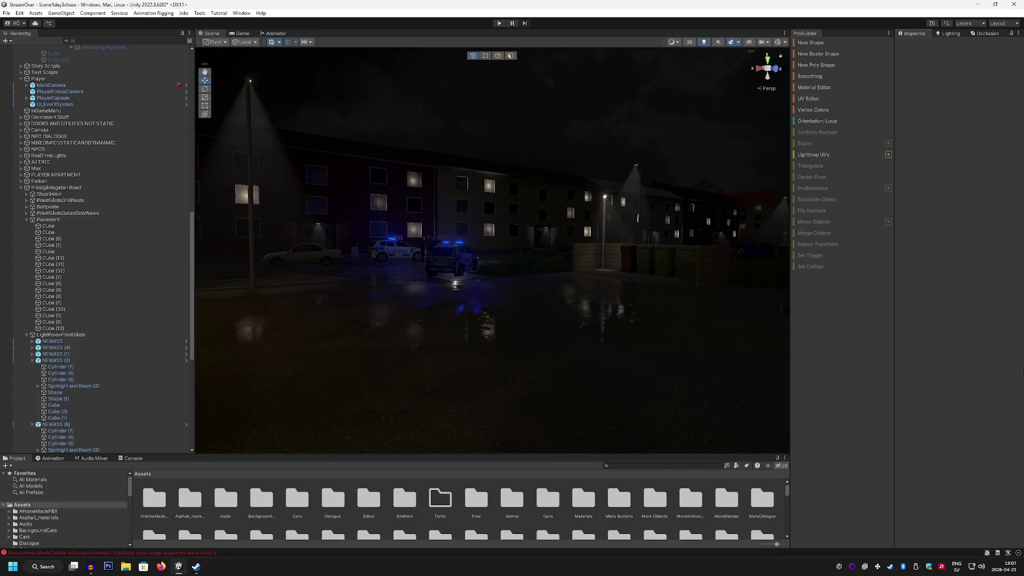
Step: Fly the view toward the police car and deactivate the Police object to hide the officers
{"action": "left_click_drag", "start_coordinate": [603, 304], "coordinate": [550, 280]}
{"action": "key", "text": "w"}
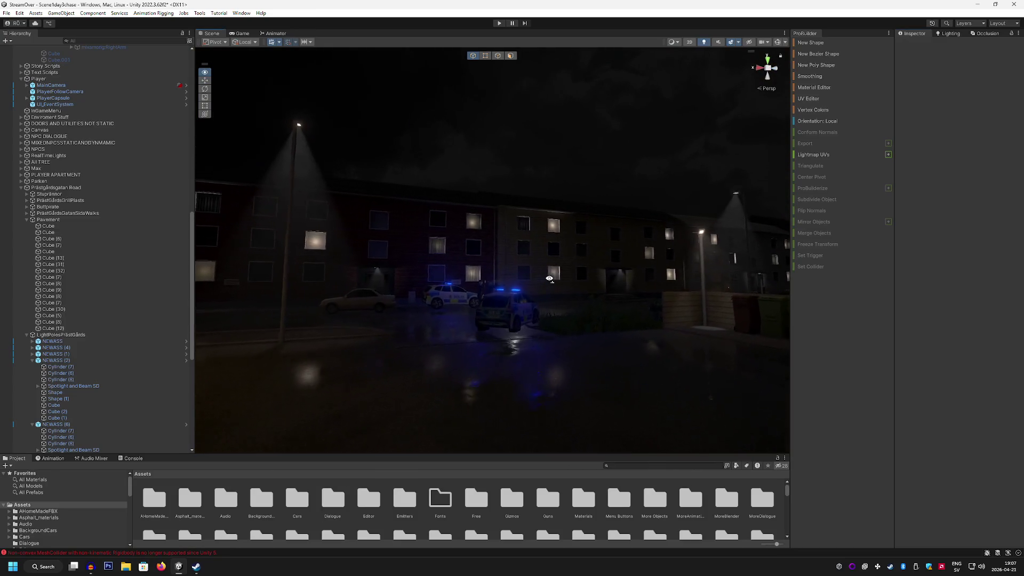
{"action": "scroll", "coordinate": [544, 280], "scroll_direction": "down", "scroll_amount": 3}
{"action": "mouse_move", "coordinate": [542, 282]}
{"action": "left_mouse_down"}
{"action": "mouse_move", "coordinate": [469, 293]}
{"action": "mouse_move", "coordinate": [437, 324]}
{"action": "mouse_move", "coordinate": [395, 341]}
{"action": "mouse_move", "coordinate": [320, 336]}
{"action": "mouse_move", "coordinate": [430, 334]}
{"action": "mouse_move", "coordinate": [397, 344]}
{"action": "left_mouse_up"}
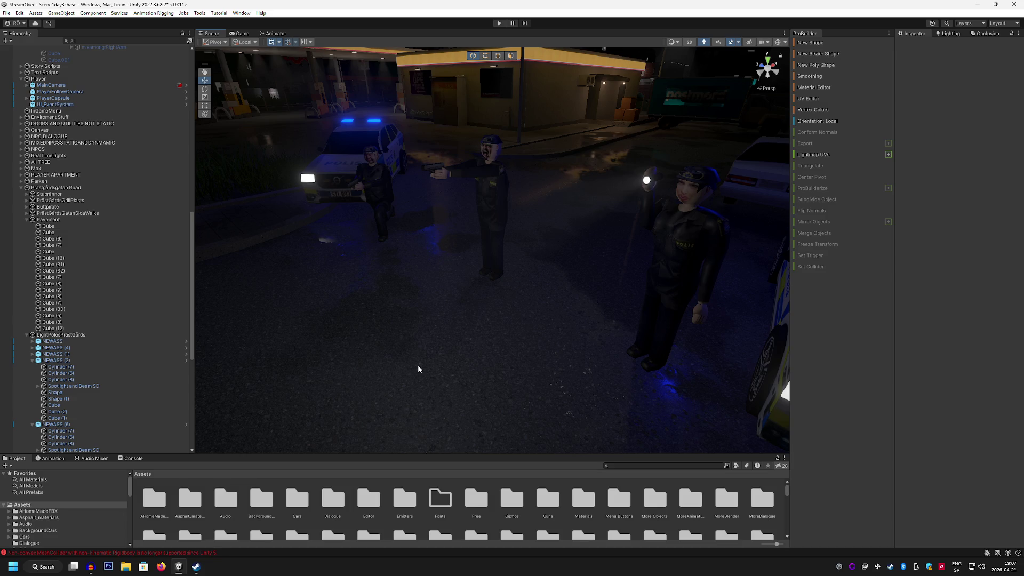
{"action": "scroll", "coordinate": [84, 233], "scroll_direction": "up", "scroll_amount": 3}
{"action": "scroll", "coordinate": [84, 213], "scroll_direction": "up", "scroll_amount": 10}
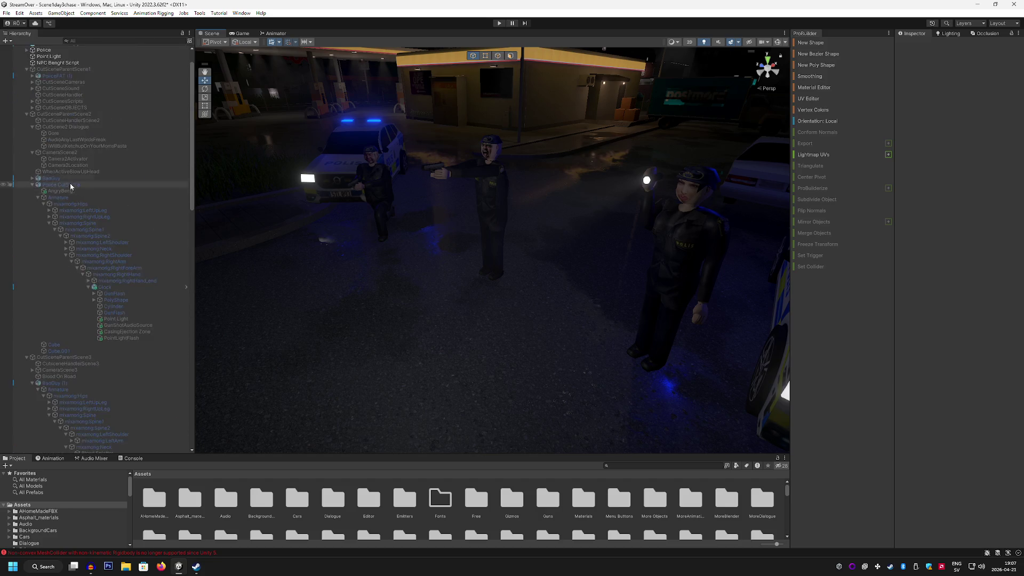
{"action": "left_click", "coordinate": [44, 80]}
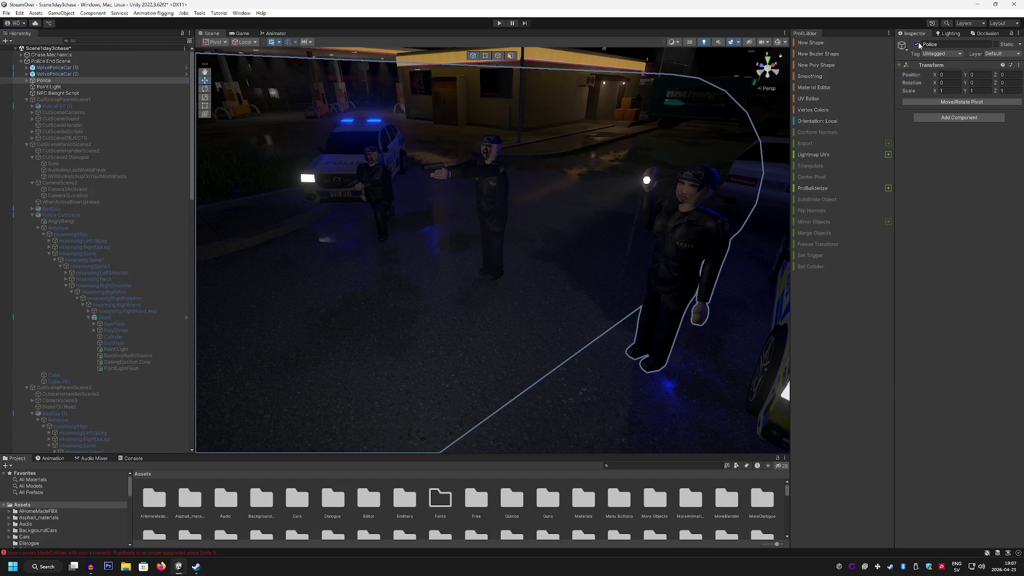
{"action": "left_click", "coordinate": [917, 45]}
Step: Activate CutSceneParentScene3 to show the corpse and select CutsceneHandlerScene3
{"action": "scroll", "coordinate": [91, 320], "scroll_direction": "down", "scroll_amount": 3}
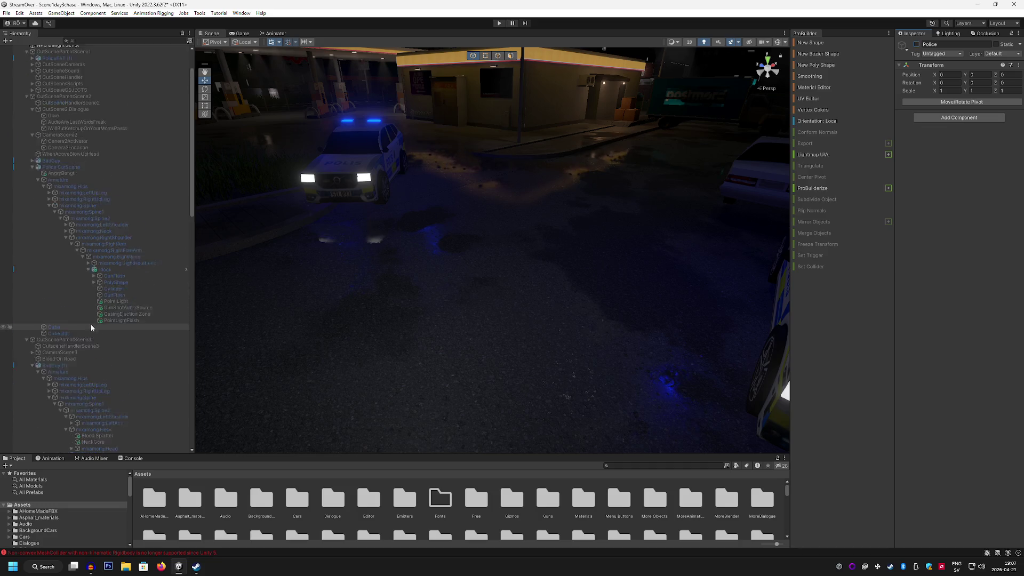
{"action": "left_click", "coordinate": [109, 315]}
{"action": "left_click", "coordinate": [916, 45]}
{"action": "left_click_drag", "start_coordinate": [507, 229], "coordinate": [357, 238]}
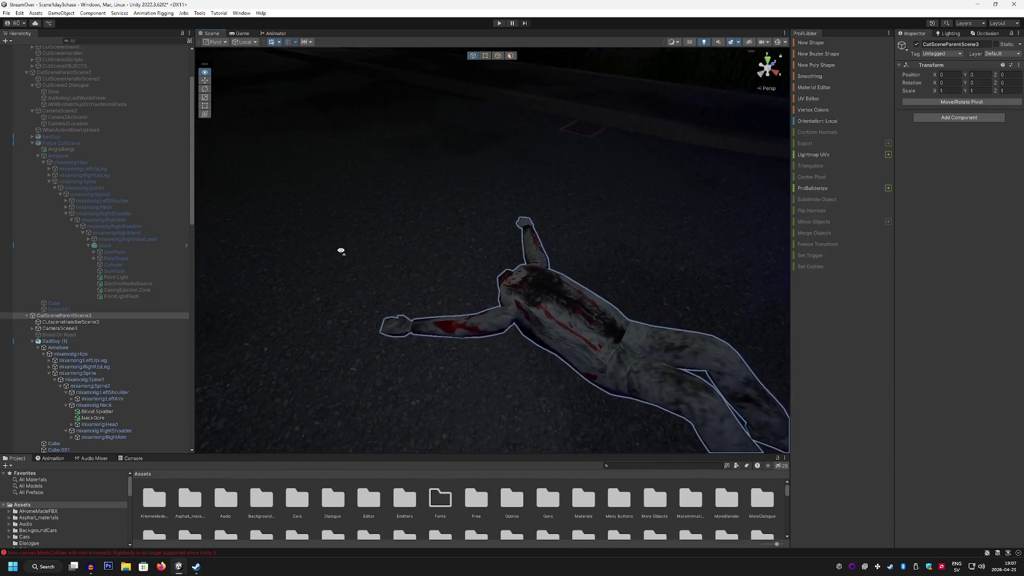
{"action": "left_click", "coordinate": [92, 322]}
{"action": "left_click_drag", "start_coordinate": [469, 181], "coordinate": [523, 173]}
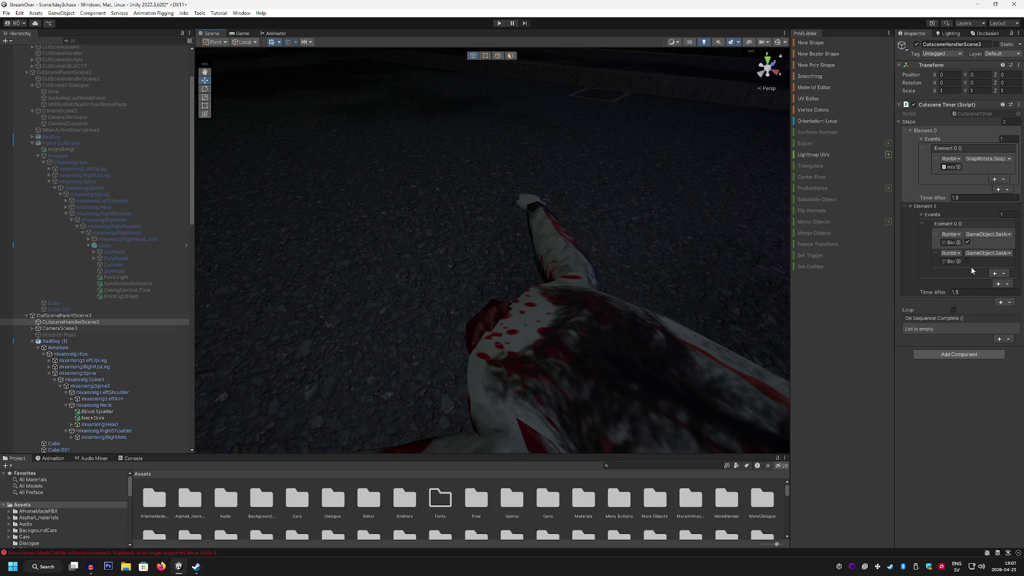
Step: Add a second event to timer Element 0 and create a GameObject > Audio > Audio Source
{"action": "left_click", "coordinate": [994, 179]}
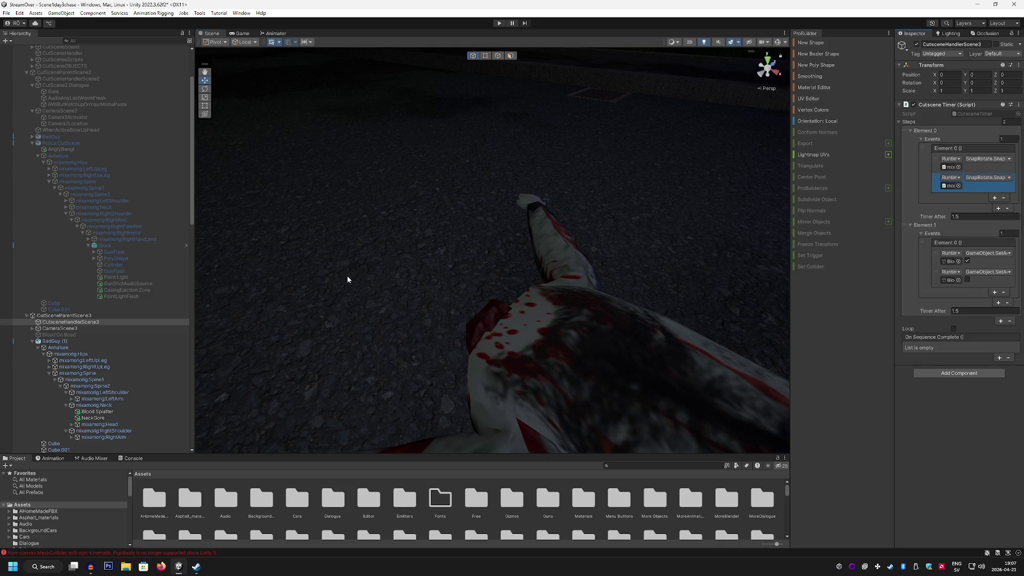
{"action": "left_click", "coordinate": [79, 13]}
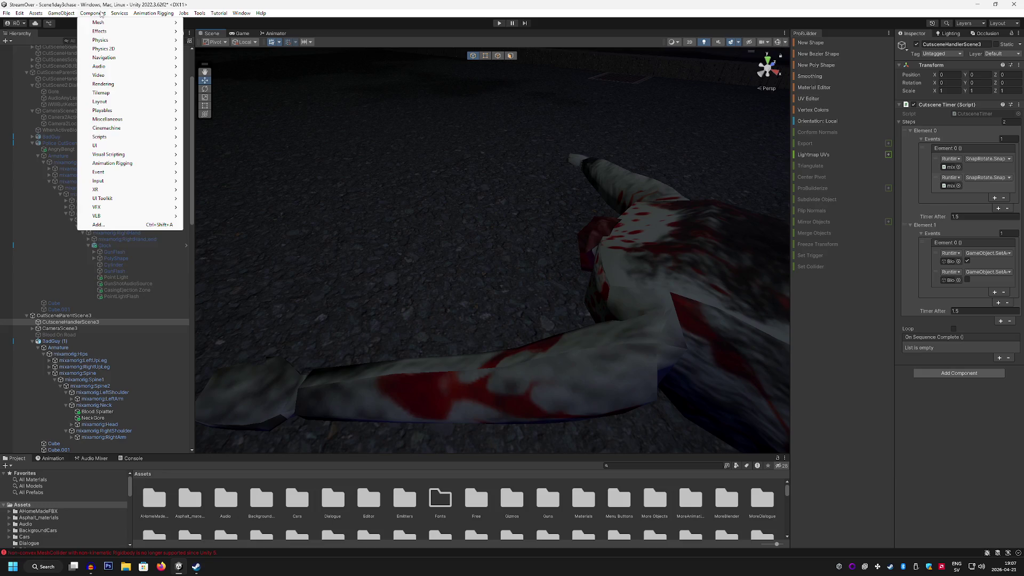
{"action": "mouse_move", "coordinate": [73, 86]}
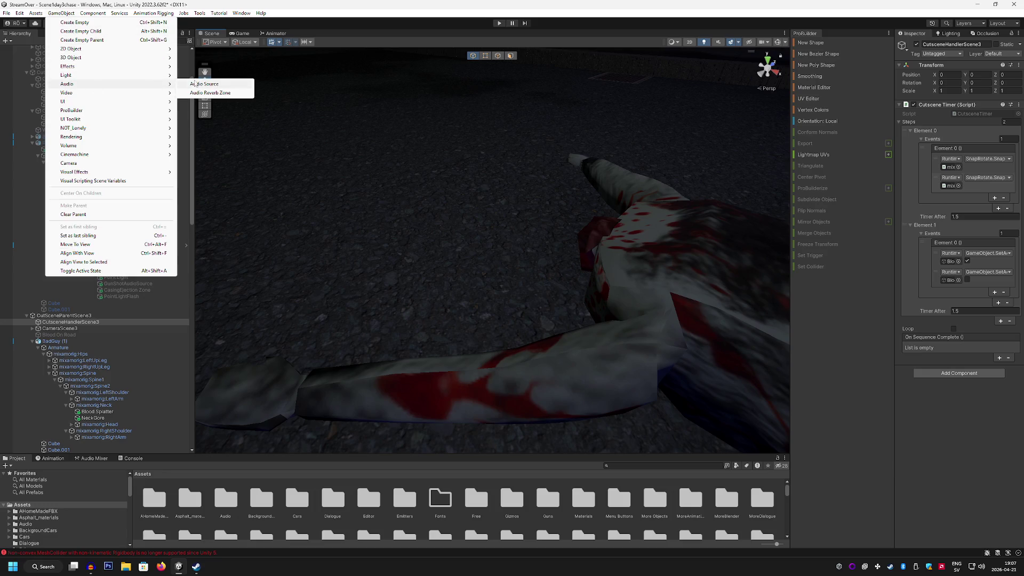
{"action": "left_click", "coordinate": [205, 83]}
{"action": "mouse_move", "coordinate": [522, 215]}
{"action": "left_mouse_down"}
{"action": "mouse_move", "coordinate": [498, 226]}
{"action": "mouse_move", "coordinate": [536, 255]}
{"action": "mouse_move", "coordinate": [648, 212]}
{"action": "left_mouse_up"}
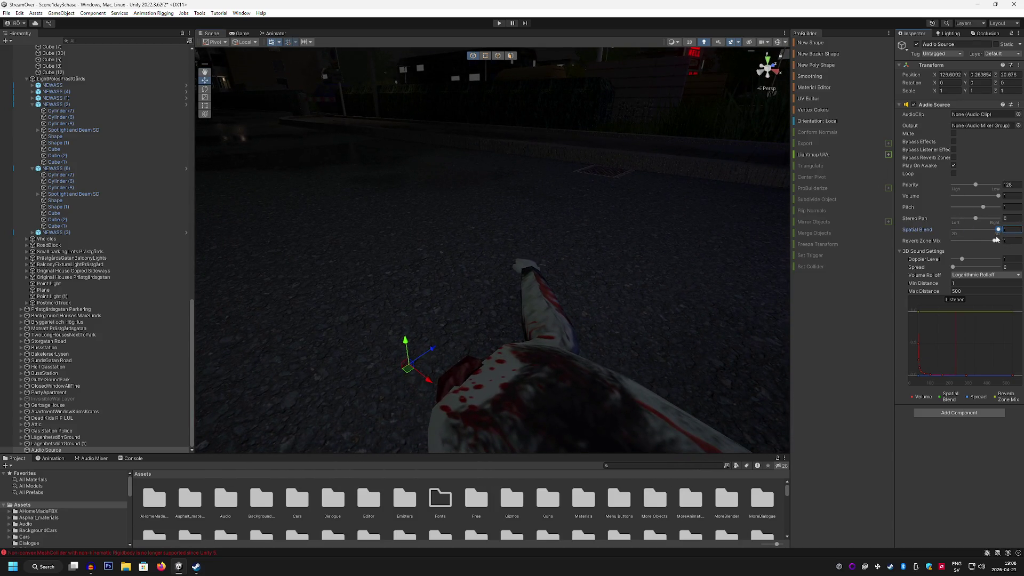
{"action": "left_click", "coordinate": [984, 275]}
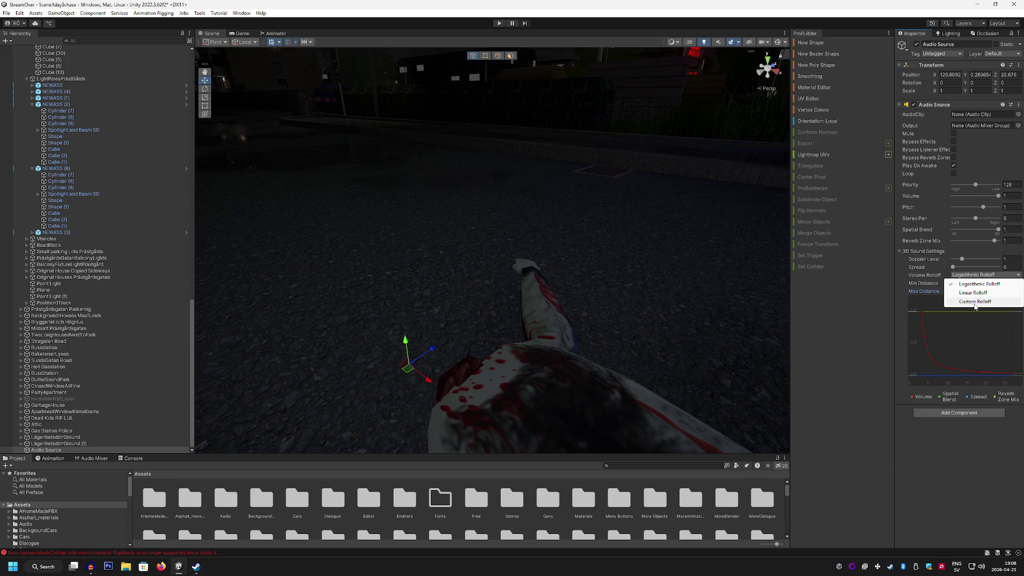
Step: Switch the Audio Source's volume rolloff to Custom Rolloff and reshape its curve
{"action": "left_click", "coordinate": [972, 293]}
{"action": "double_click", "coordinate": [964, 344]}
{"action": "left_click_drag", "start_coordinate": [964, 343], "coordinate": [957, 345]}
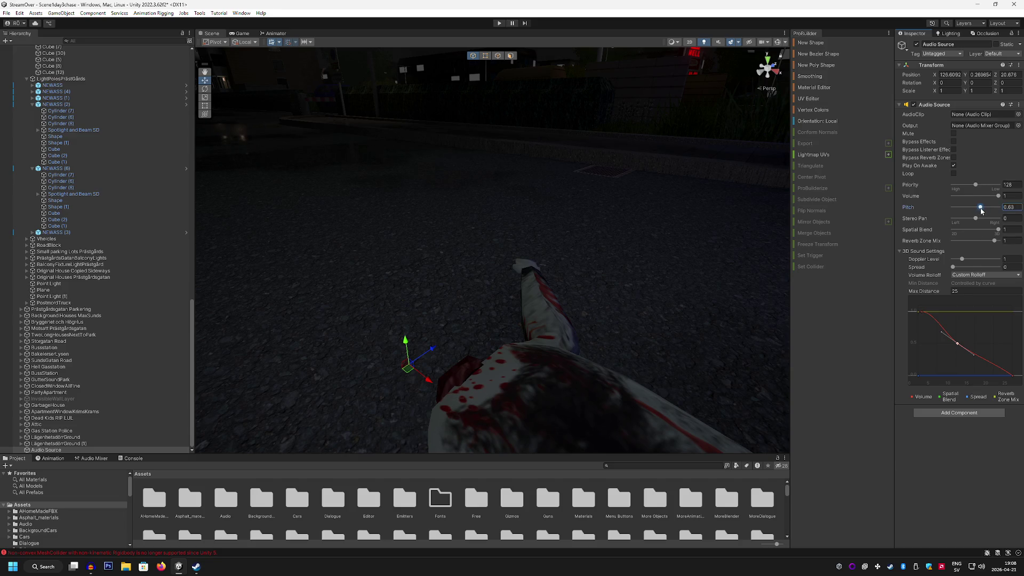
{"action": "left_click_drag", "start_coordinate": [688, 215], "coordinate": [615, 232]}
Step: Assign the GoreSplatSlightDelay clip and move the Audio Source under CutSceneParentScene3
{"action": "left_click", "coordinate": [1017, 114]}
{"action": "type", "text": "f"}
{"action": "type", "text": "es"}
{"action": "key", "text": "BackSpace"}
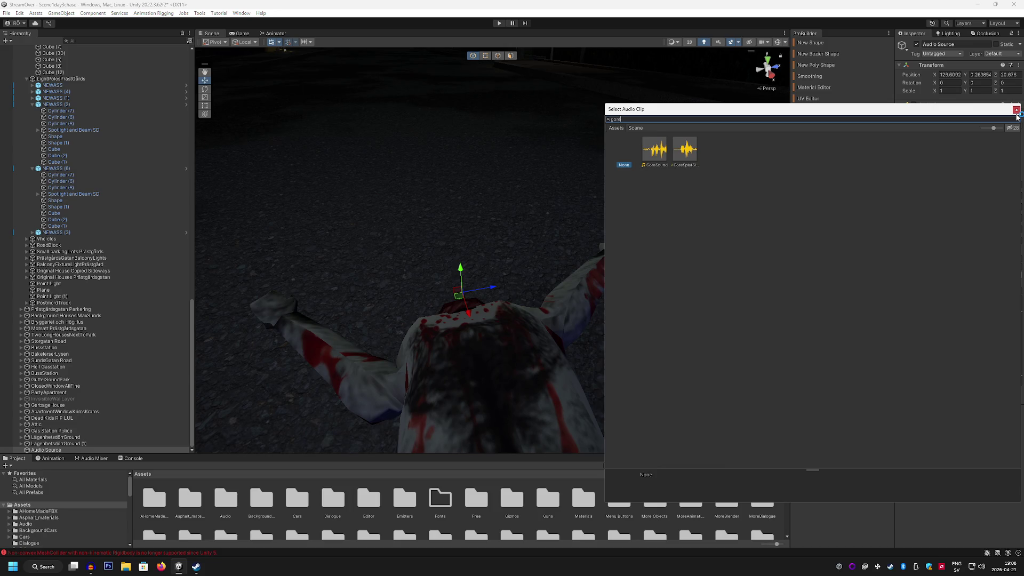
{"action": "double_click", "coordinate": [687, 149]}
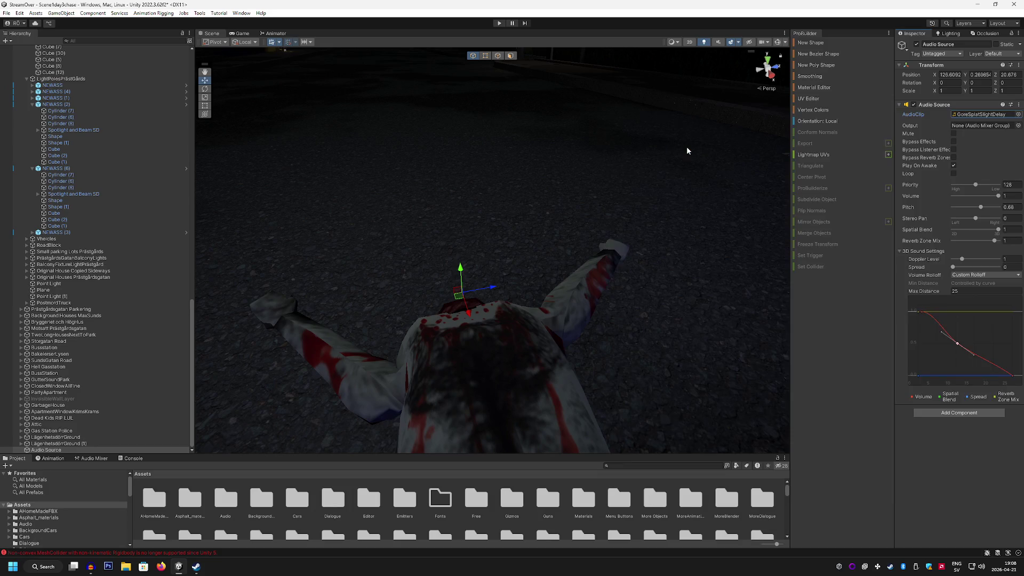
{"action": "left_click_drag", "start_coordinate": [567, 224], "coordinate": [631, 222]}
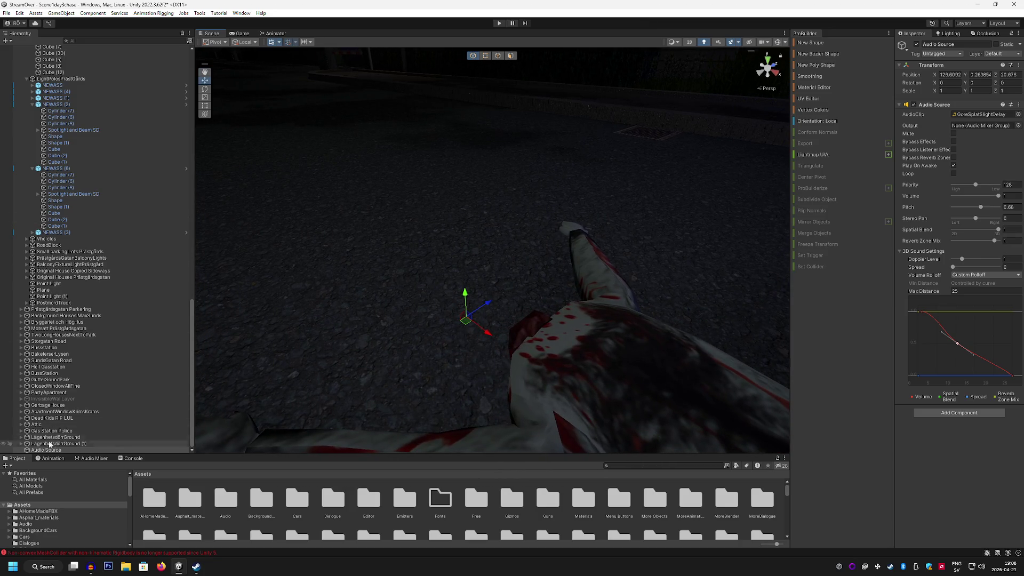
{"action": "mouse_move", "coordinate": [81, 240]}
{"action": "left_mouse_down"}
{"action": "mouse_move", "coordinate": [130, 154]}
{"action": "mouse_move", "coordinate": [138, 45]}
{"action": "mouse_move", "coordinate": [146, 73]}
{"action": "mouse_move", "coordinate": [122, 187]}
{"action": "mouse_move", "coordinate": [97, 219]}
{"action": "left_mouse_up"}
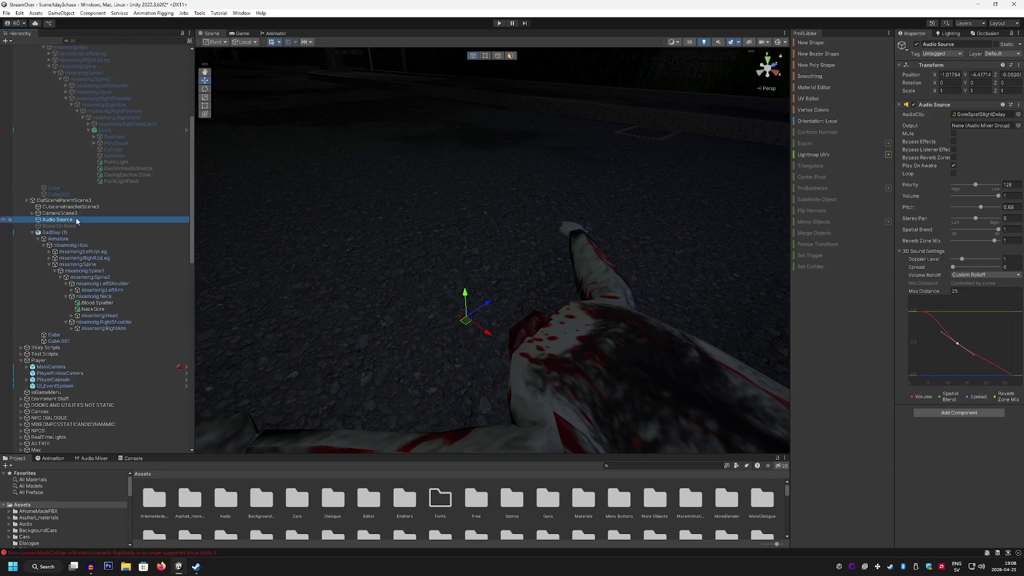
Step: Rename the Audio Source to 'Blood On Road Splatter Soundsource', then select CutsceneHandlerScene3
{"action": "right_click", "coordinate": [71, 221]}
{"action": "left_click", "coordinate": [110, 248]}
{"action": "type", "text": "BloodSpla"}
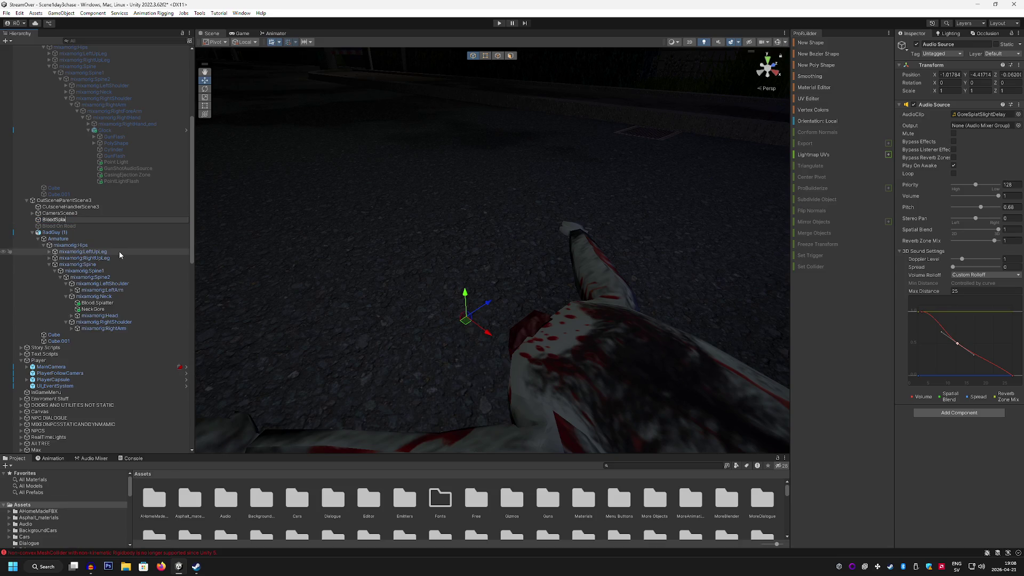
{"action": "key", "text": "BackSpace"}
{"action": "key", "text": "BackSpace"}
{"action": "key", "text": "BackSpace"}
{"action": "type", "text": "On Road Sp"}
{"action": "type", "text": "rce"}
{"action": "key", "text": "Return"}
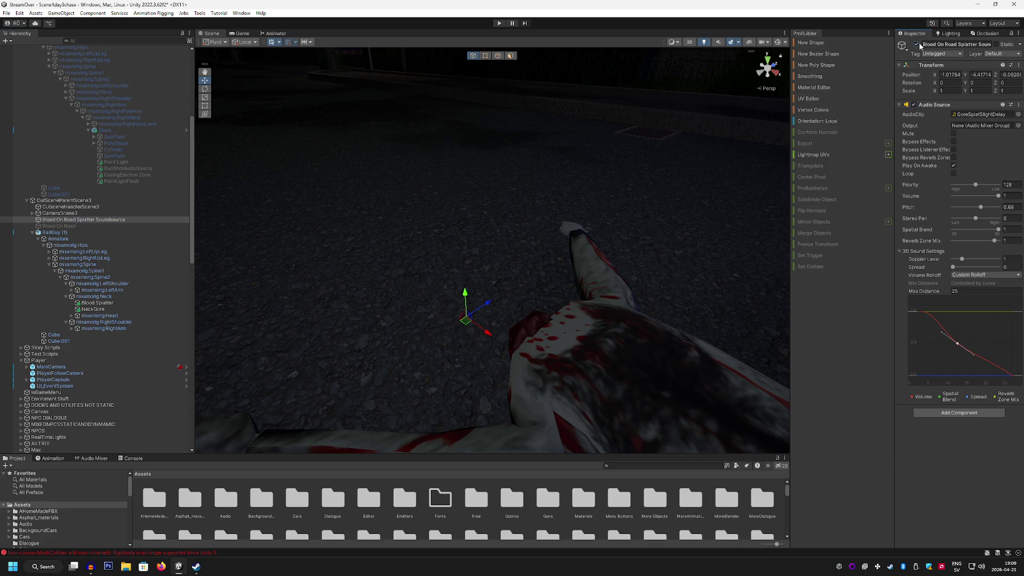
{"action": "left_click", "coordinate": [113, 207]}
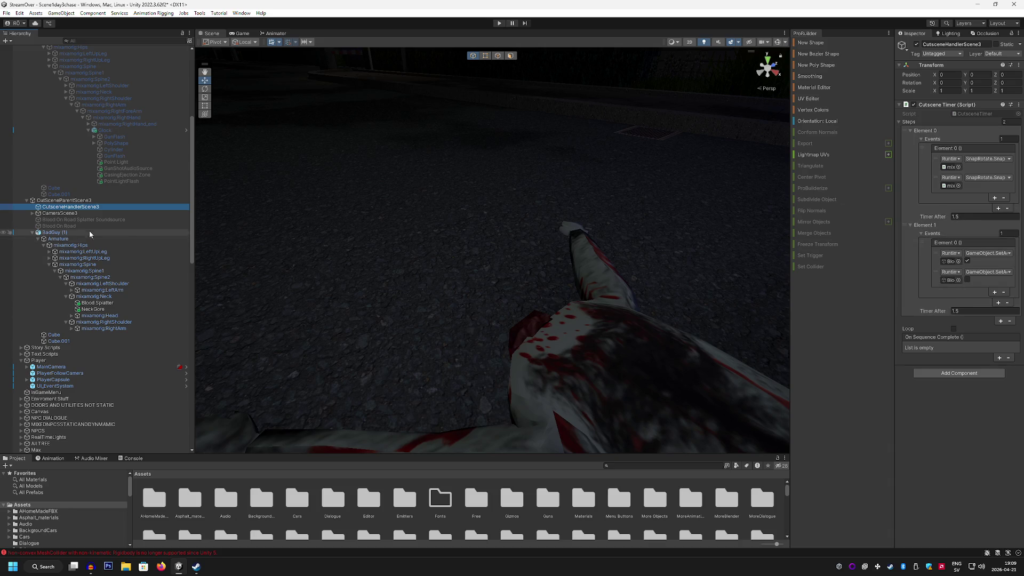
Step: Put the Blood On Road splatter sound in Element 0's second event slot and set Element 1's Timer After to 3
{"action": "mouse_move", "coordinate": [75, 224]}
{"action": "left_mouse_down"}
{"action": "mouse_move", "coordinate": [640, 213]}
{"action": "mouse_move", "coordinate": [949, 186]}
{"action": "left_mouse_up"}
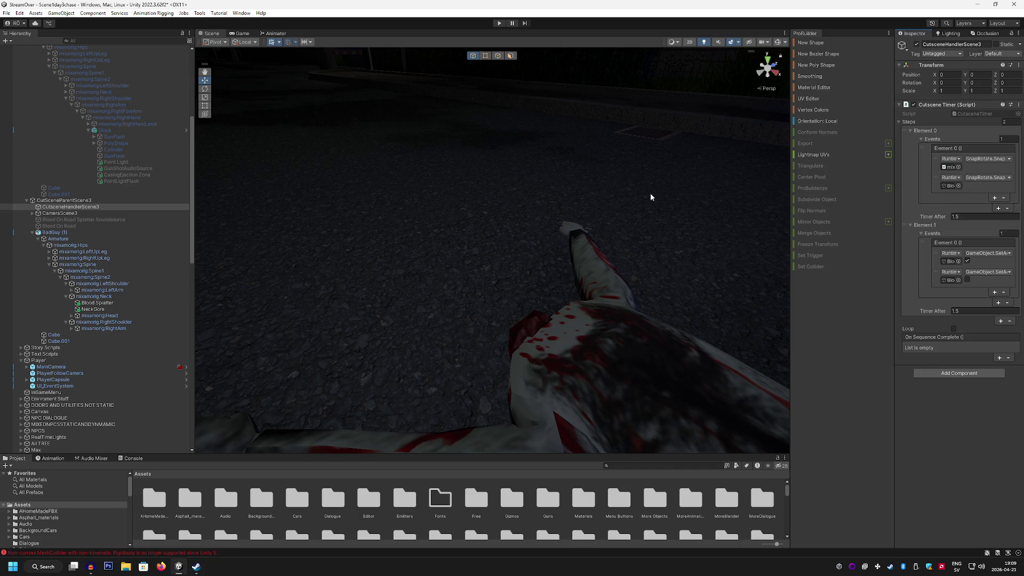
{"action": "left_click", "coordinate": [960, 311]}
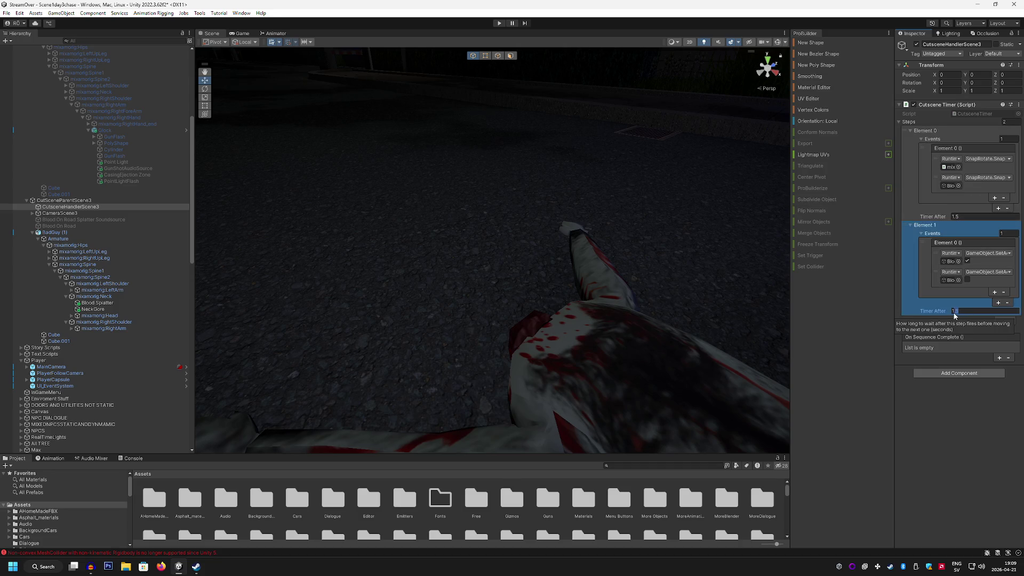
{"action": "type", "text": "3"}
{"action": "mouse_move", "coordinate": [640, 181]}
{"action": "left_mouse_down"}
{"action": "mouse_move", "coordinate": [658, 179]}
{"action": "mouse_move", "coordinate": [586, 198]}
{"action": "mouse_move", "coordinate": [314, 175]}
{"action": "mouse_move", "coordinate": [406, 219]}
{"action": "mouse_move", "coordinate": [425, 190]}
{"action": "mouse_move", "coordinate": [417, 217]}
{"action": "left_mouse_up"}
{"action": "left_click_drag", "start_coordinate": [497, 227], "coordinate": [506, 216]}
{"action": "left_click", "coordinate": [7, 14]}
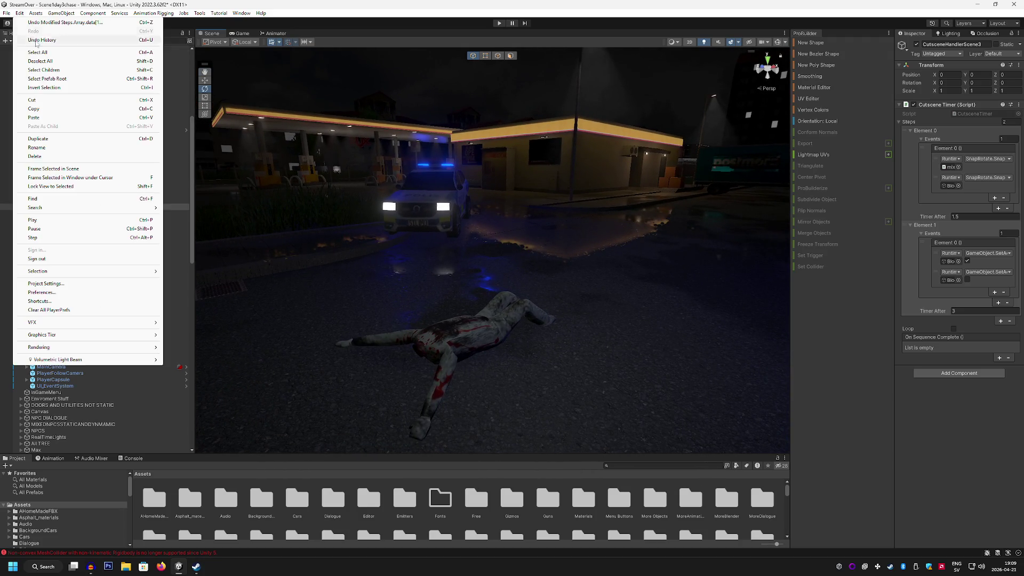
Step: Deactivate the CutSceneParentScene3 group in the Hierarchy
{"action": "left_click", "coordinate": [20, 54]}
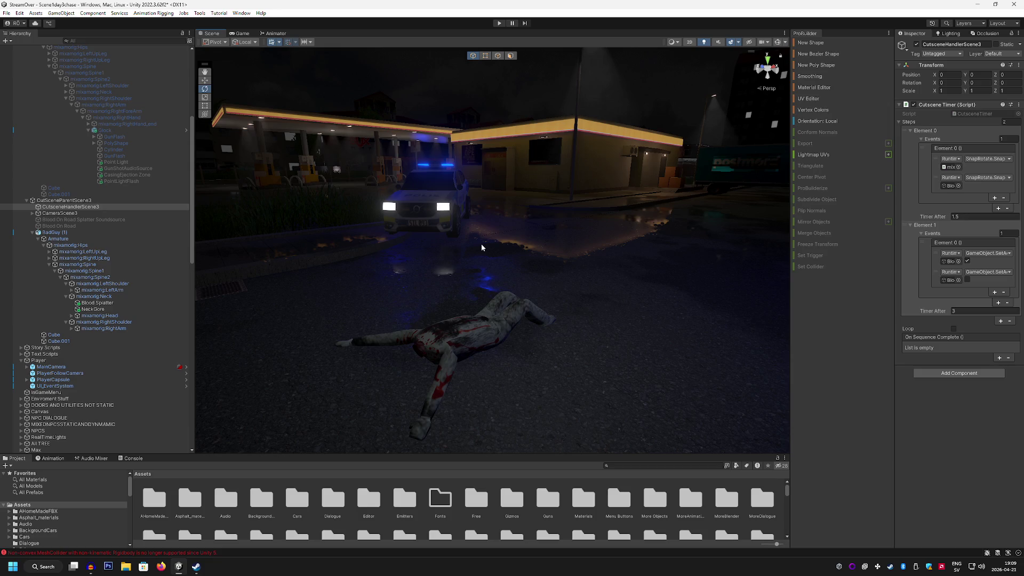
{"action": "scroll", "coordinate": [126, 200], "scroll_direction": "up", "scroll_amount": 10}
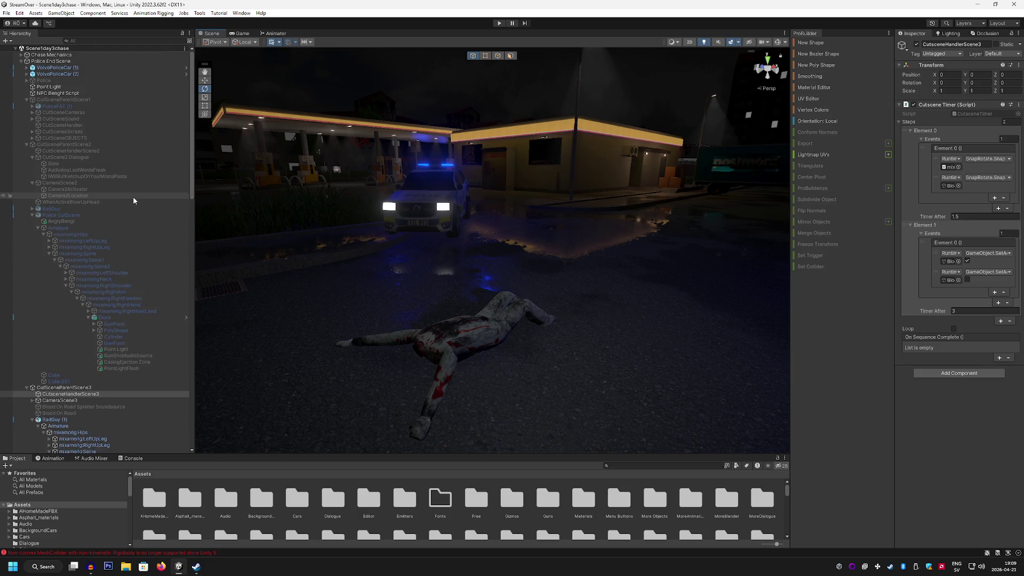
{"action": "left_click", "coordinate": [64, 388]}
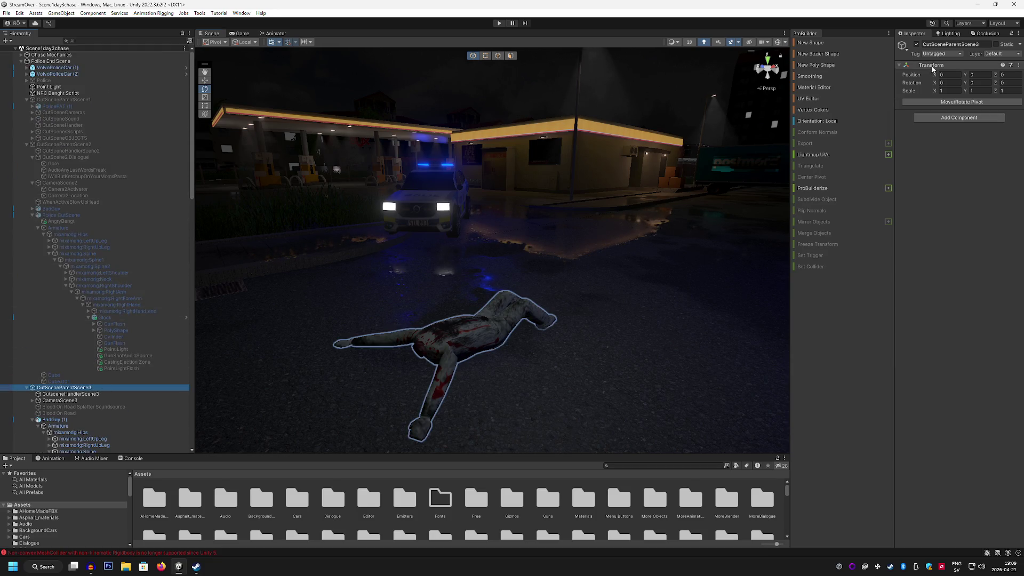
{"action": "left_click", "coordinate": [916, 45]}
Step: Activate the Police characters and start play mode in the Game view
{"action": "left_click", "coordinate": [57, 81]}
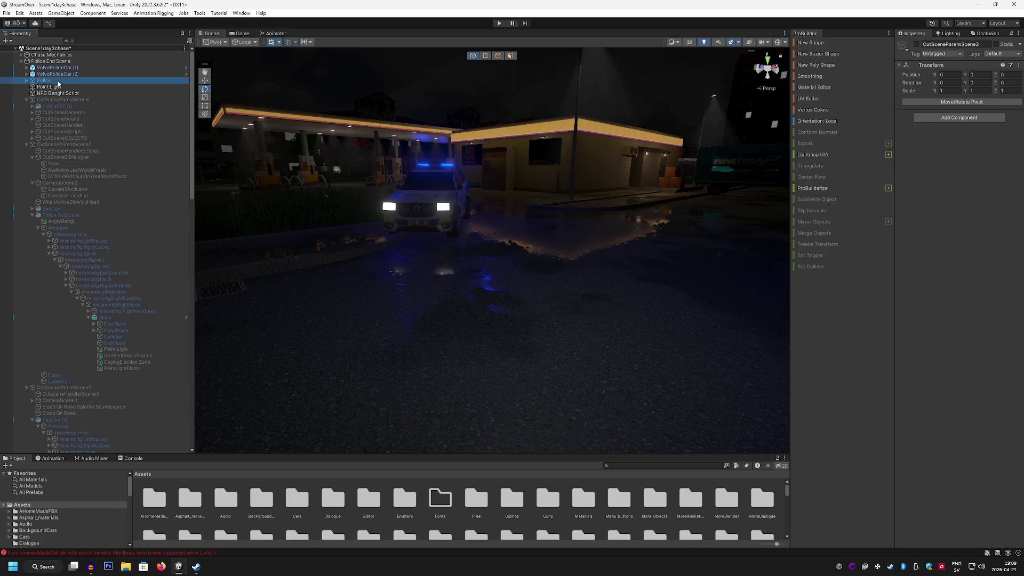
{"action": "left_click", "coordinate": [917, 45]}
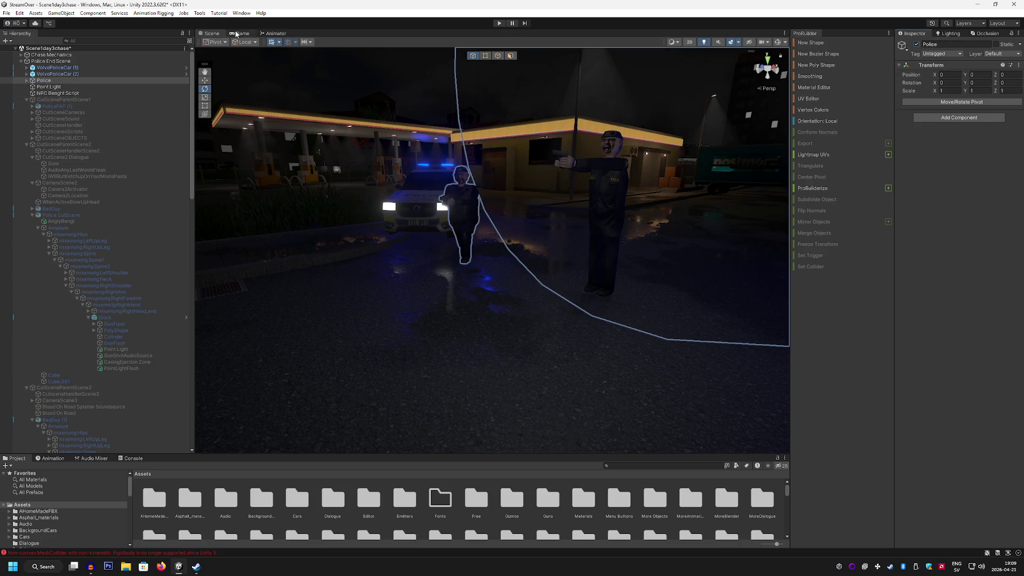
{"action": "left_click", "coordinate": [238, 34]}
{"action": "left_click", "coordinate": [498, 24]}
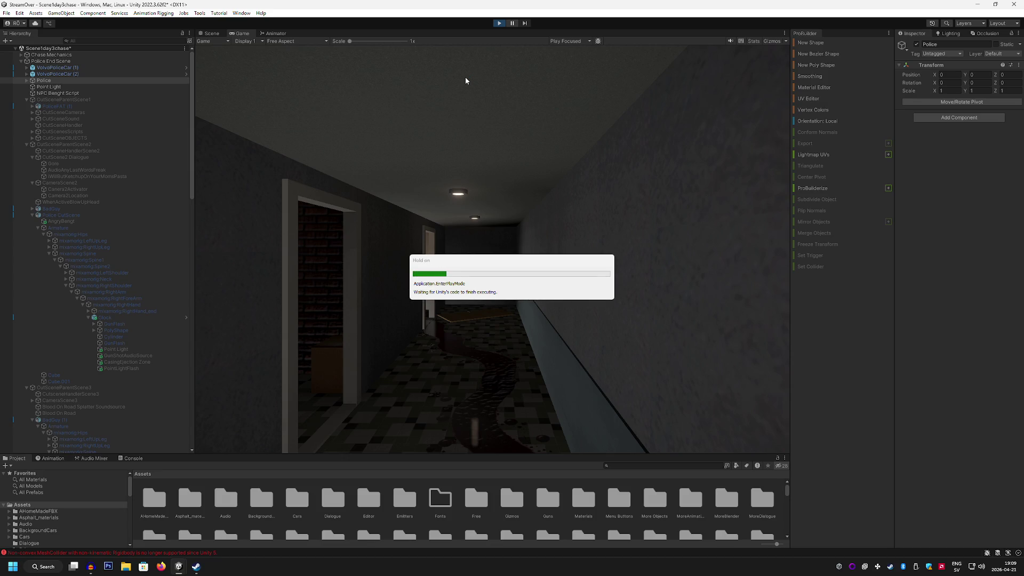
Step: In the maximized Game view, walk the blood-stained corridor into the monster's room and back out
{"action": "double_click", "coordinate": [244, 35]}
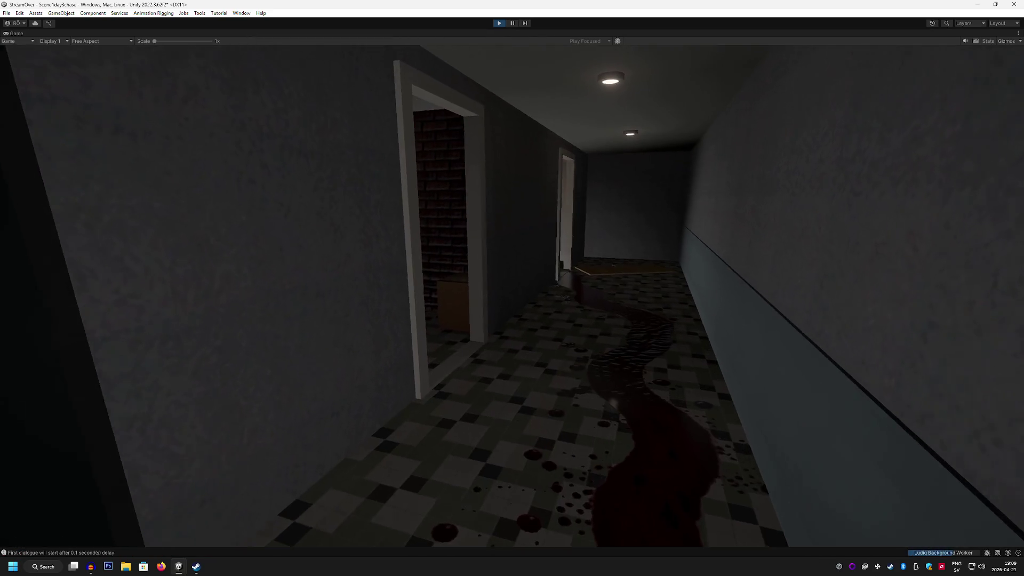
{"action": "key", "text": "w"}
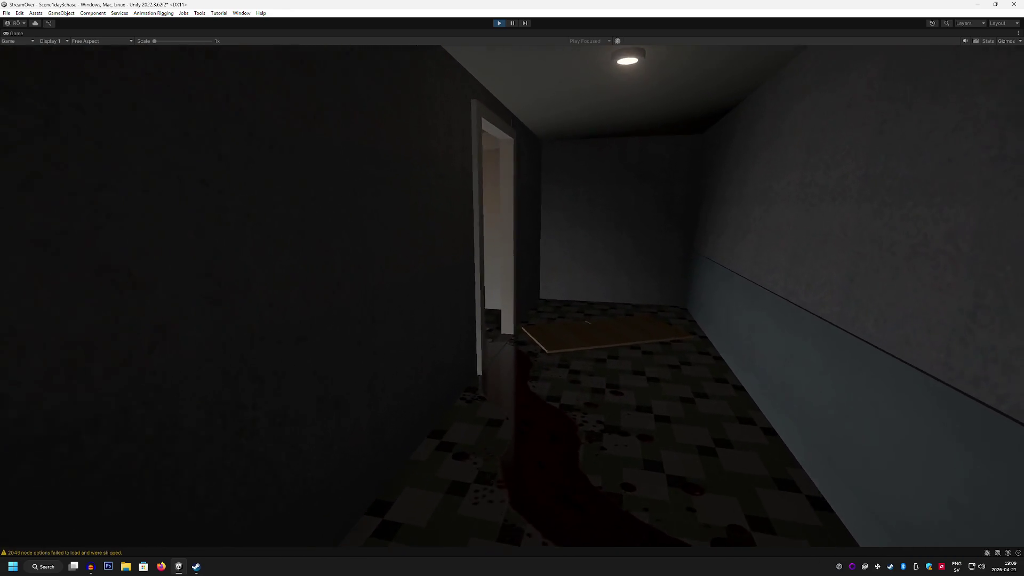
{"action": "key", "text": "w"}
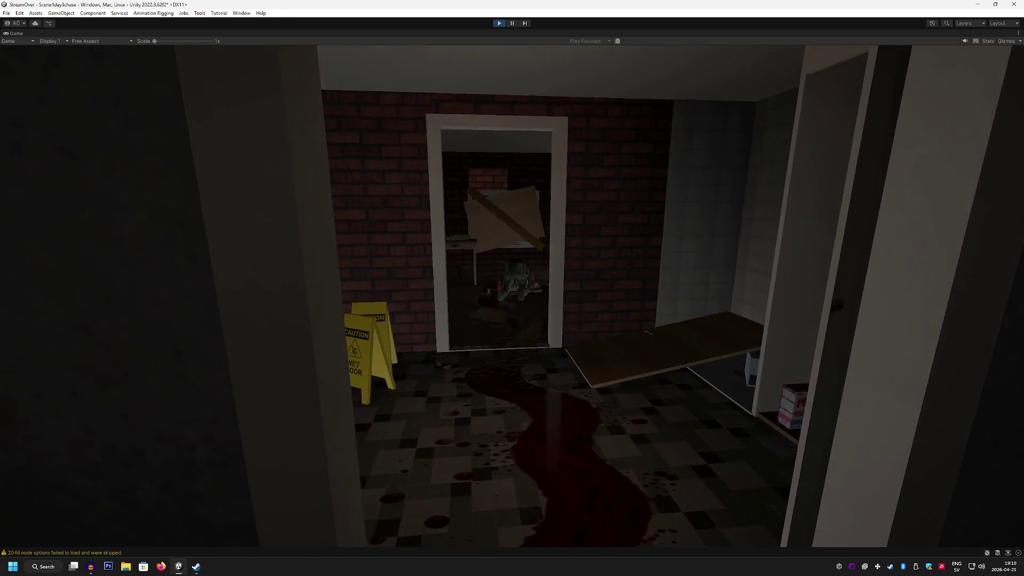
{"action": "key", "text": "w"}
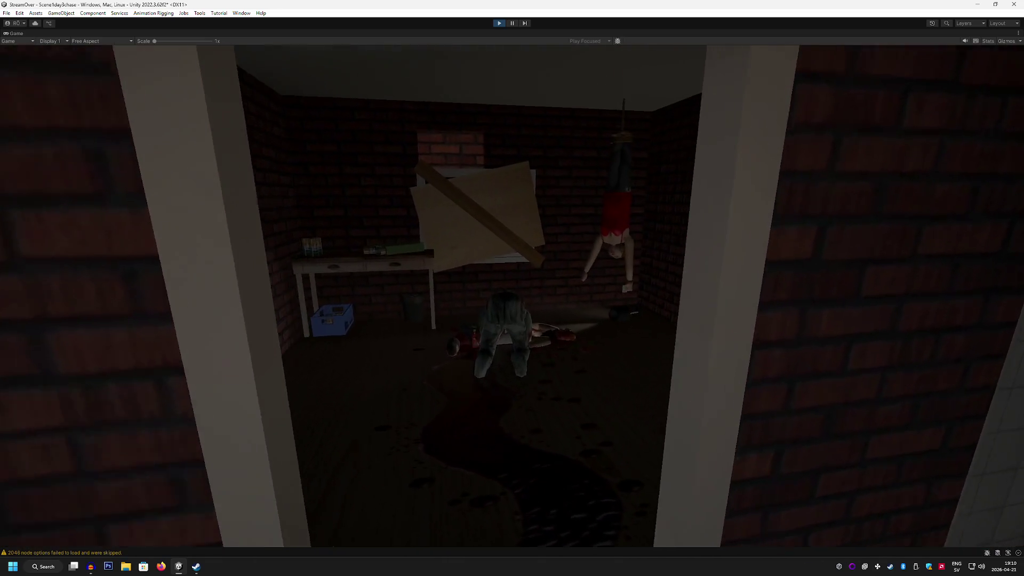
{"action": "key", "text": "w"}
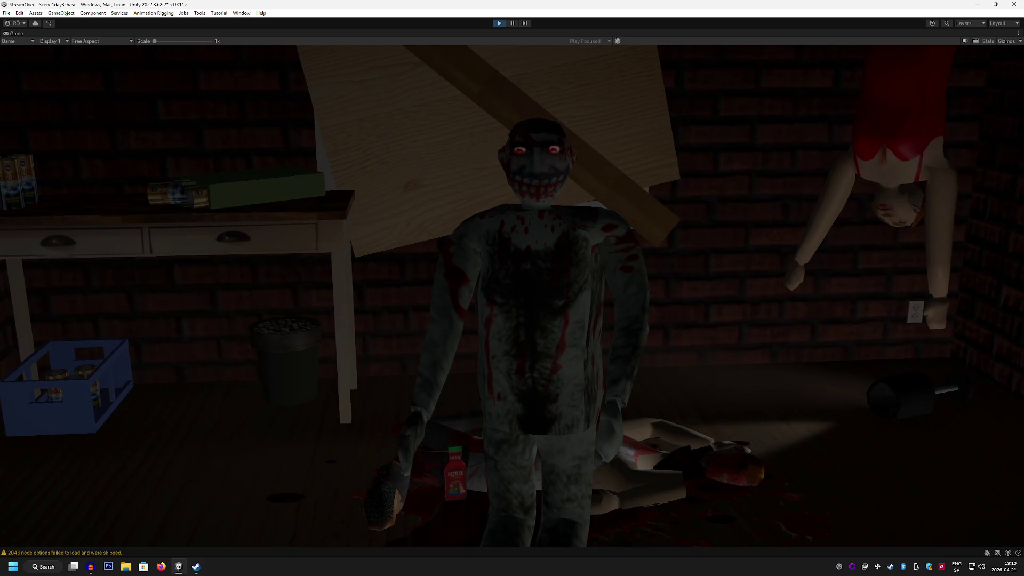
{"action": "key", "text": "s"}
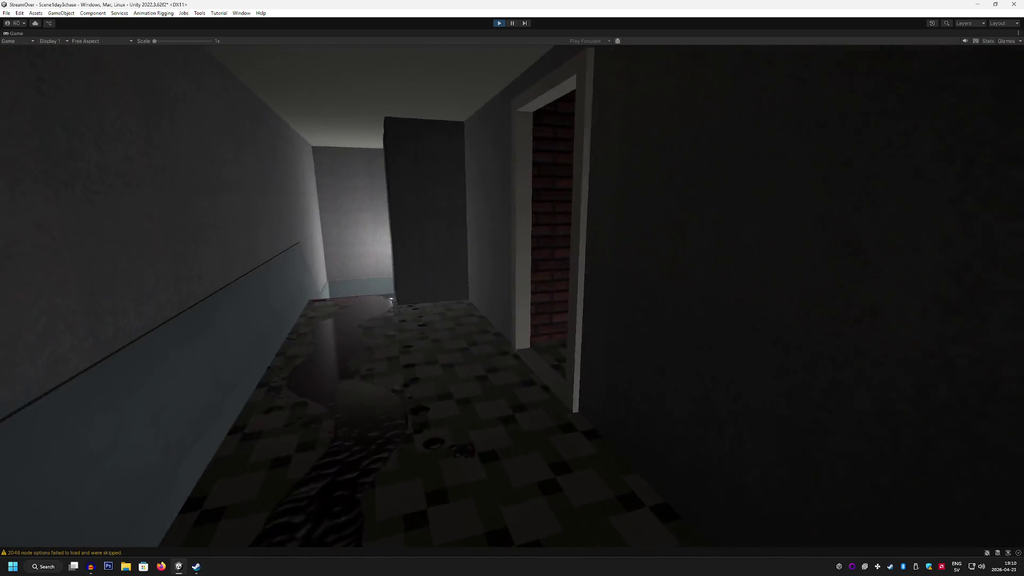
{"action": "key", "text": "w"}
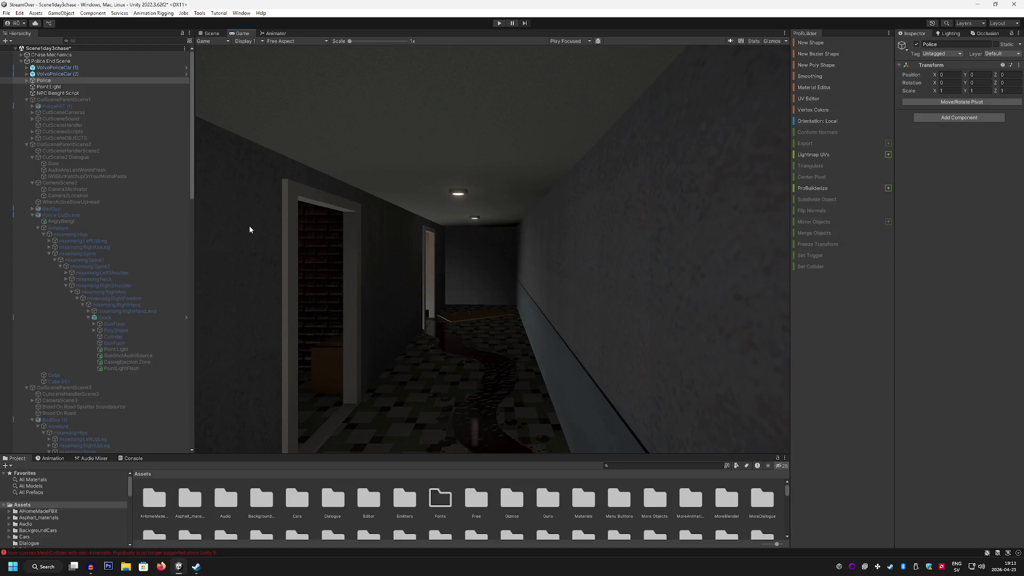
{"action": "left_click", "coordinate": [101, 158]}
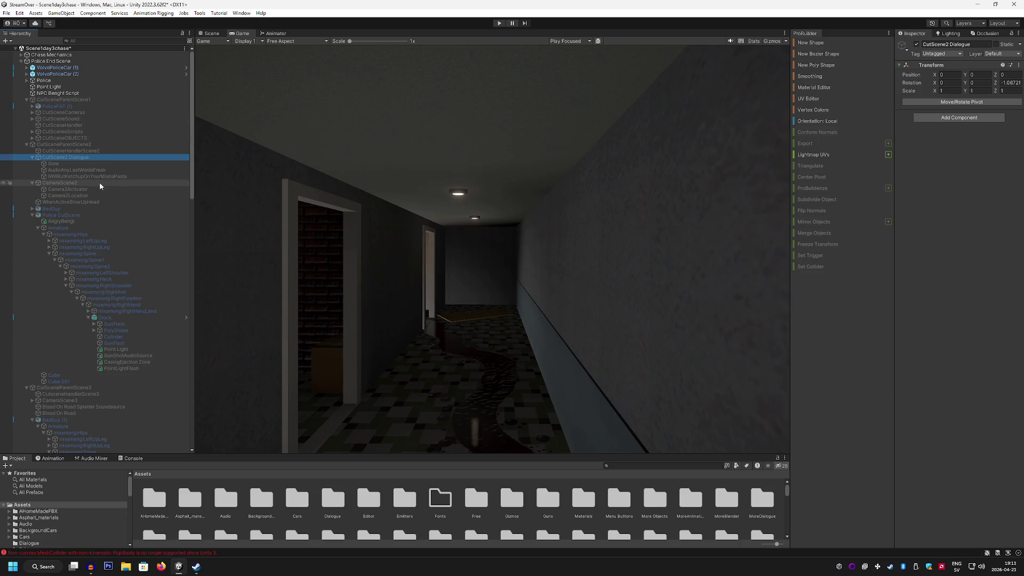
Step: Inspect Blood On Road Splatter Soundsource, then return to the Scene view with CutsceneHandlerScene3 selected
{"action": "scroll", "coordinate": [99, 232], "scroll_direction": "down", "scroll_amount": 2}
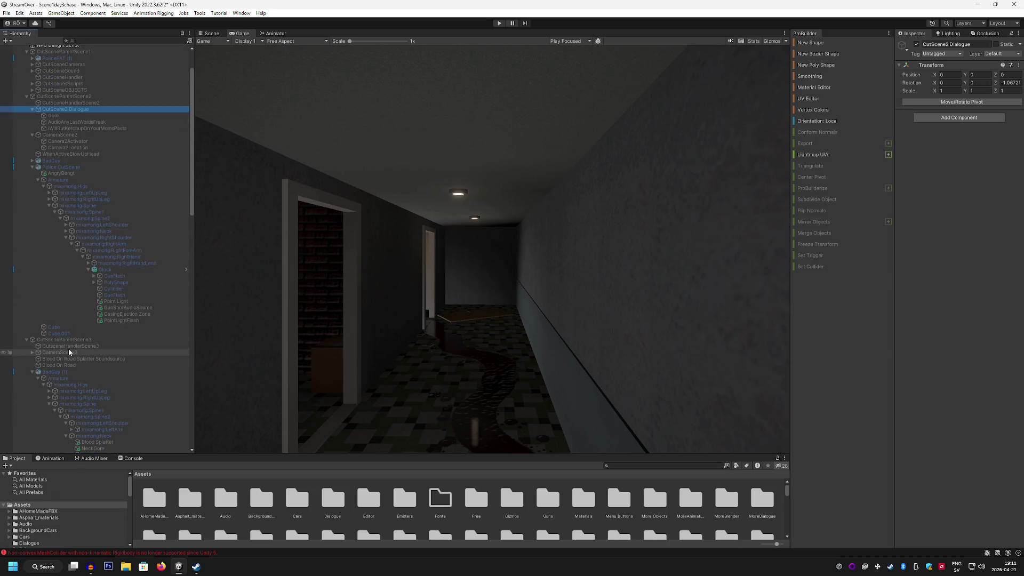
{"action": "left_click", "coordinate": [96, 340]}
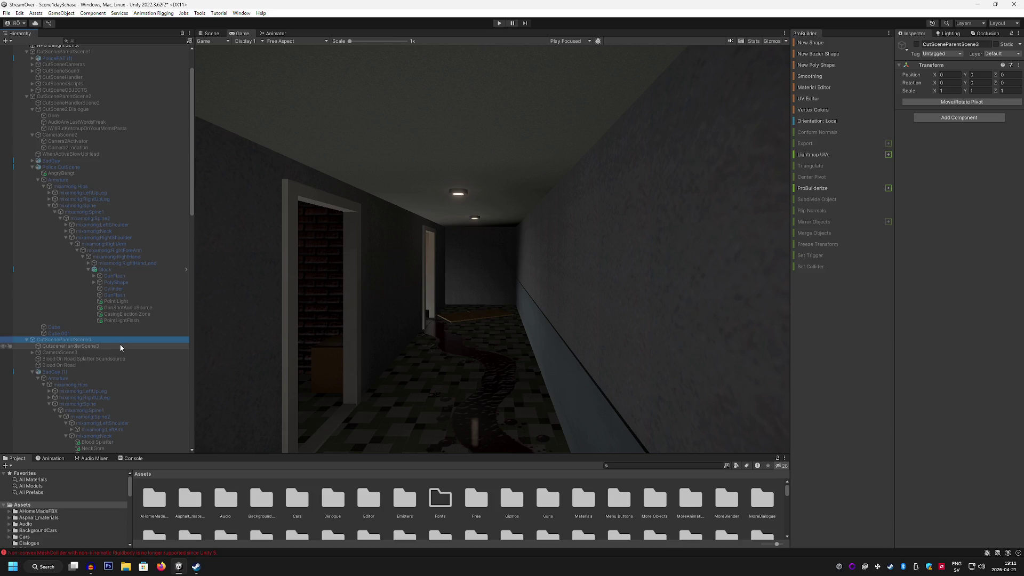
{"action": "left_click", "coordinate": [104, 359]}
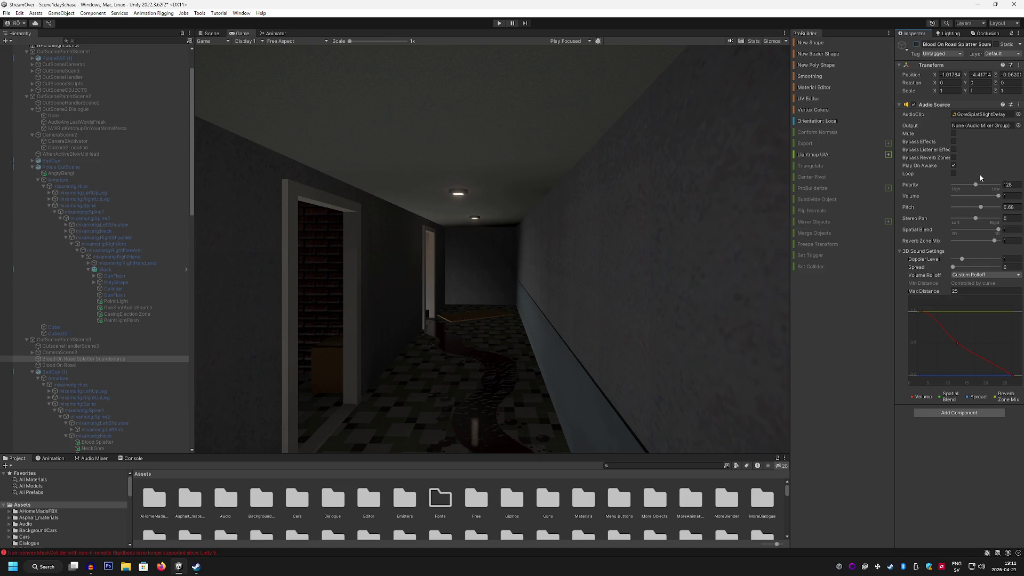
{"action": "left_click", "coordinate": [99, 358]}
{"action": "left_click", "coordinate": [214, 33]}
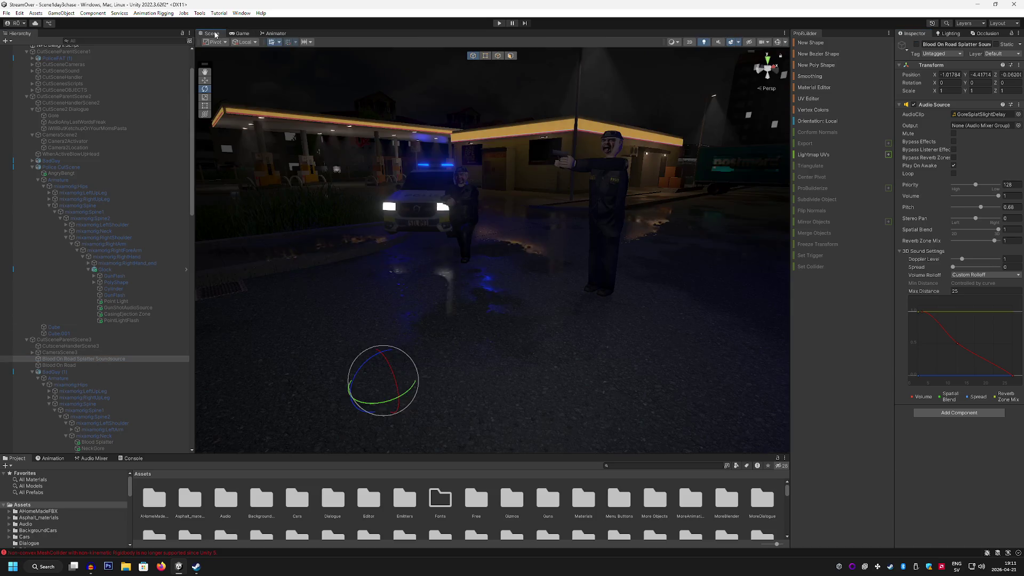
{"action": "left_click", "coordinate": [111, 346]}
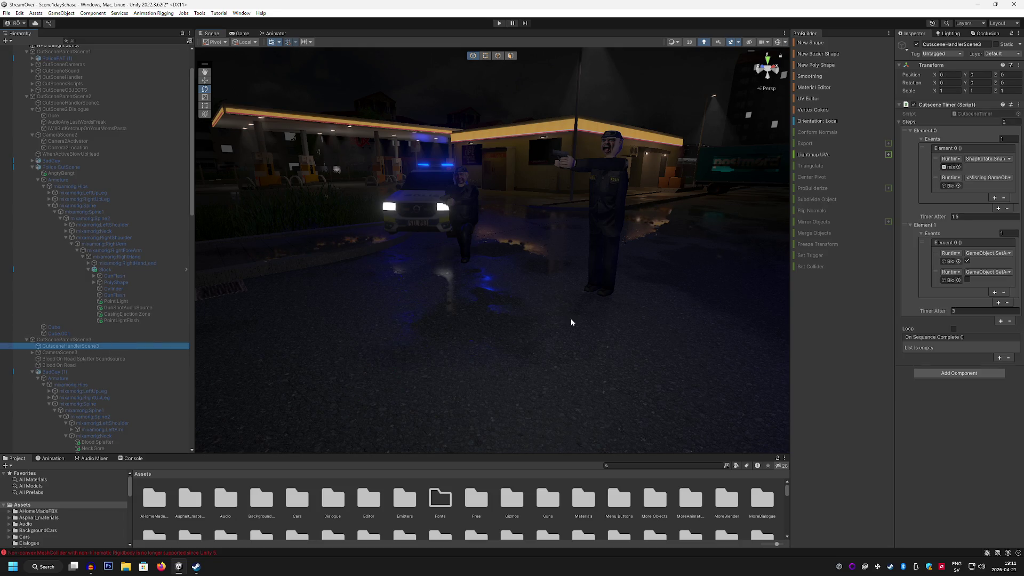
Step: Check which objects the Cutscene Timer's first- and second-step events target
{"action": "left_click", "coordinate": [949, 281]}
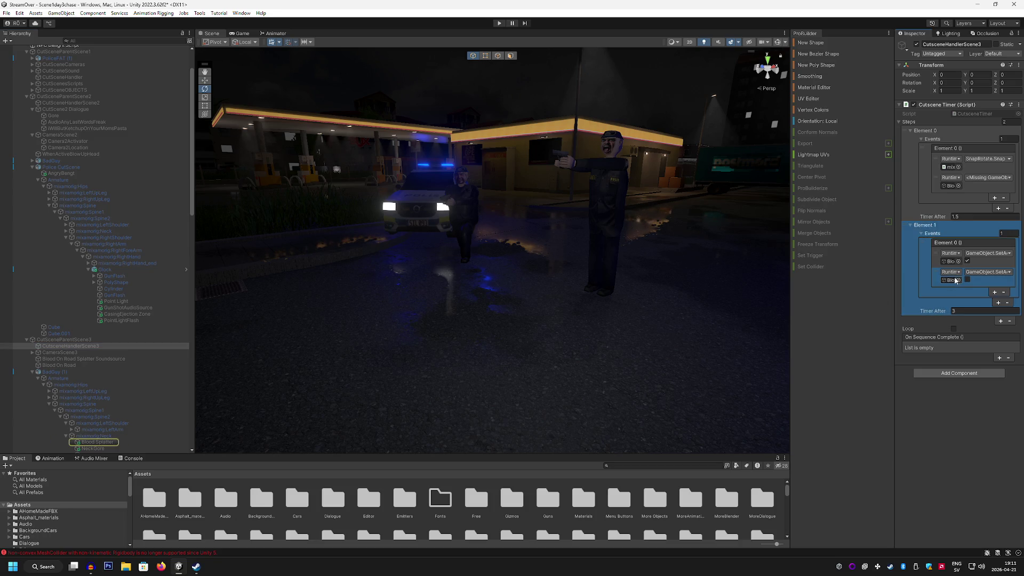
{"action": "left_click", "coordinate": [950, 261]}
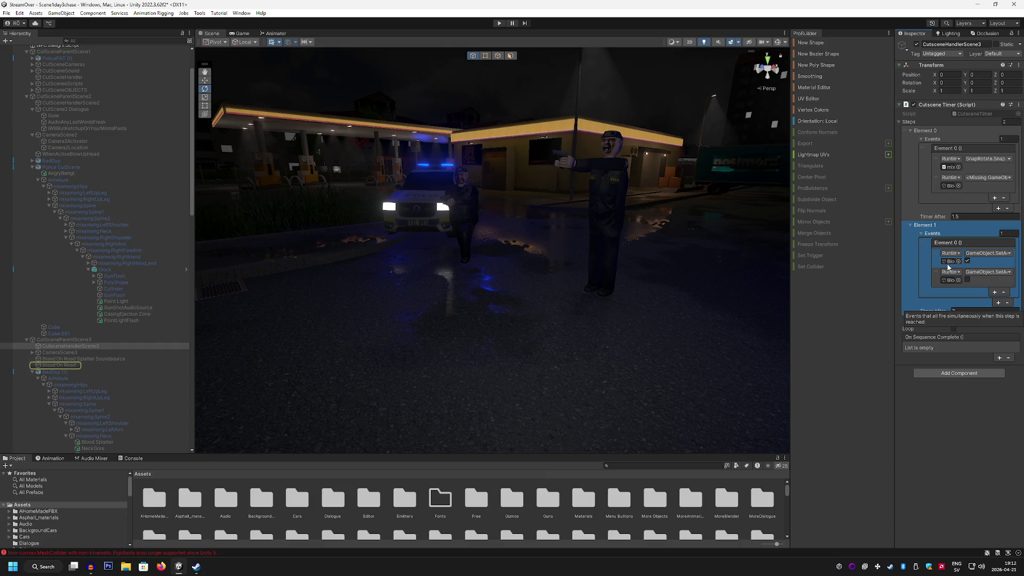
{"action": "left_click", "coordinate": [949, 185]}
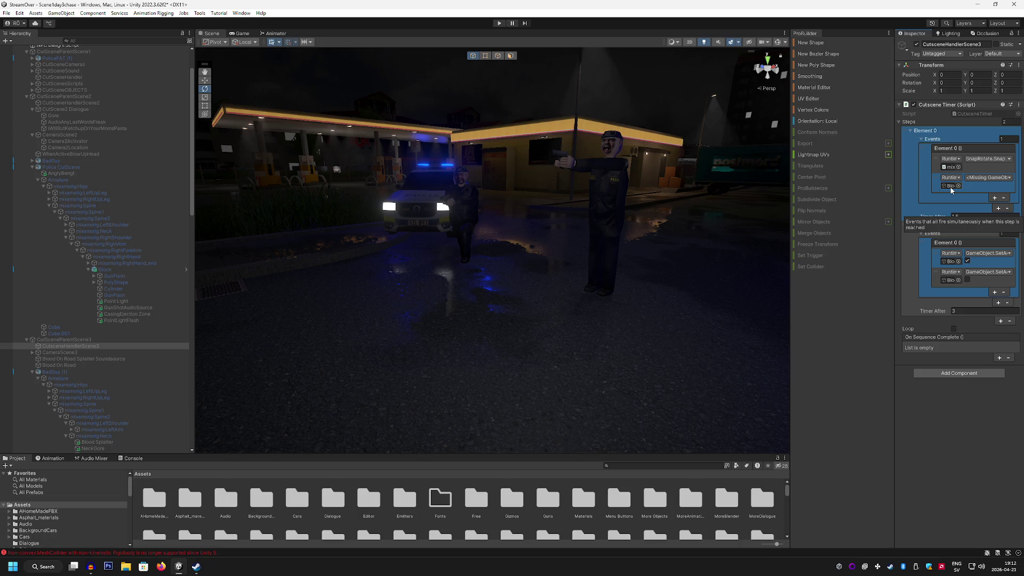
{"action": "scroll", "coordinate": [113, 301], "scroll_direction": "down", "scroll_amount": 1}
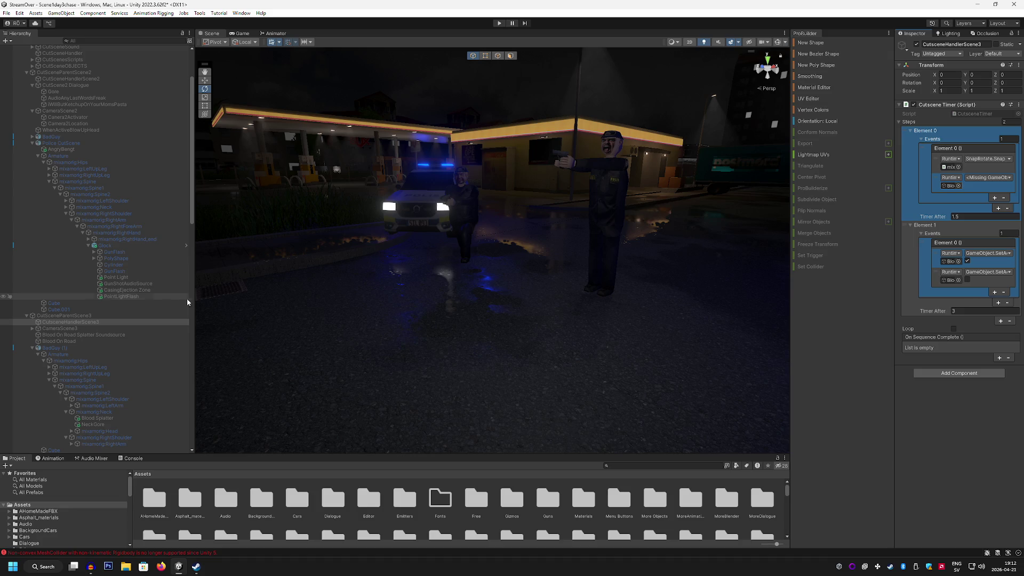
{"action": "left_click", "coordinate": [946, 280]}
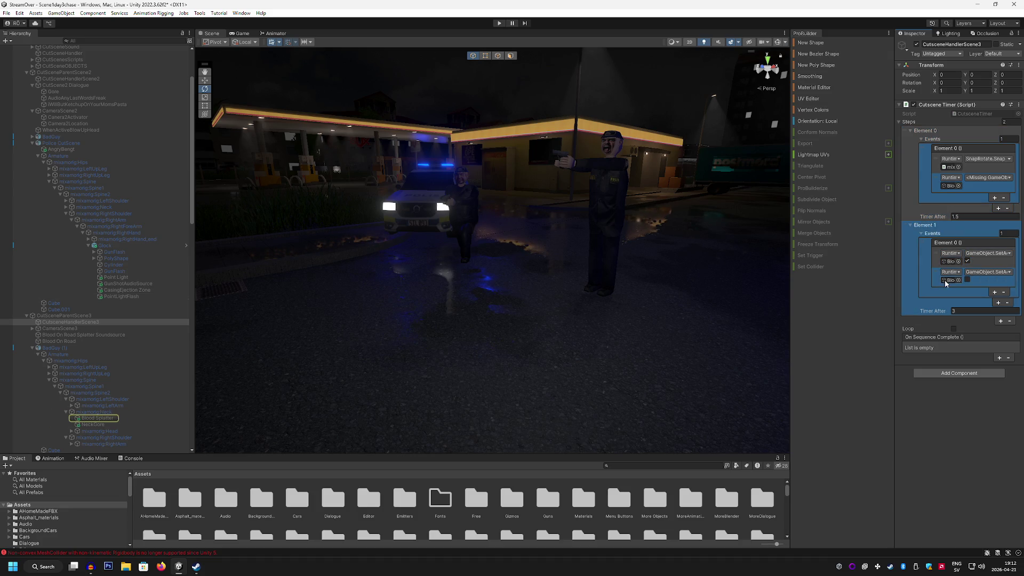
{"action": "left_click", "coordinate": [949, 261]}
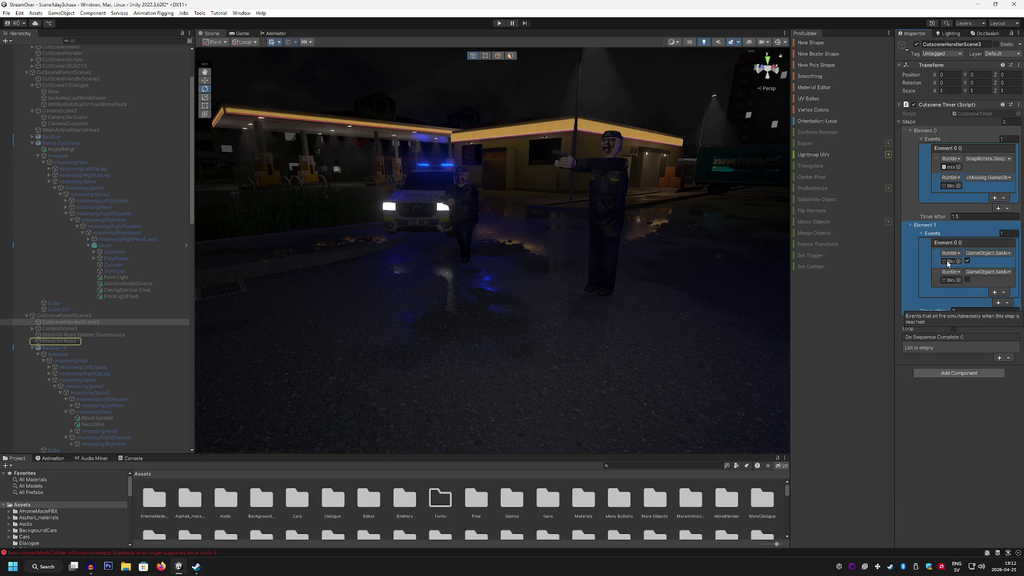
Step: Add a third Element 1 event that sets Blood On Road Splatter Soundsource active (true)
{"action": "left_click", "coordinate": [994, 293]}
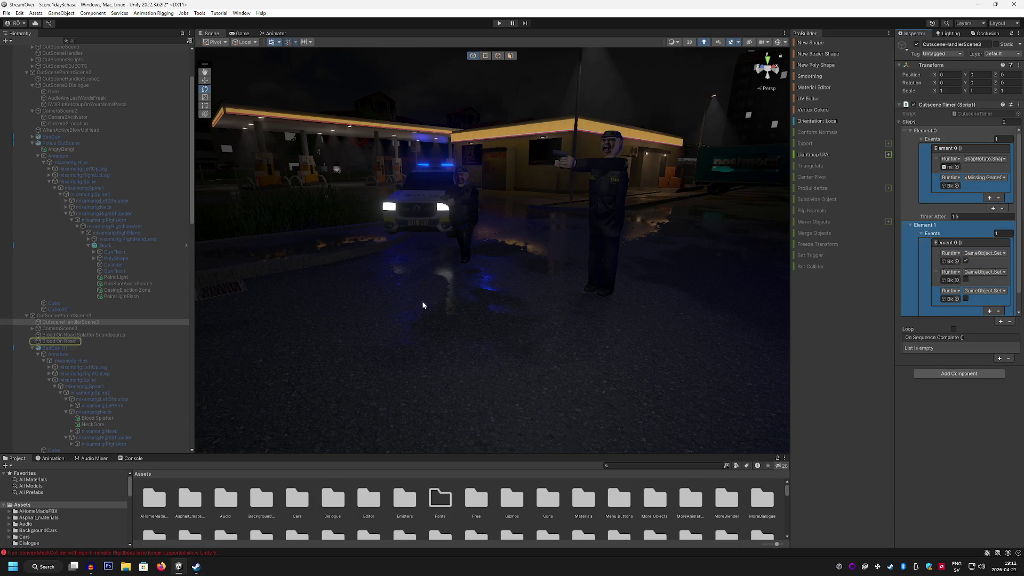
{"action": "left_click_drag", "start_coordinate": [84, 341], "coordinate": [913, 323]}
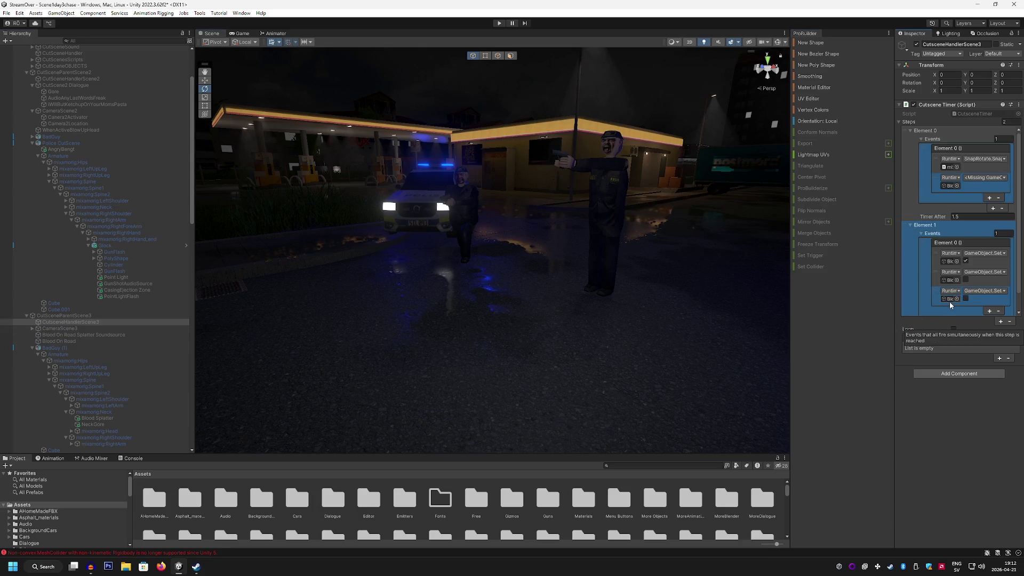
{"action": "left_click", "coordinate": [964, 297]}
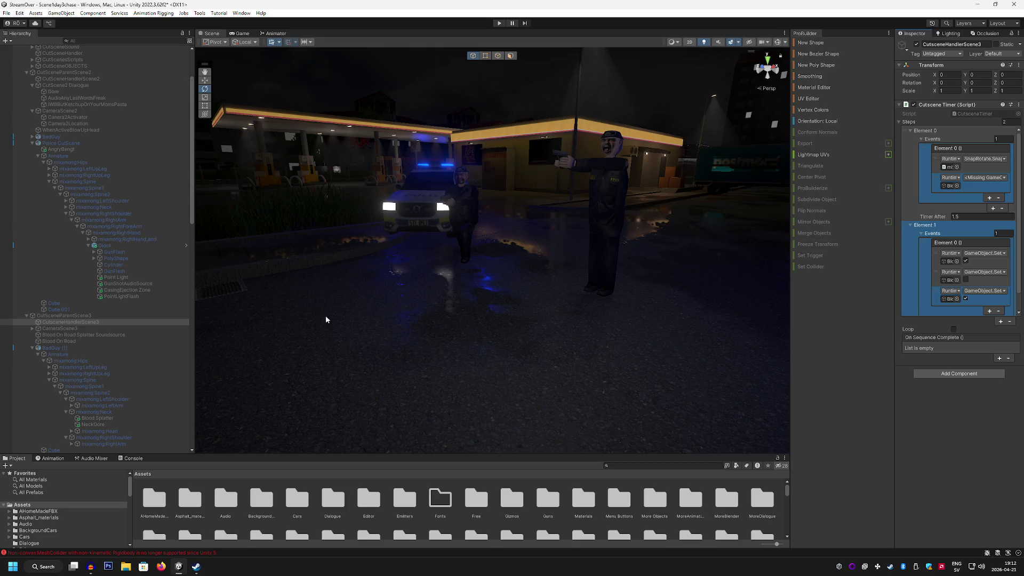
Step: Reselect CutsceneHandlerScene3 and review which objects its timer events reference
{"action": "right_click", "coordinate": [78, 322]}
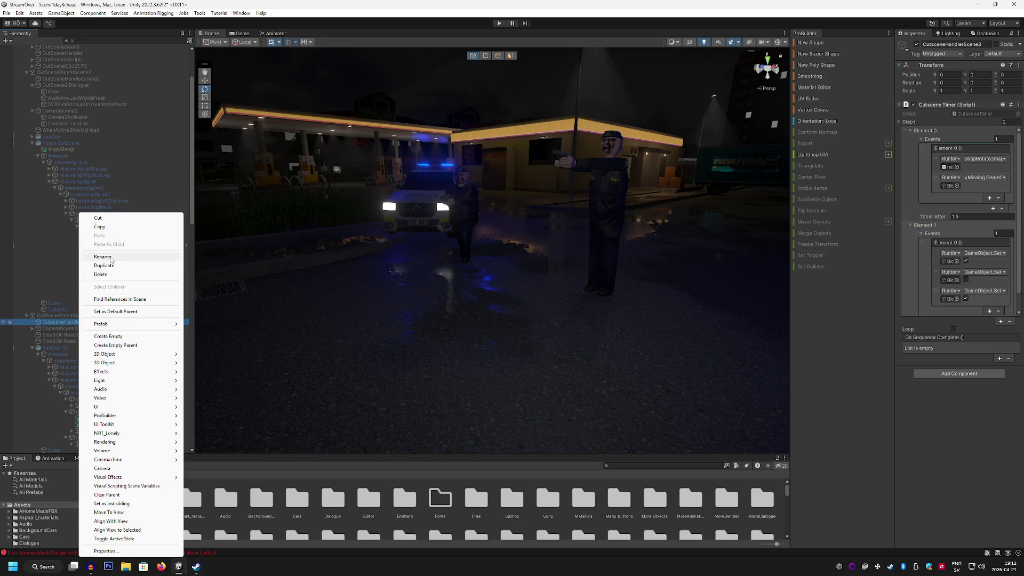
{"action": "key", "text": "Escape"}
{"action": "left_click", "coordinate": [101, 328]}
{"action": "left_click", "coordinate": [103, 322]}
{"action": "left_click", "coordinate": [945, 298]}
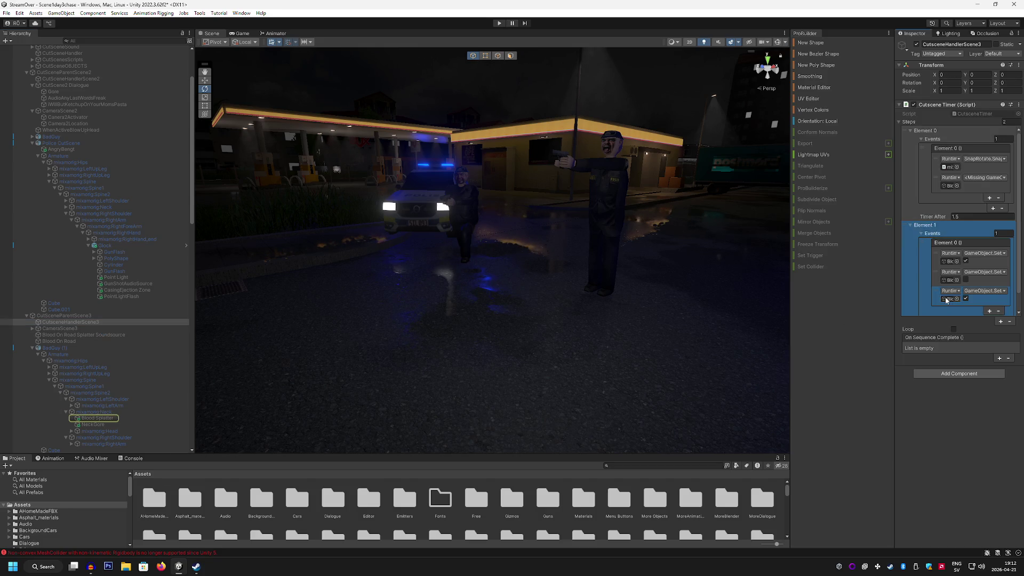
{"action": "left_click", "coordinate": [947, 261]}
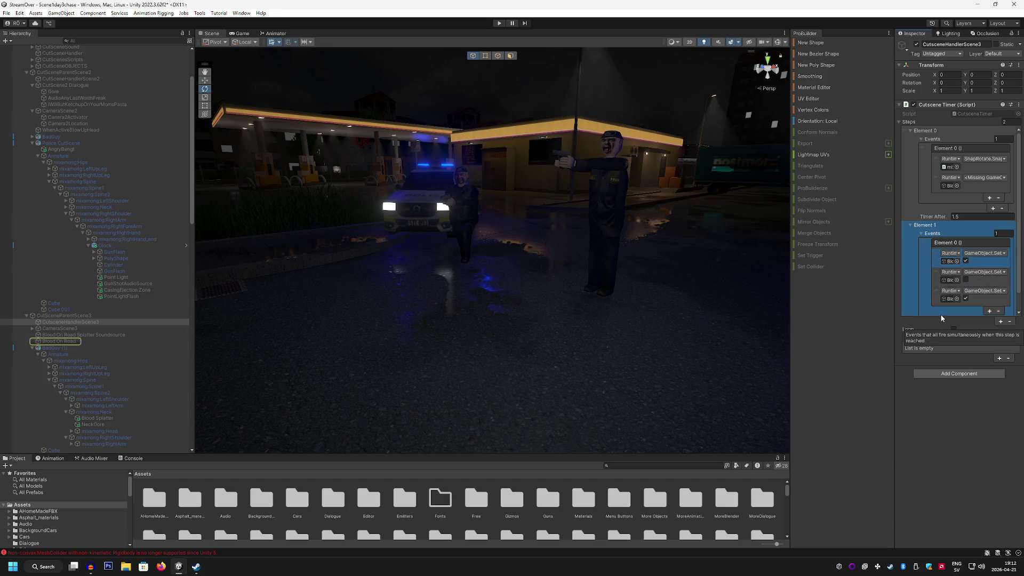
{"action": "left_click", "coordinate": [944, 296]}
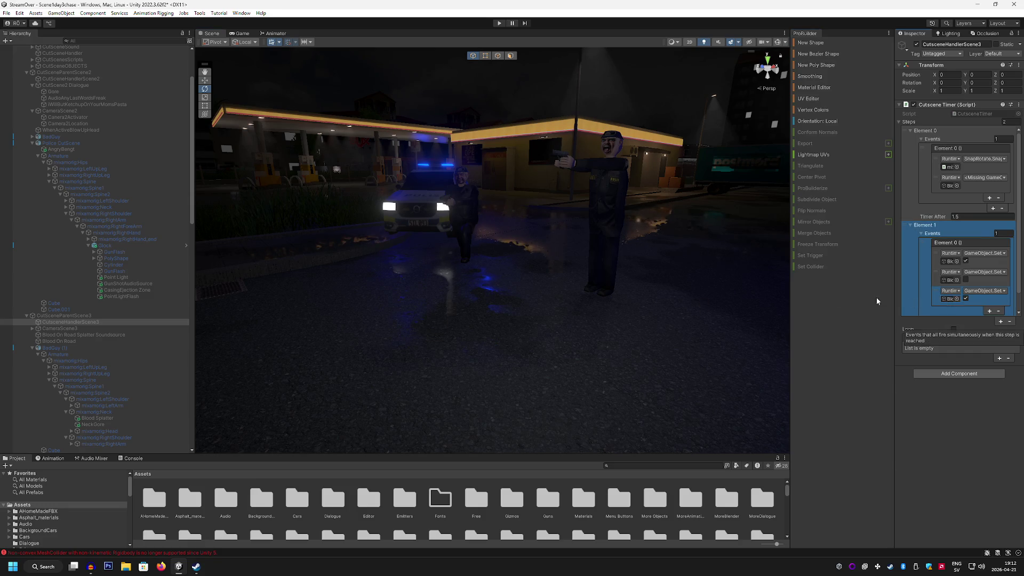
Step: Rename the blood splatter sound source to 'SoundBloodDecal SourceAudio' and reselect CutsceneHandlerScene3
{"action": "left_click", "coordinate": [78, 337]}
{"action": "right_click", "coordinate": [77, 337]}
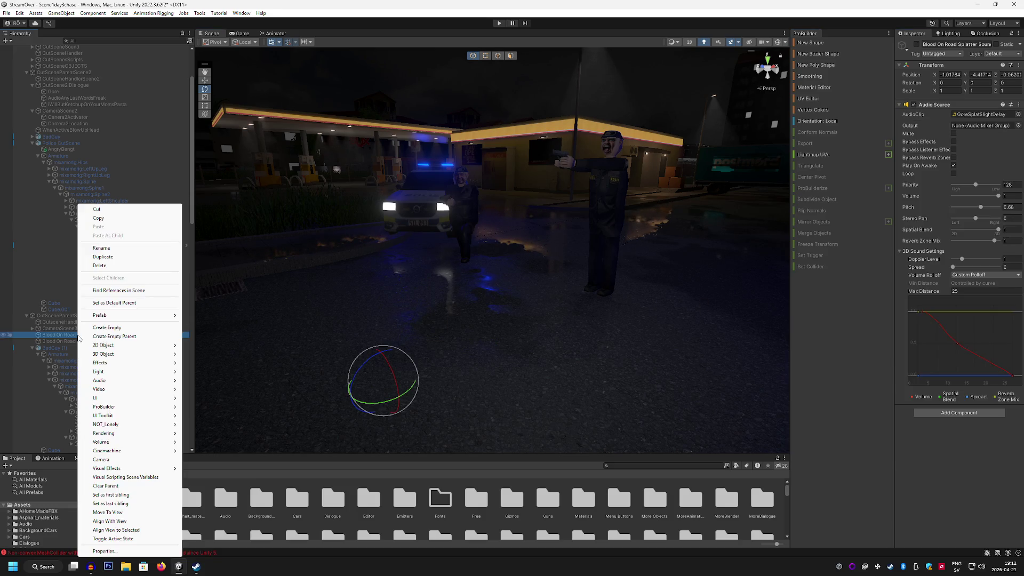
{"action": "left_click", "coordinate": [108, 256]}
{"action": "type", "text": "Sou"}
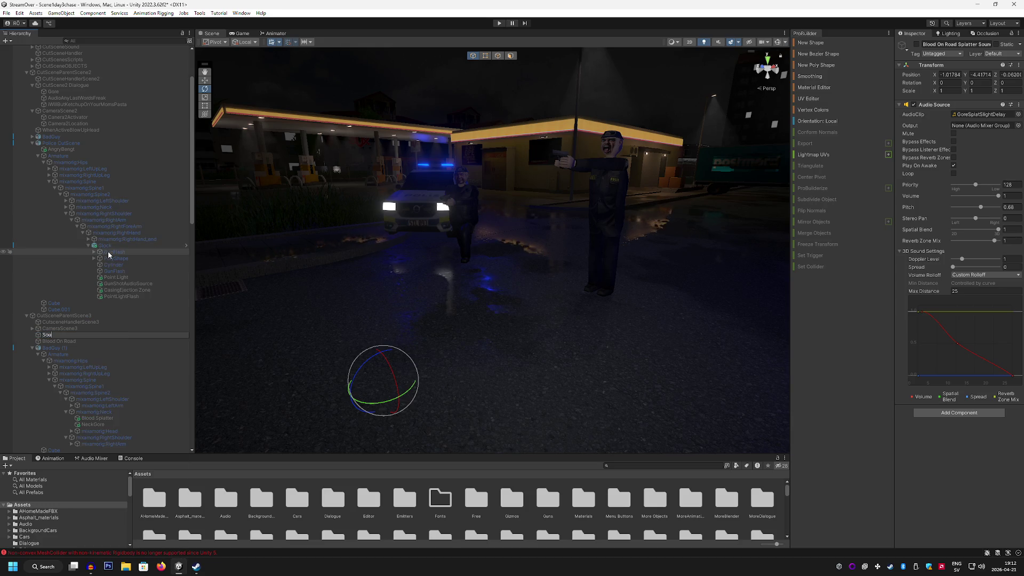
{"action": "type", "text": "ndBloodDecal"}
{"action": "type", "text": " SourceAu"}
{"action": "type", "text": "dio"}
{"action": "key", "text": "Return"}
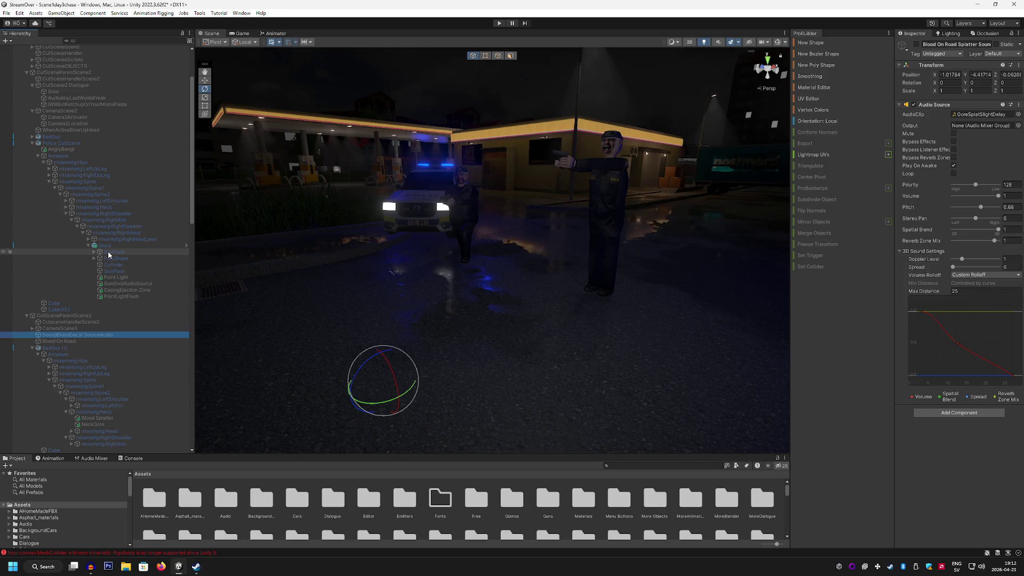
{"action": "left_click", "coordinate": [78, 322]}
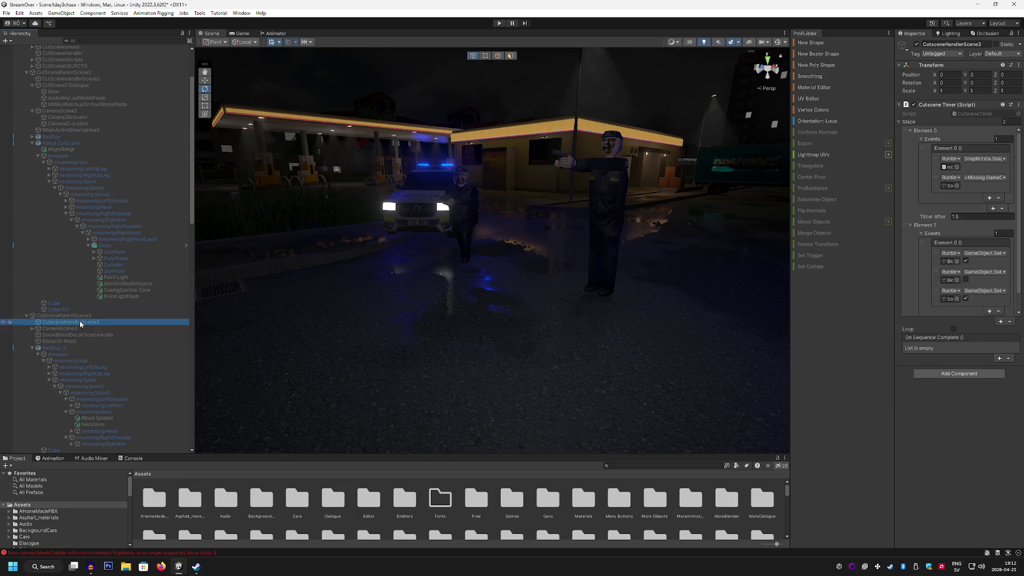
Step: Remove Element 1's third event and set Element 0's event to GameObject.SetActive, ticked true
{"action": "scroll", "coordinate": [946, 301], "scroll_direction": "down", "scroll_amount": 1}
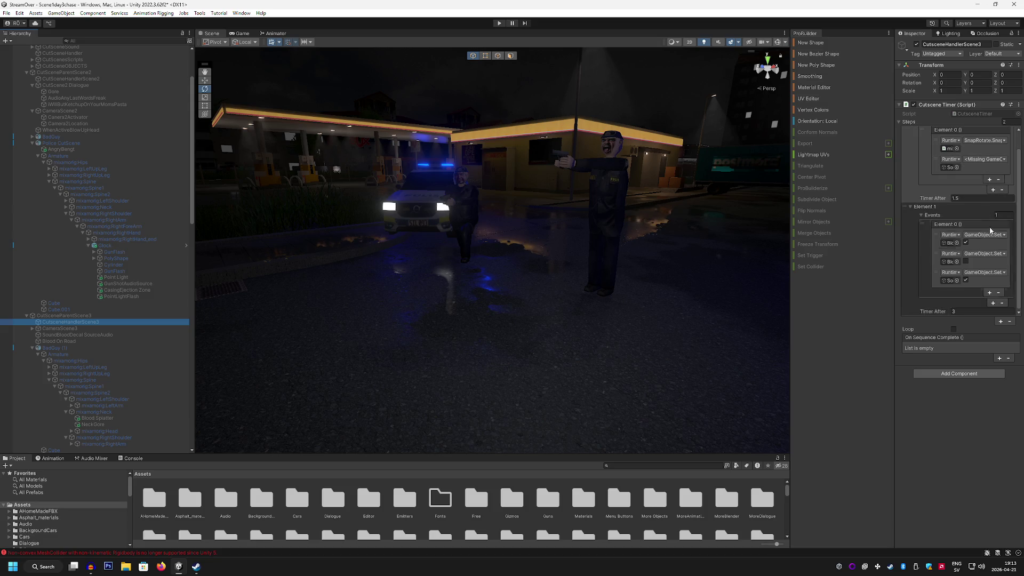
{"action": "left_click", "coordinate": [1000, 292]}
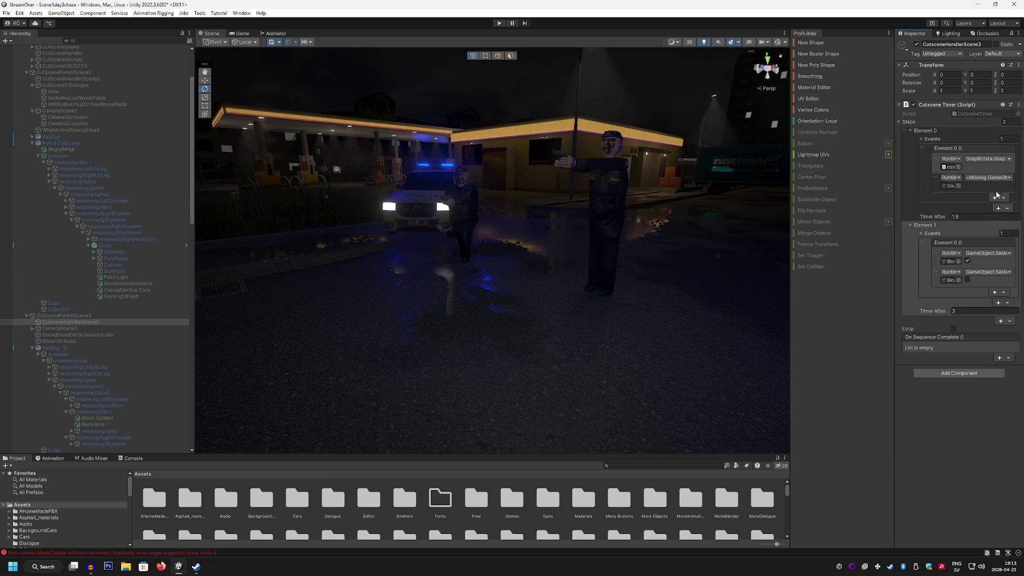
{"action": "left_click", "coordinate": [988, 177]}
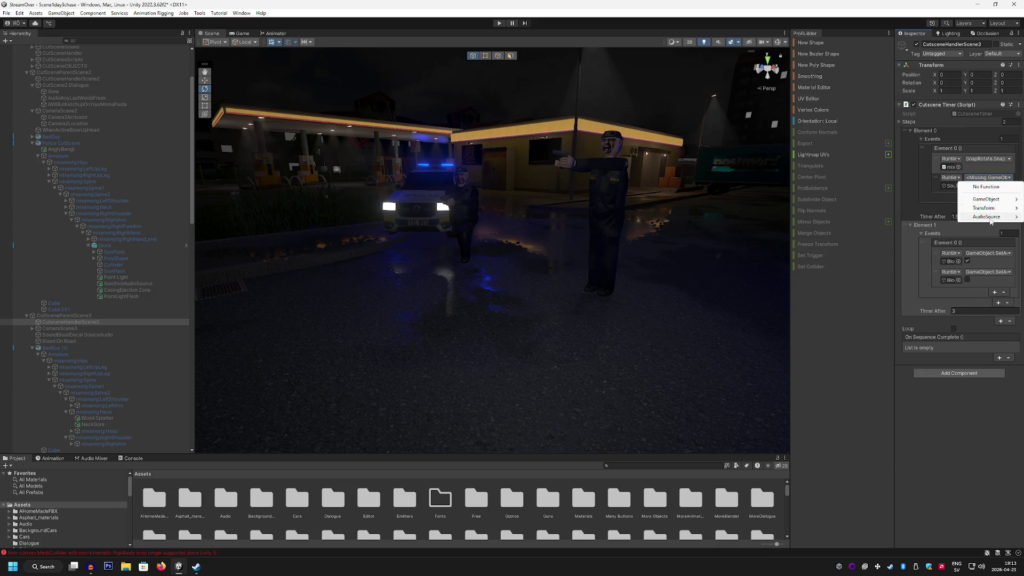
{"action": "mouse_move", "coordinate": [995, 201]}
{"action": "left_click", "coordinate": [917, 263]}
{"action": "left_click", "coordinate": [967, 186]}
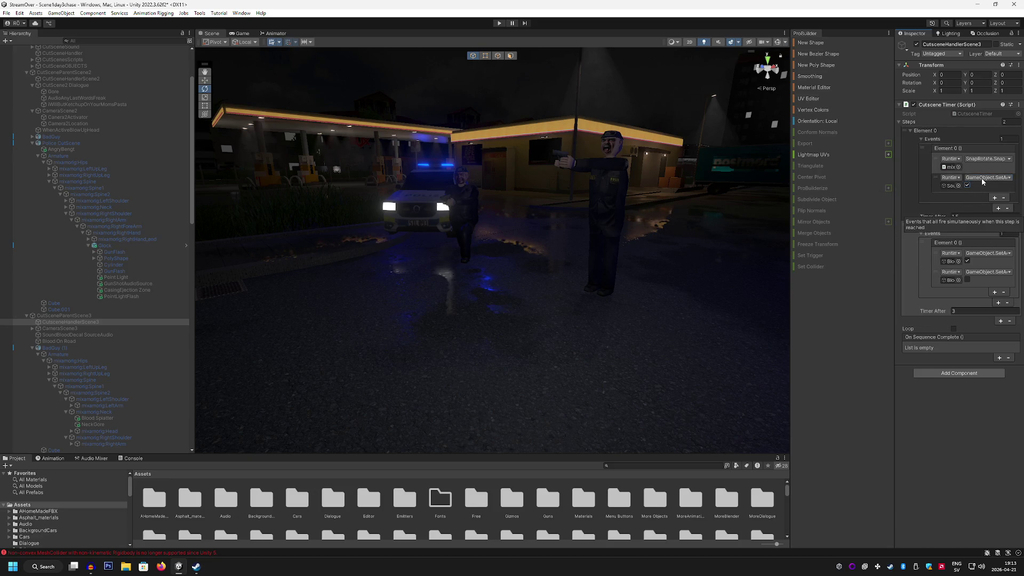
{"action": "left_click", "coordinate": [239, 34]}
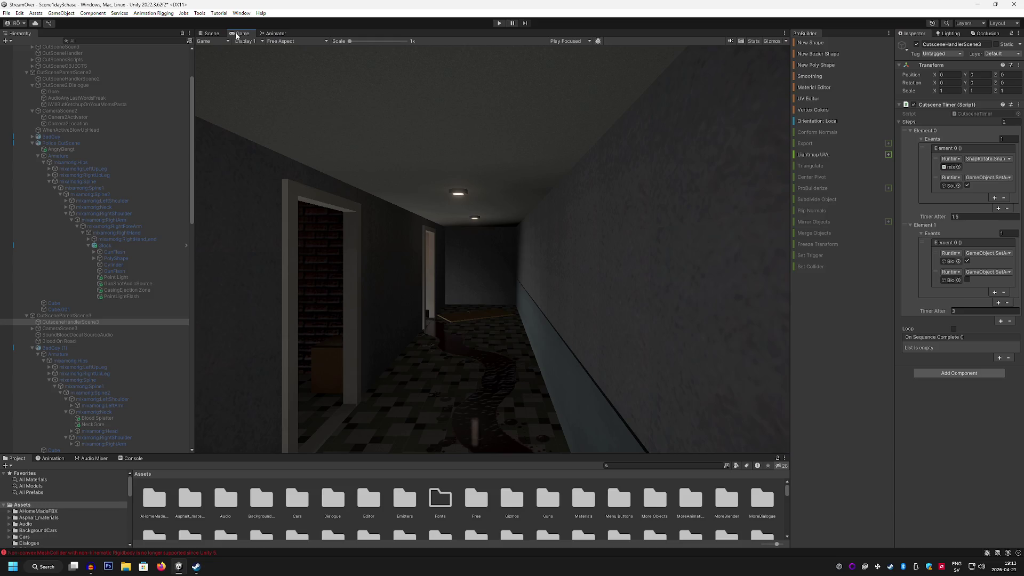
Step: Start play mode to test the scene 3 cutscene and maximize the Game view
{"action": "left_click", "coordinate": [500, 23]}
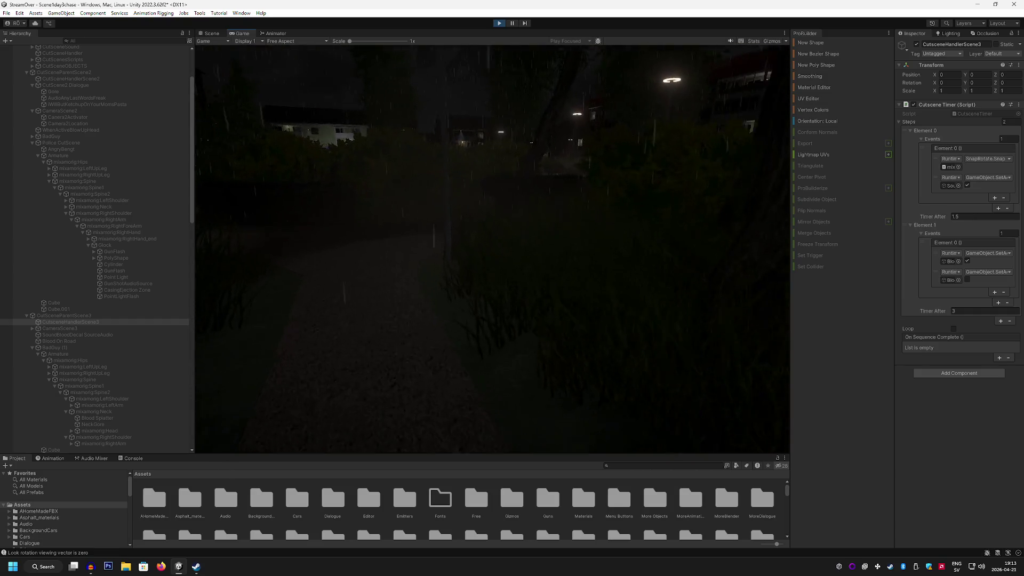
{"action": "double_click", "coordinate": [243, 33]}
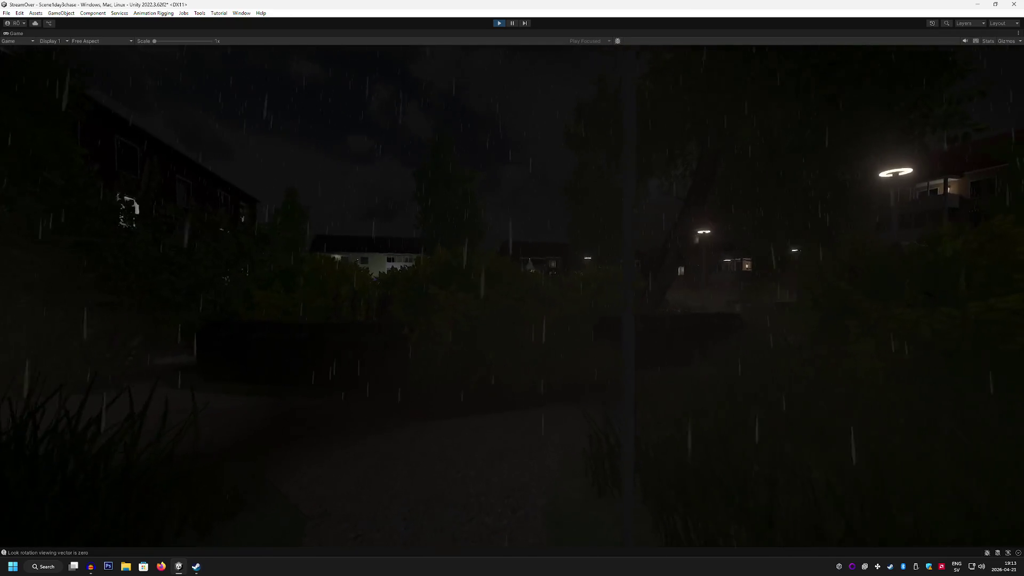
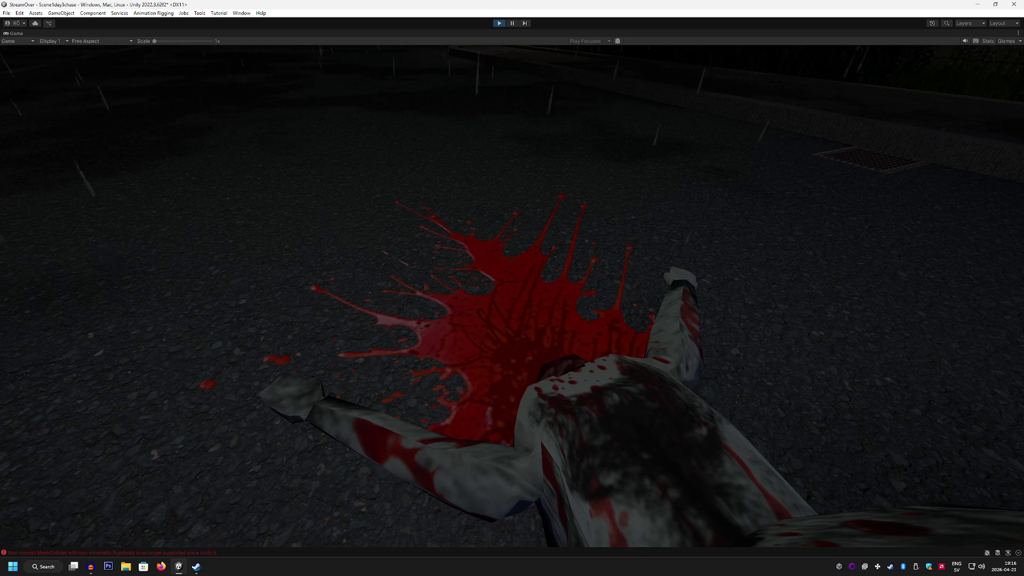
Step: Switch from the running Unity cutscene to the Steam store page for Sniper Killer
{"action": "left_click", "coordinate": [196, 566]}
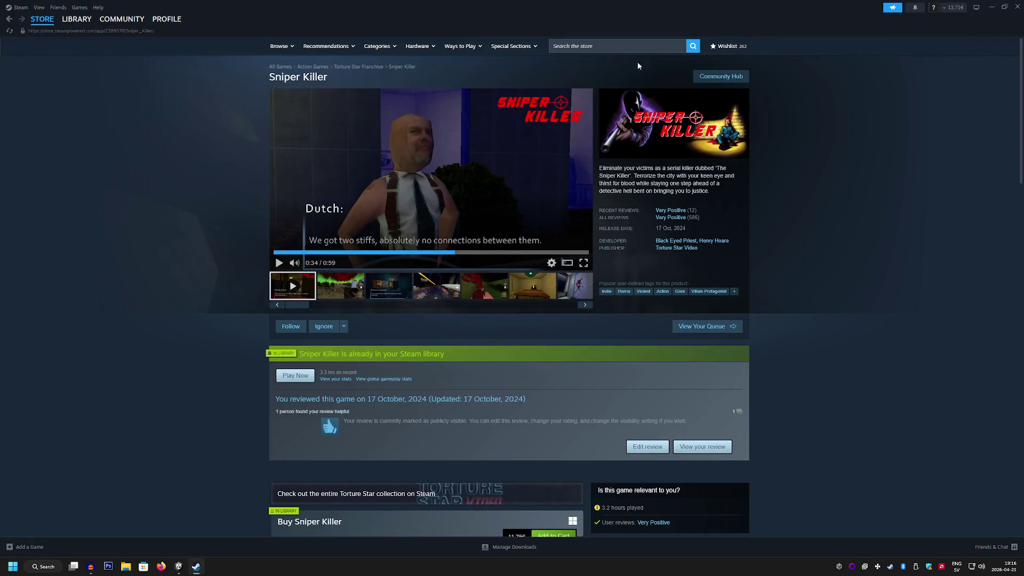
Step: Search the store for 'rayll' and open the Fears to Fathom - Scratch Creek page
{"action": "left_click", "coordinate": [617, 47]}
{"action": "type", "text": "ll"}
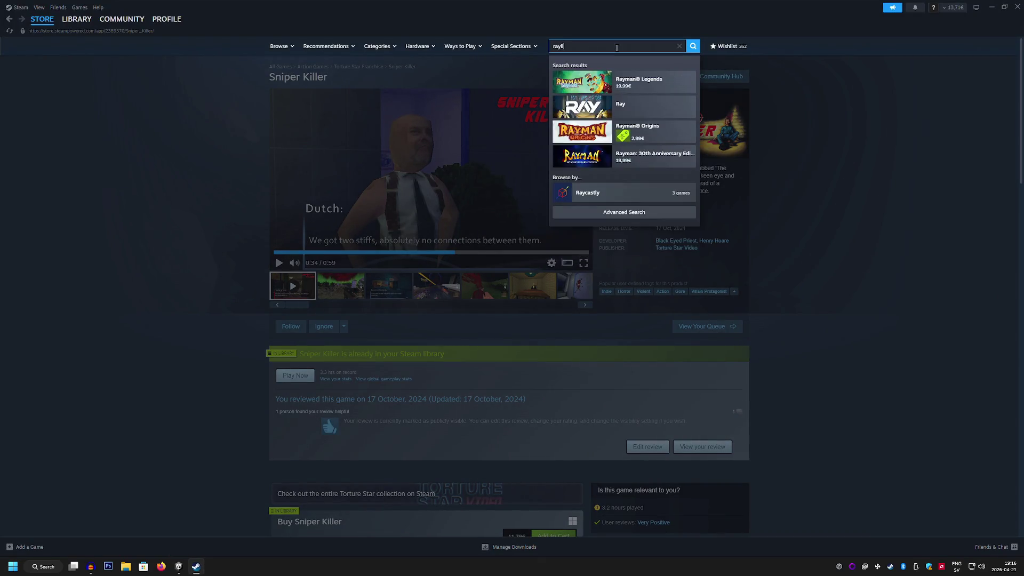
{"action": "key", "text": "Return"}
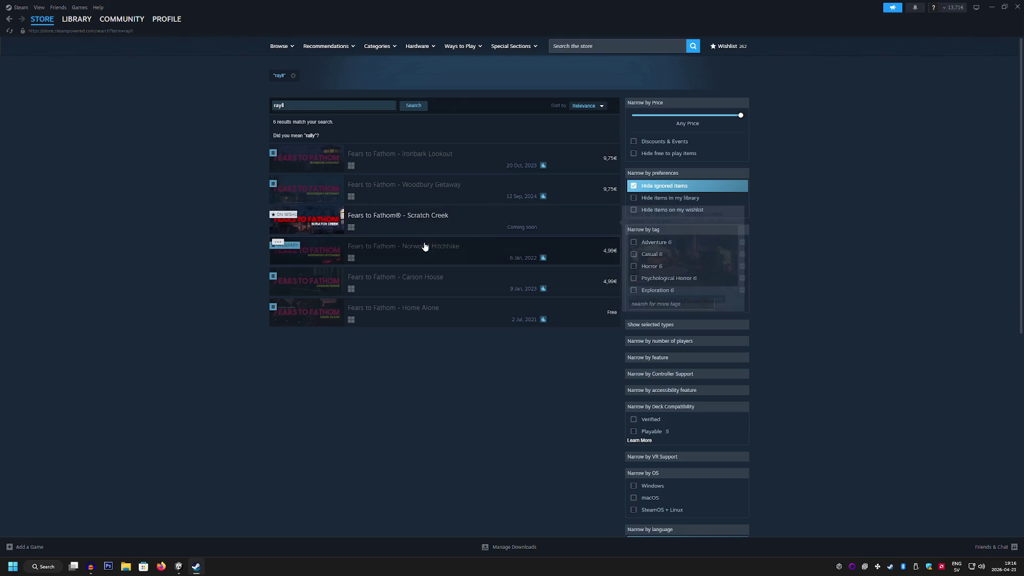
{"action": "left_click", "coordinate": [428, 220]}
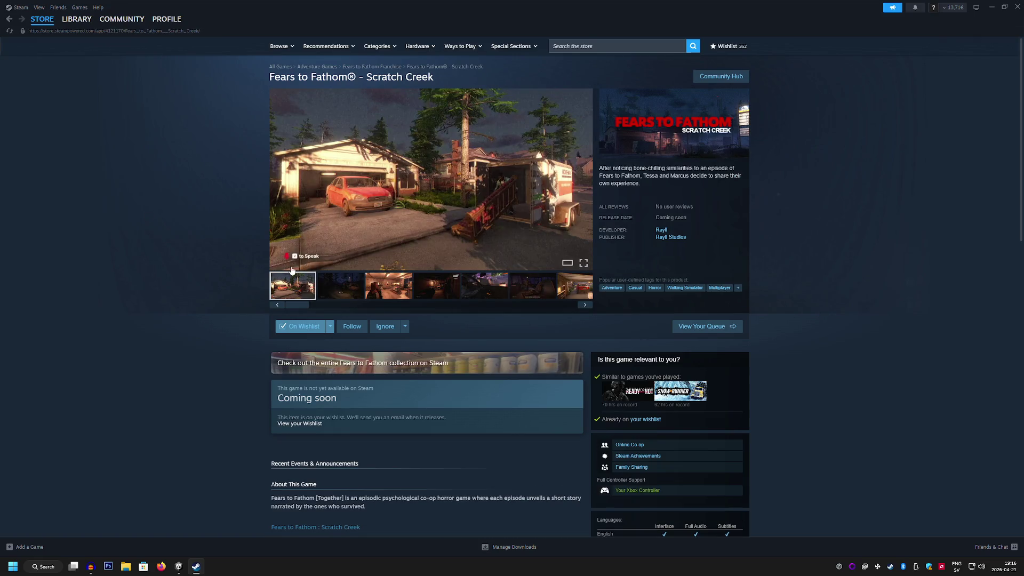
Step: Page through the Scratch Creek screenshots at full size, then close the viewer
{"action": "left_click", "coordinate": [526, 188]}
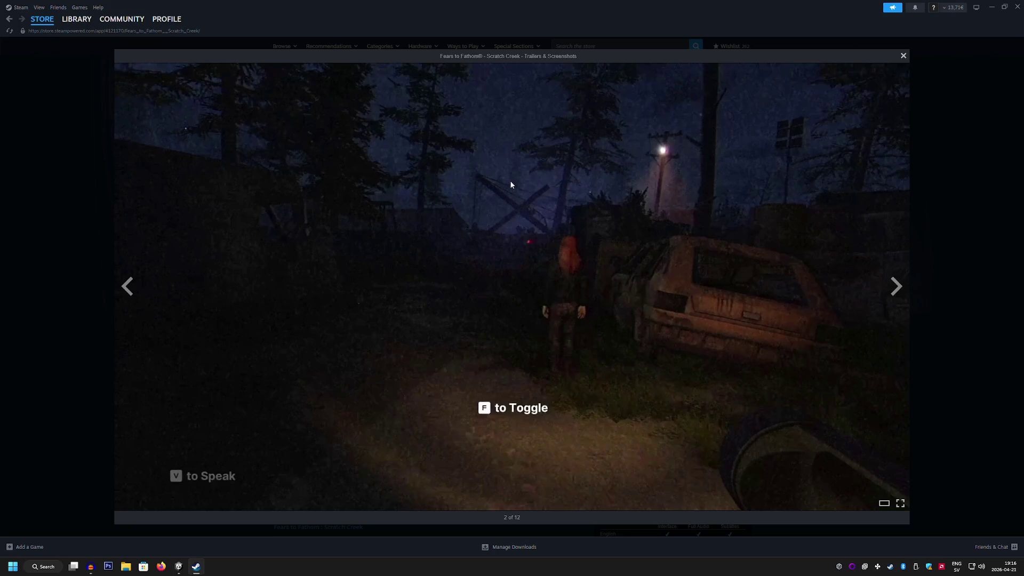
{"action": "left_click", "coordinate": [897, 285]}
{"action": "left_click", "coordinate": [900, 290]}
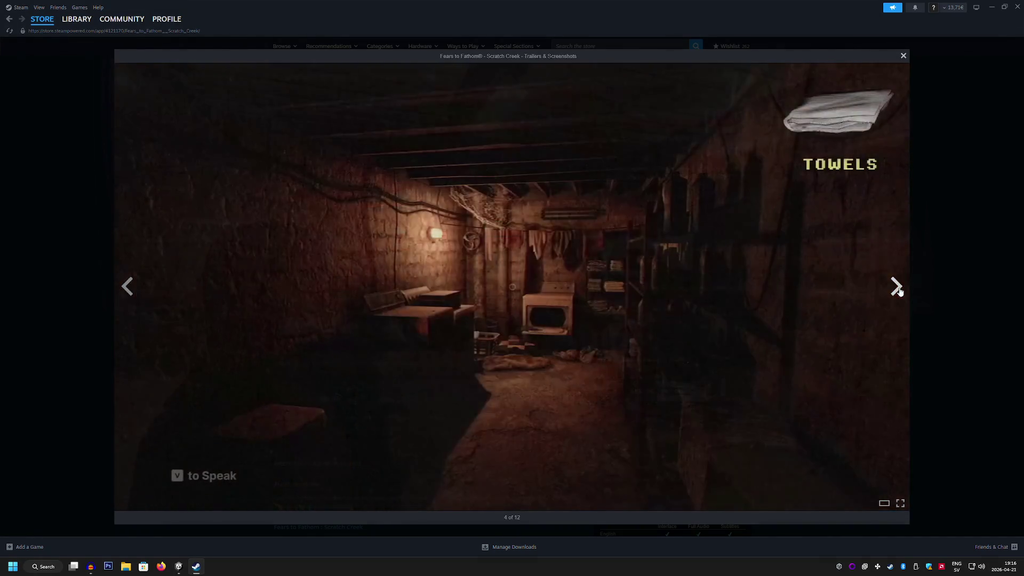
{"action": "left_click", "coordinate": [901, 296]}
{"action": "left_click", "coordinate": [901, 295]}
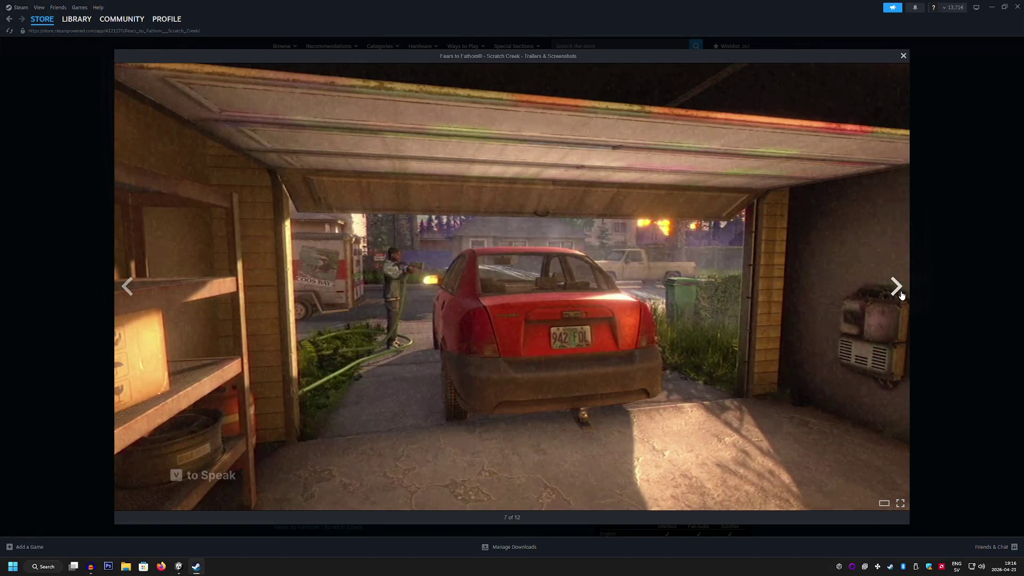
{"action": "left_click", "coordinate": [901, 295]}
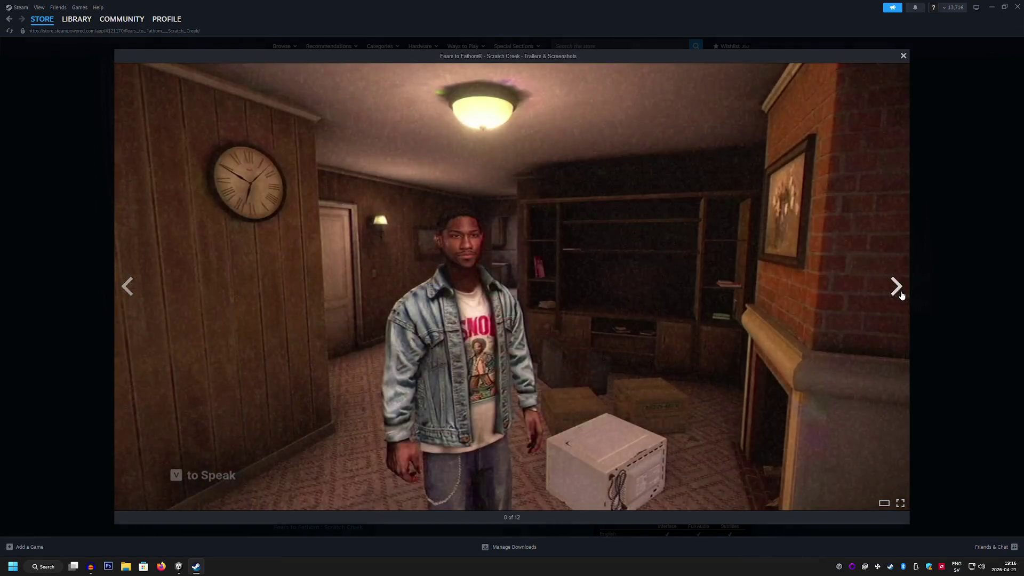
{"action": "left_click", "coordinate": [902, 296]}
{"action": "left_click", "coordinate": [902, 296]}
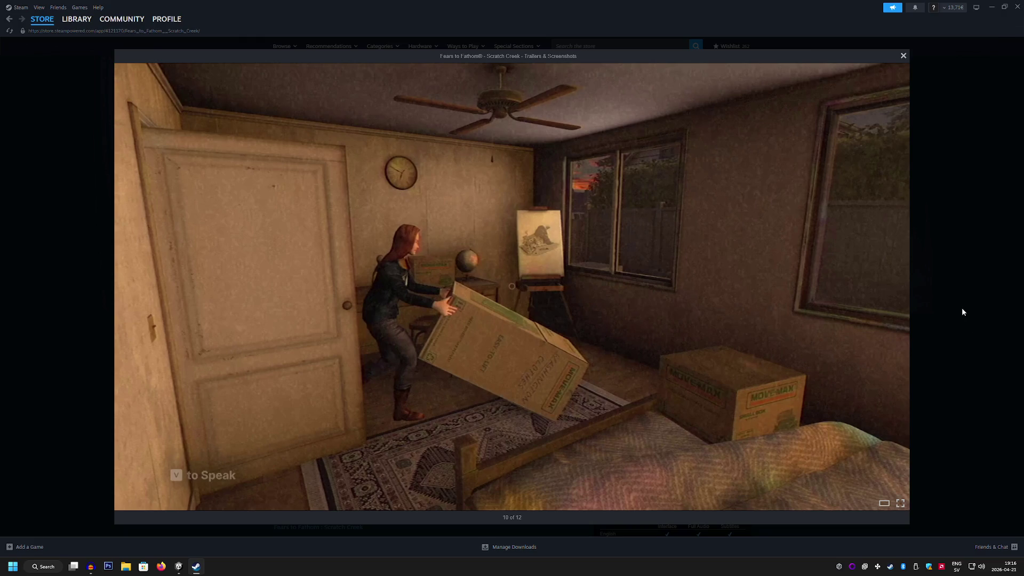
{"action": "left_click", "coordinate": [948, 310]}
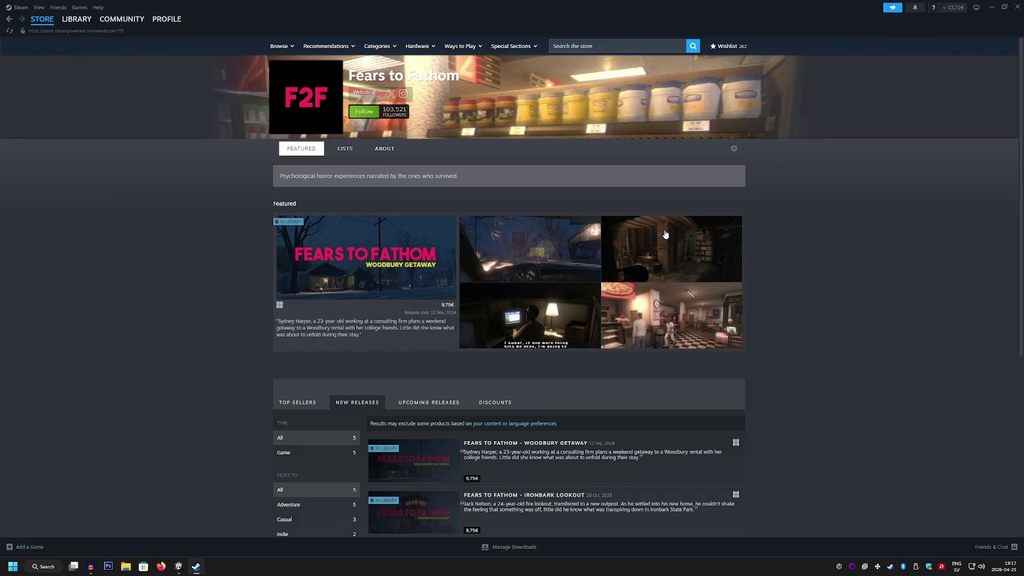
Step: From New Releases, open Ironbark Lookout and browse its screenshot thumbnails to the kitchen shot
{"action": "scroll", "coordinate": [205, 245], "scroll_direction": "down", "scroll_amount": 5}
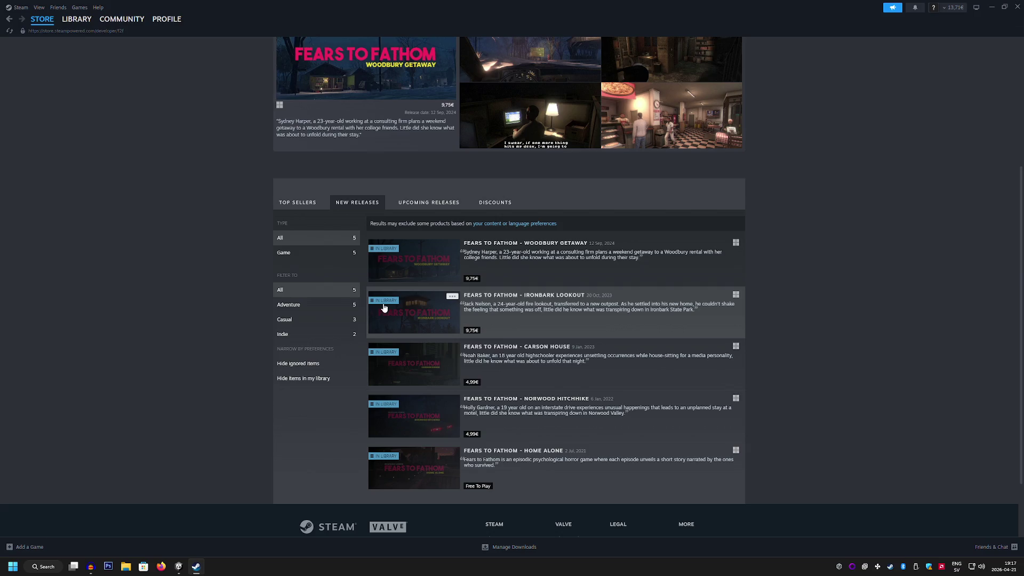
{"action": "mouse_move", "coordinate": [389, 312]}
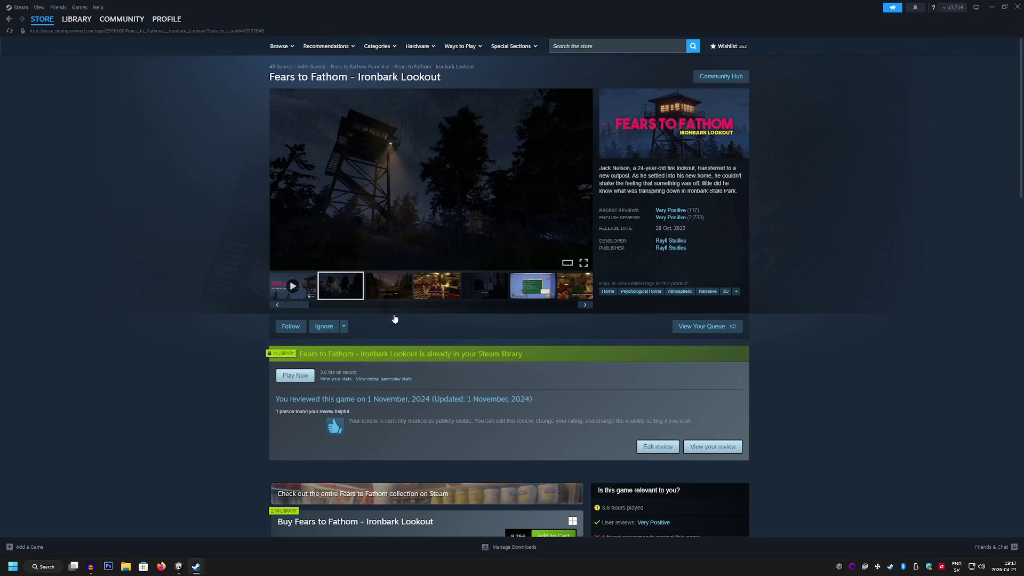
{"action": "left_click", "coordinate": [398, 297]}
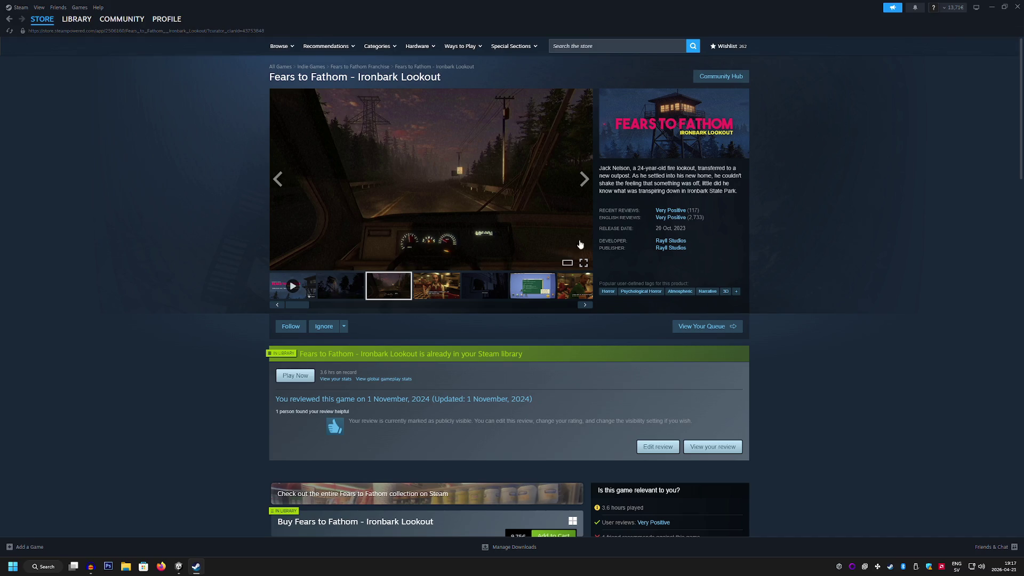
{"action": "left_click", "coordinate": [495, 288]}
{"action": "left_click", "coordinate": [586, 307]}
{"action": "left_click", "coordinate": [585, 307]}
{"action": "left_click", "coordinate": [517, 295]}
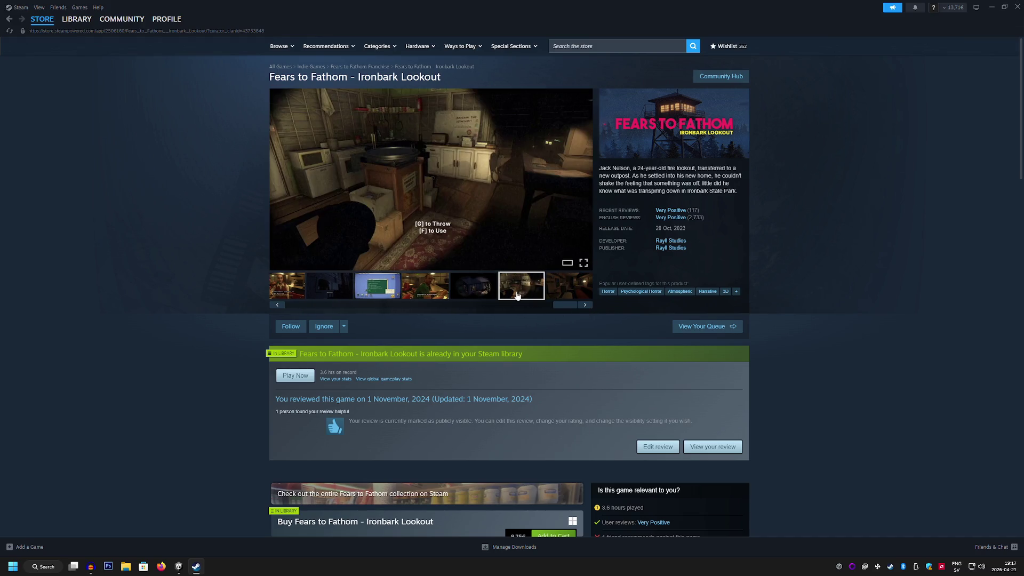
Step: View the kitchen screenshot full size through to the last one, then search 'chillas art'
{"action": "left_click", "coordinate": [544, 222]}
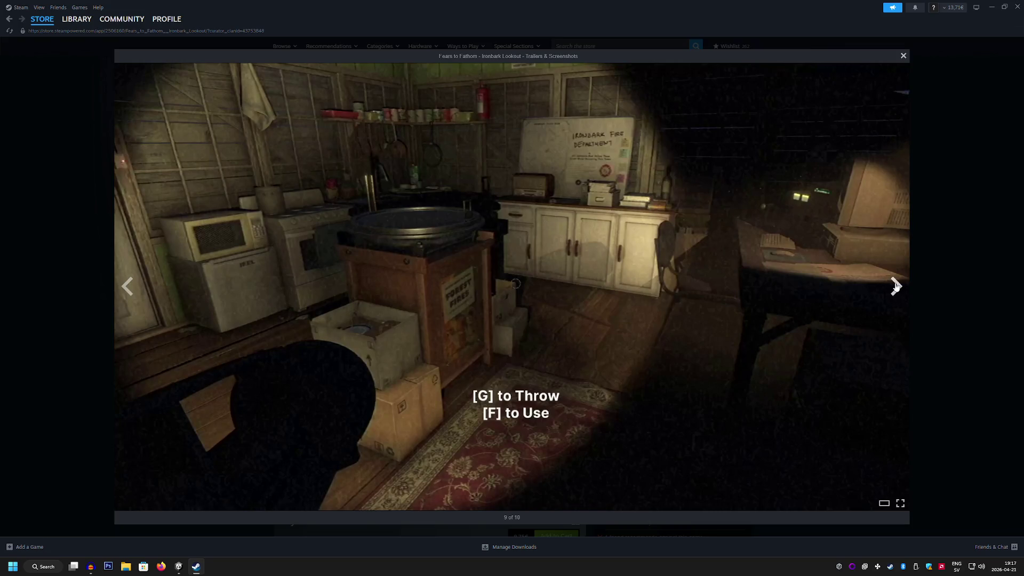
{"action": "left_click", "coordinate": [896, 287]}
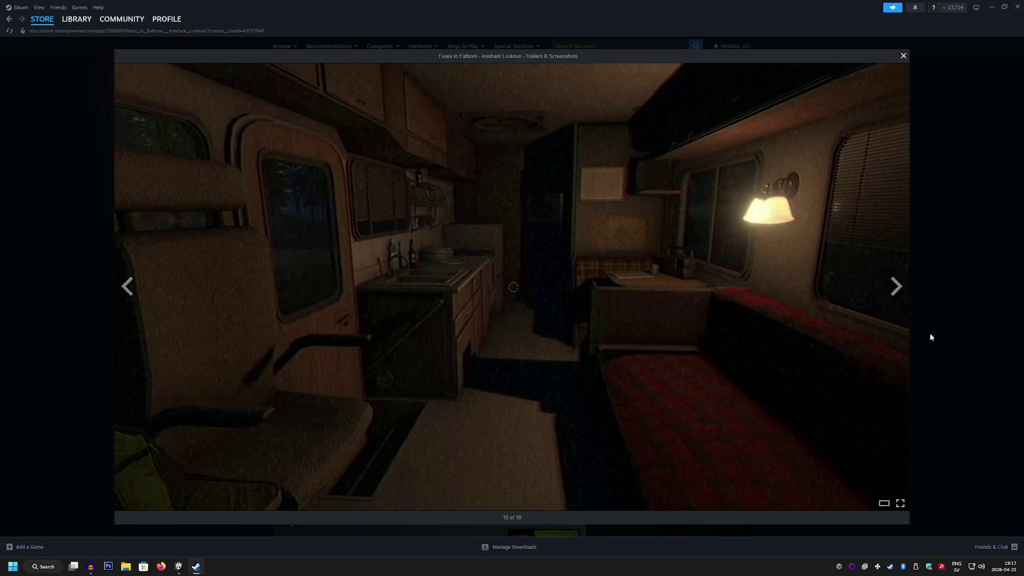
{"action": "left_click", "coordinate": [954, 391]}
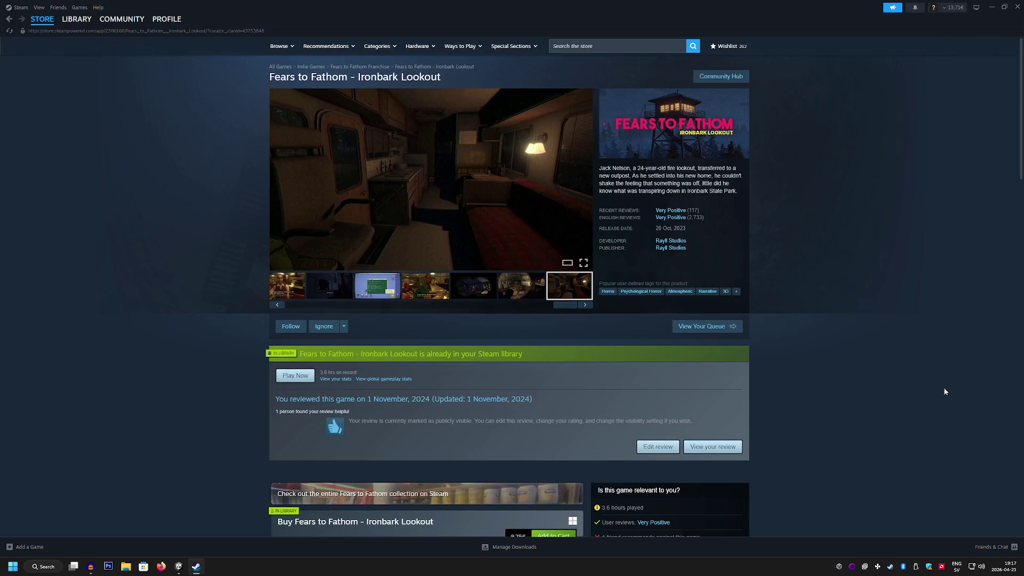
{"action": "left_click", "coordinate": [644, 47]}
{"action": "type", "text": "ch"}
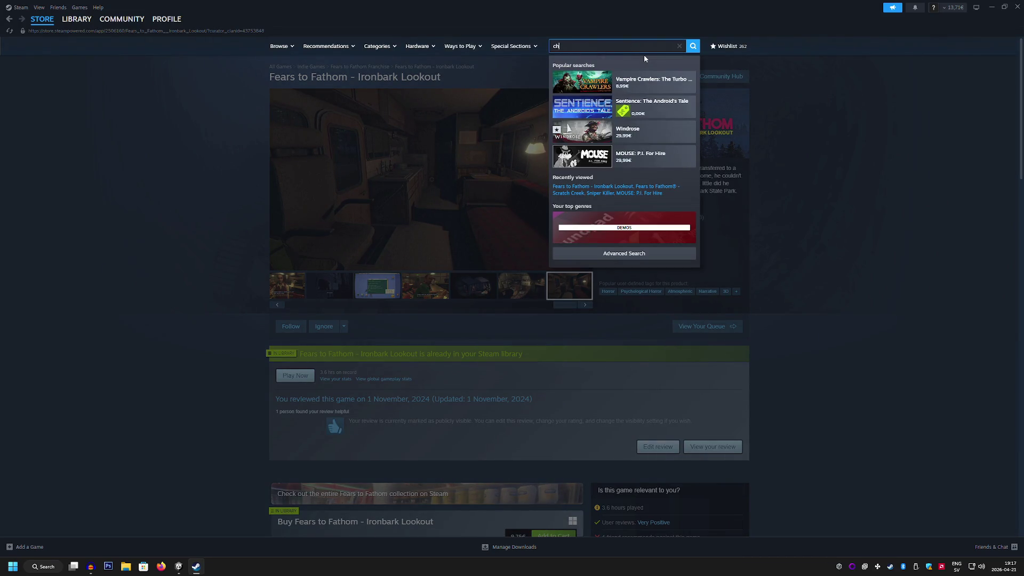
{"action": "type", "text": "illas art"}
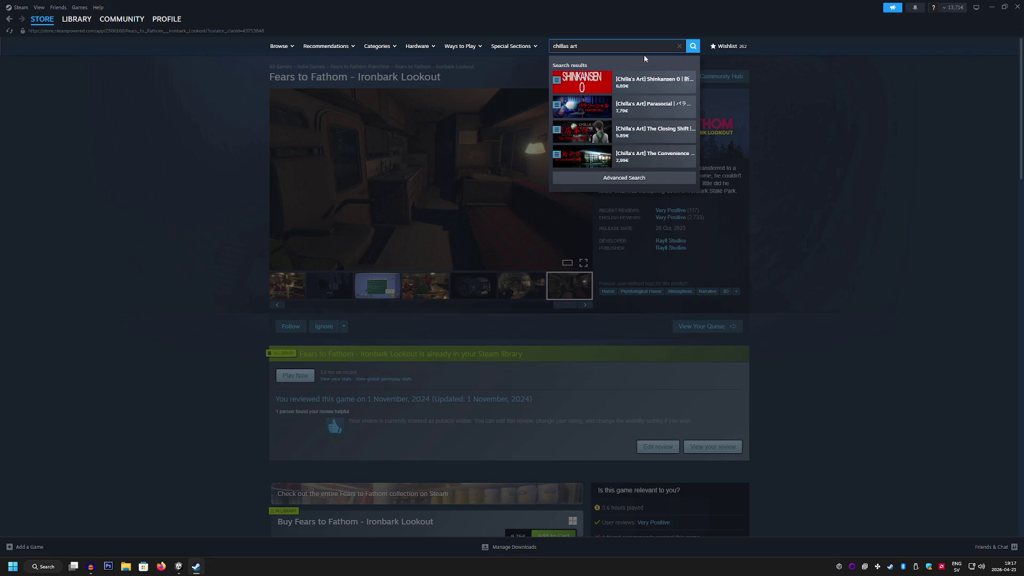
Step: Open Shinkansen 0, list all Chilla's Art games, and return to that list after visiting UMIGARI
{"action": "left_click", "coordinate": [657, 83]}
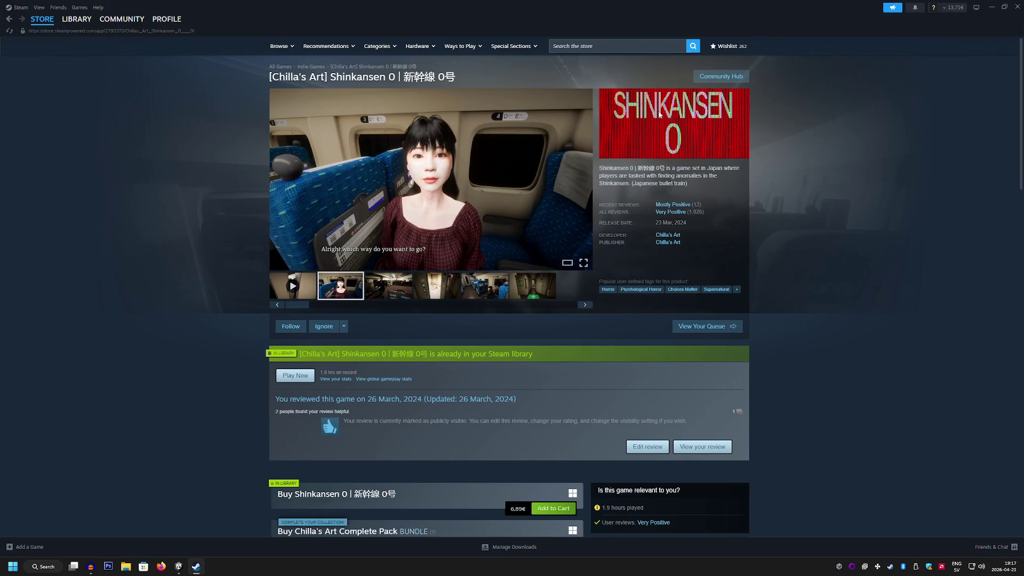
{"action": "left_click", "coordinate": [673, 237]}
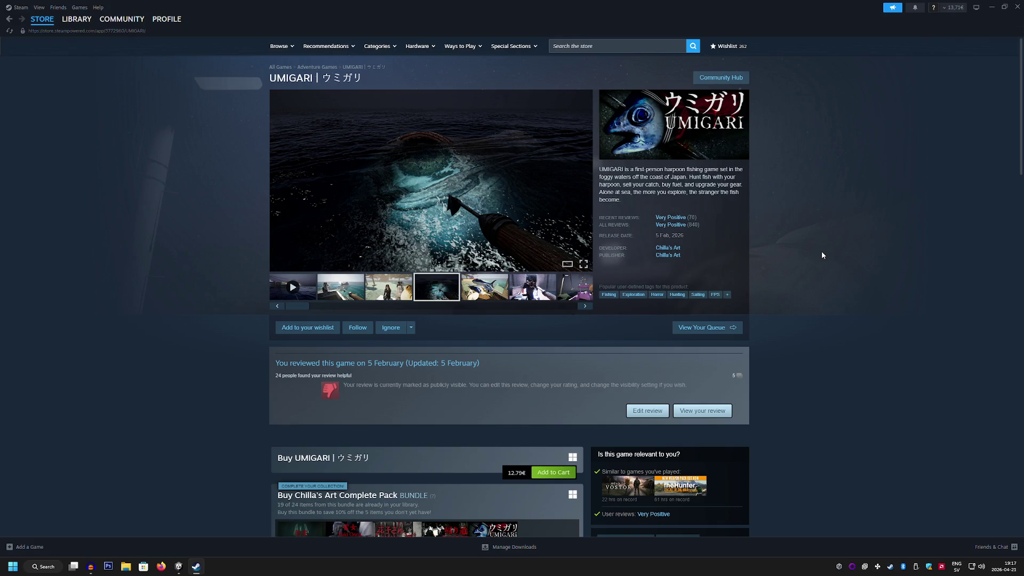
{"action": "left_click", "coordinate": [667, 248]}
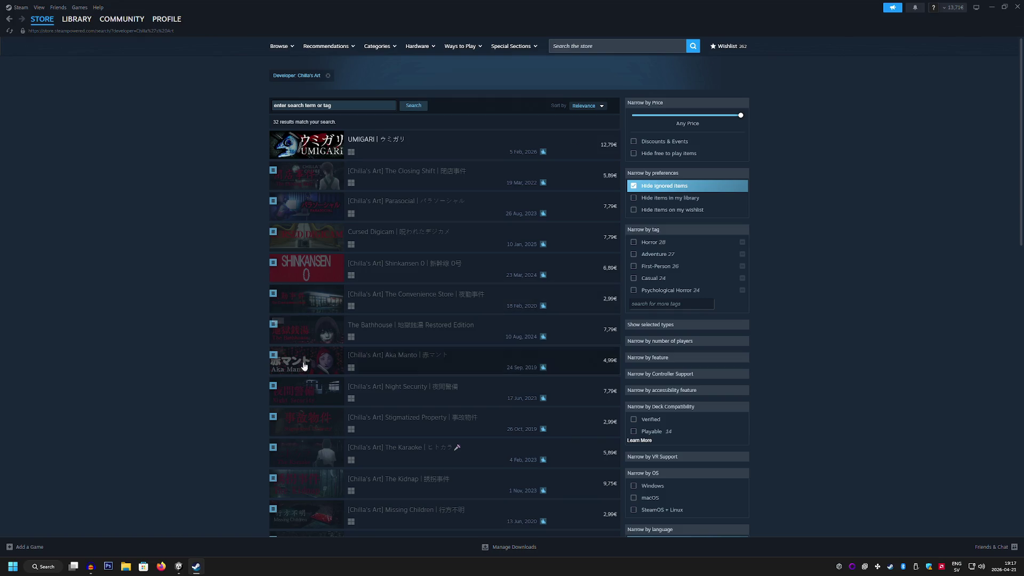
Step: Scroll the Chilla's Art results back to the top, preview Parasocial, and open The Closing Shift
{"action": "mouse_move", "coordinate": [308, 391]}
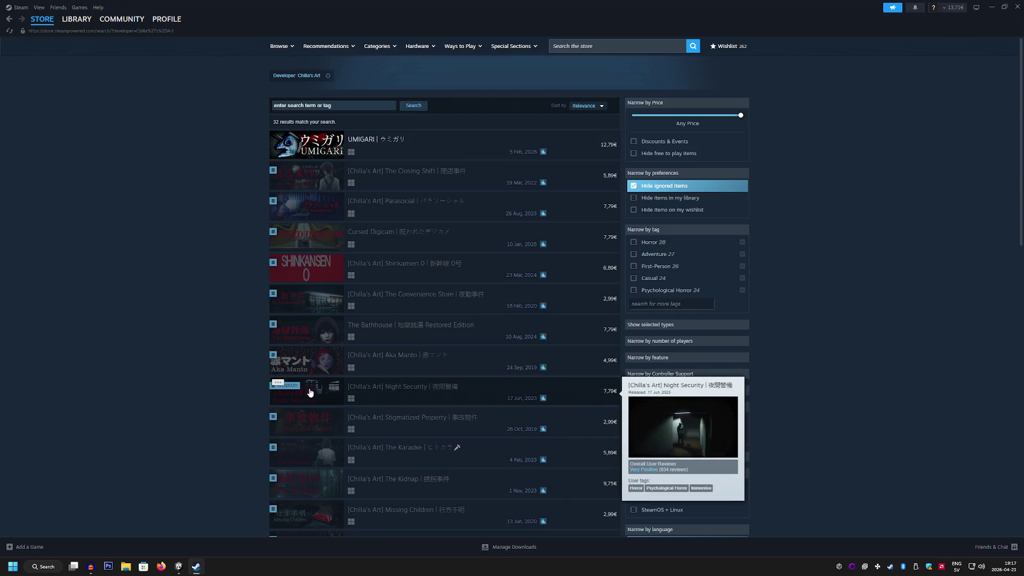
{"action": "scroll", "coordinate": [309, 393], "scroll_direction": "down", "scroll_amount": 5}
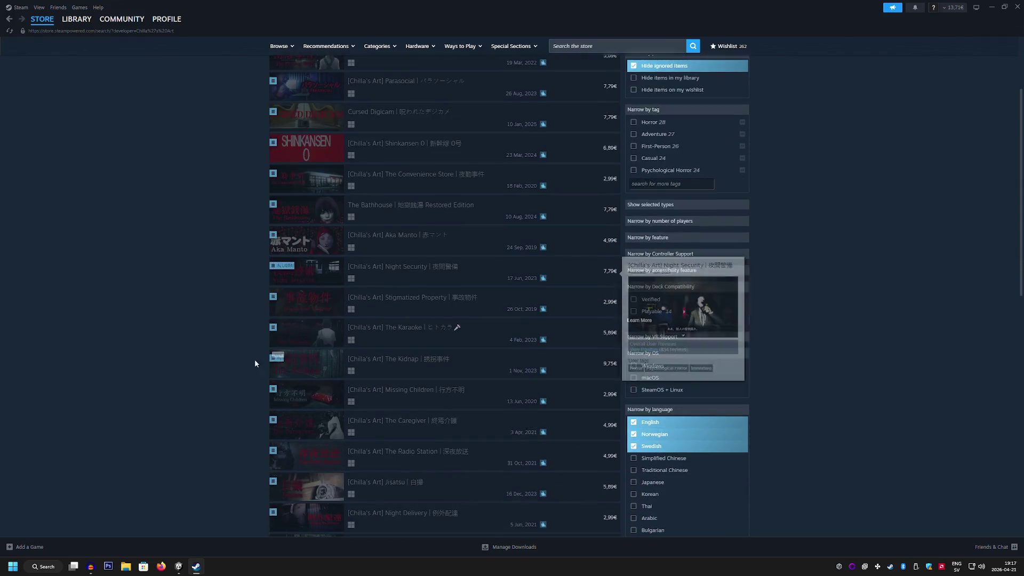
{"action": "scroll", "coordinate": [192, 324], "scroll_direction": "down", "scroll_amount": 2}
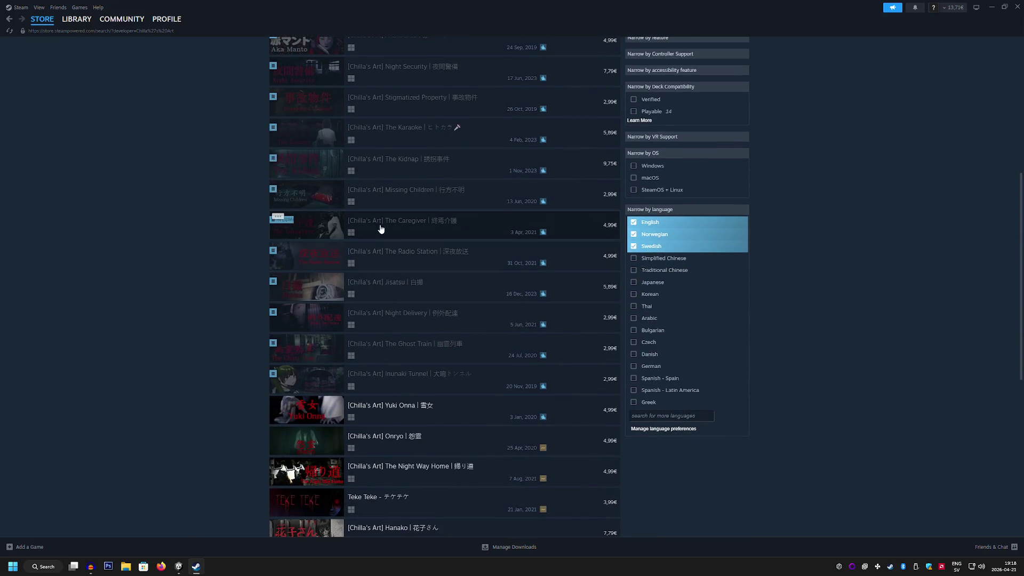
{"action": "mouse_move", "coordinate": [389, 228]}
{"action": "scroll", "coordinate": [449, 287], "scroll_direction": "down", "scroll_amount": 5}
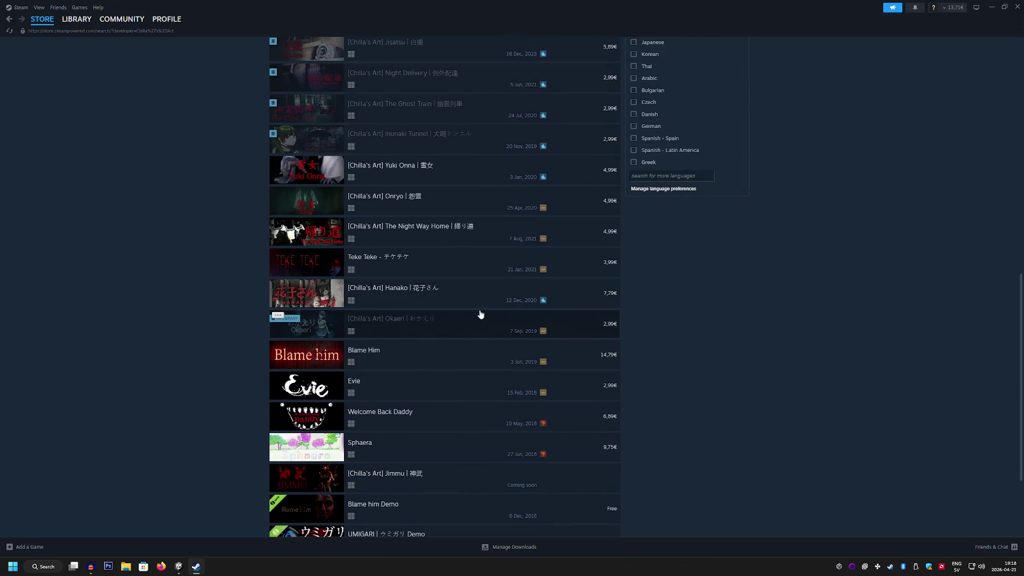
{"action": "scroll", "coordinate": [443, 243], "scroll_direction": "up", "scroll_amount": 4}
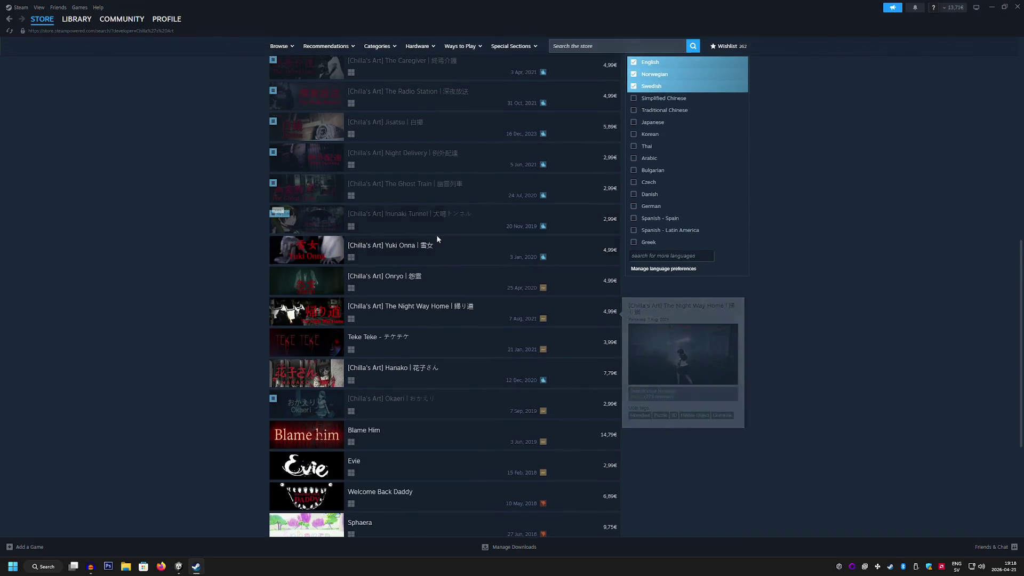
{"action": "mouse_move", "coordinate": [423, 226]}
{"action": "scroll", "coordinate": [419, 224], "scroll_direction": "up", "scroll_amount": 4}
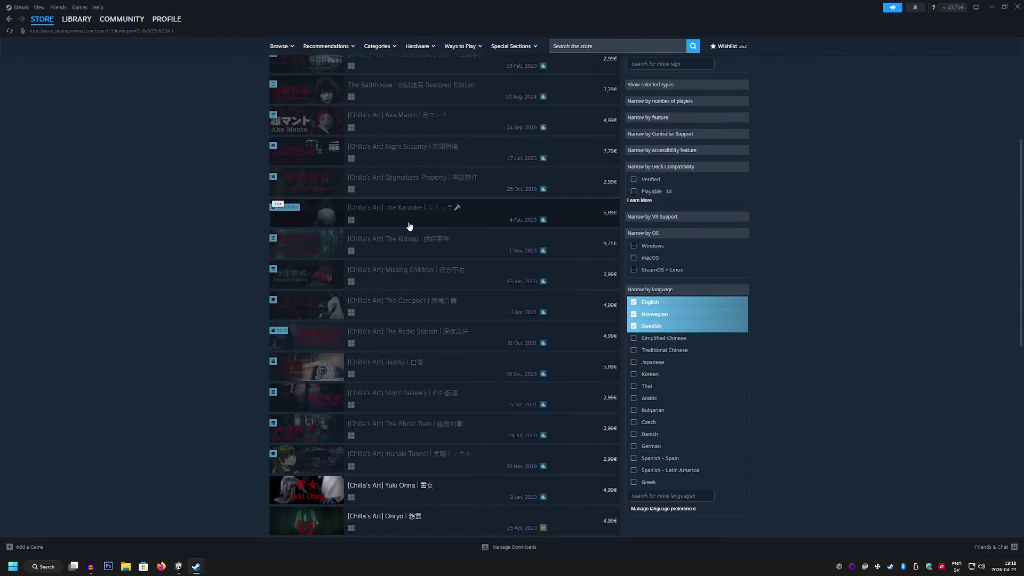
{"action": "scroll", "coordinate": [168, 197], "scroll_direction": "up", "scroll_amount": 10}
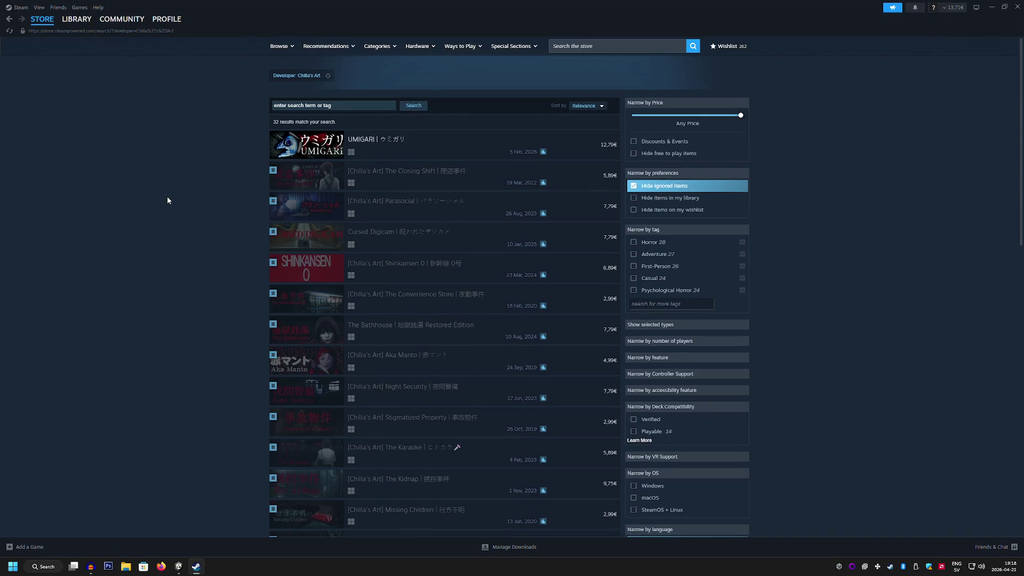
{"action": "scroll", "coordinate": [174, 200], "scroll_direction": "down", "scroll_amount": 20}
{"action": "scroll", "coordinate": [176, 200], "scroll_direction": "down", "scroll_amount": 1}
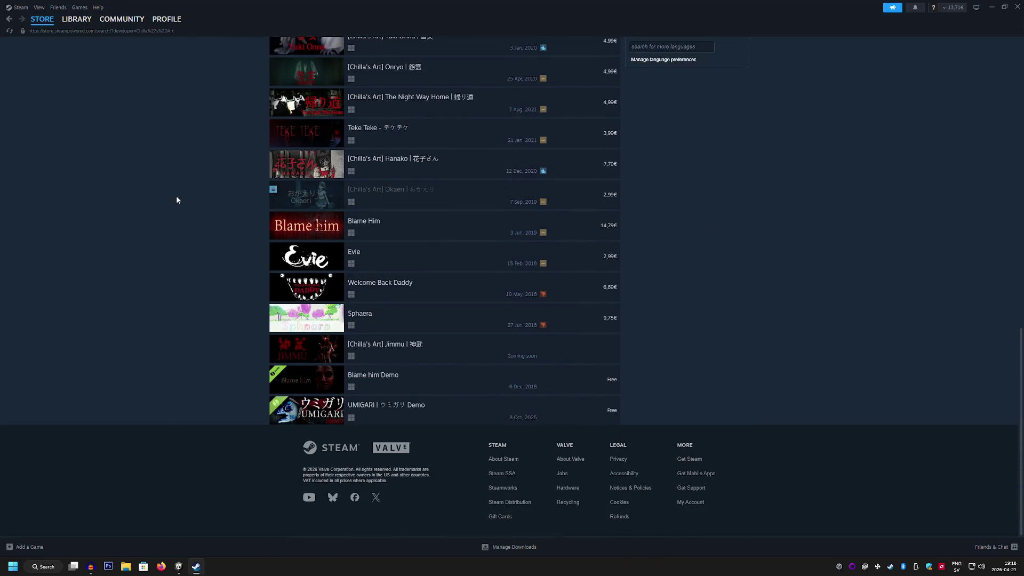
{"action": "scroll", "coordinate": [177, 200], "scroll_direction": "up", "scroll_amount": 8}
{"action": "scroll", "coordinate": [177, 200], "scroll_direction": "up", "scroll_amount": 2}
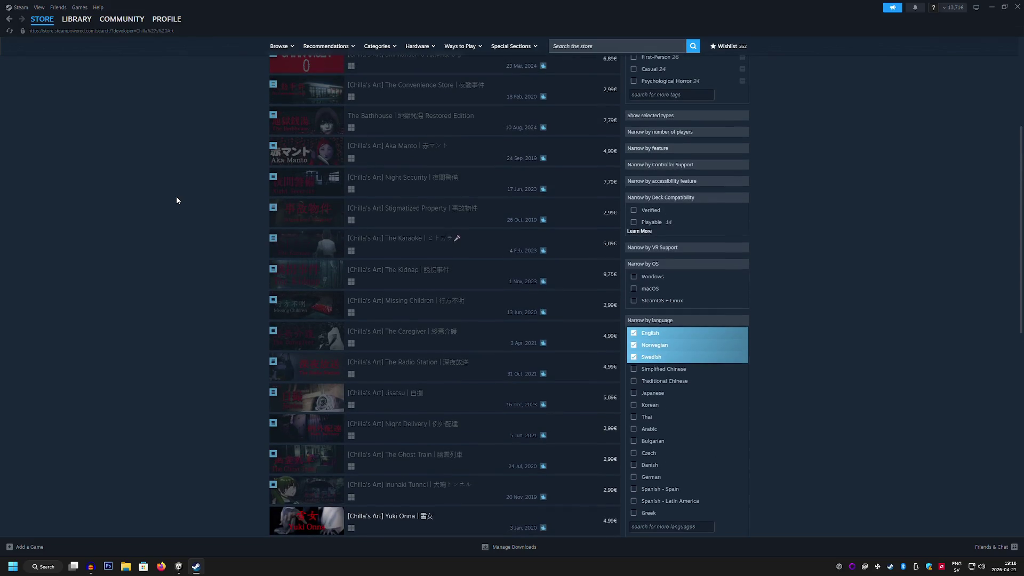
{"action": "scroll", "coordinate": [177, 201], "scroll_direction": "up", "scroll_amount": 3}
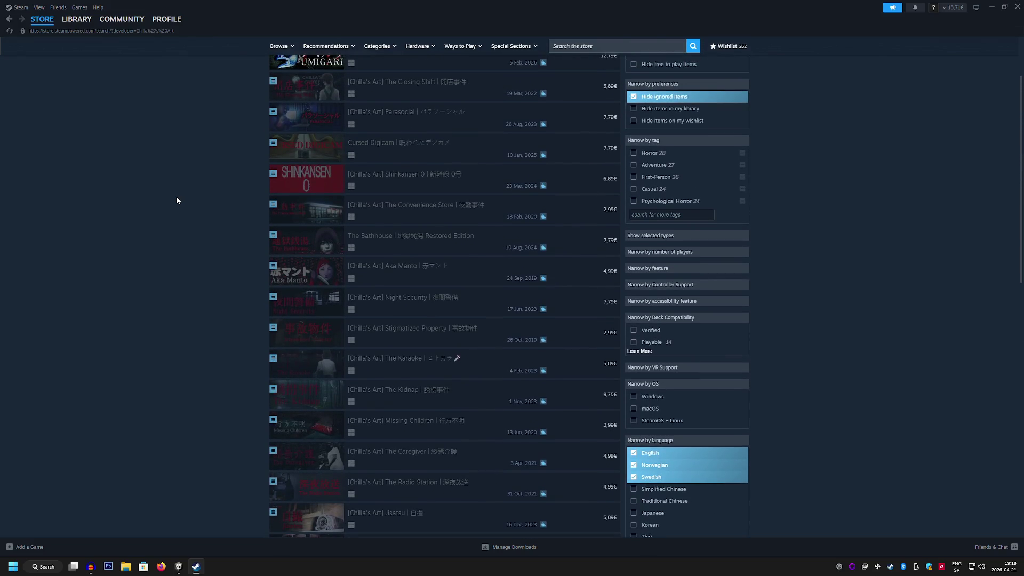
{"action": "scroll", "coordinate": [177, 200], "scroll_direction": "up", "scroll_amount": 2}
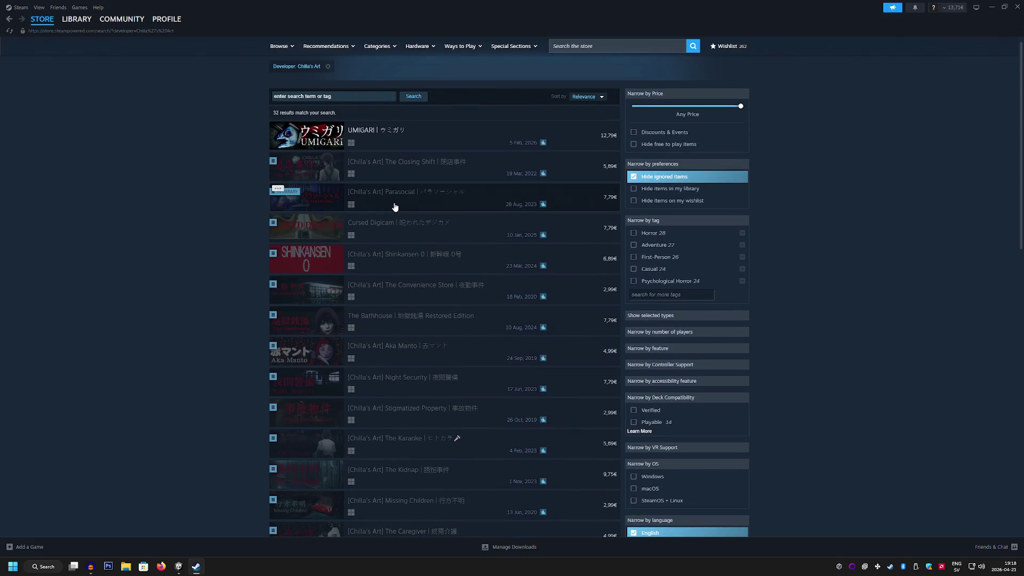
{"action": "mouse_move", "coordinate": [394, 207]}
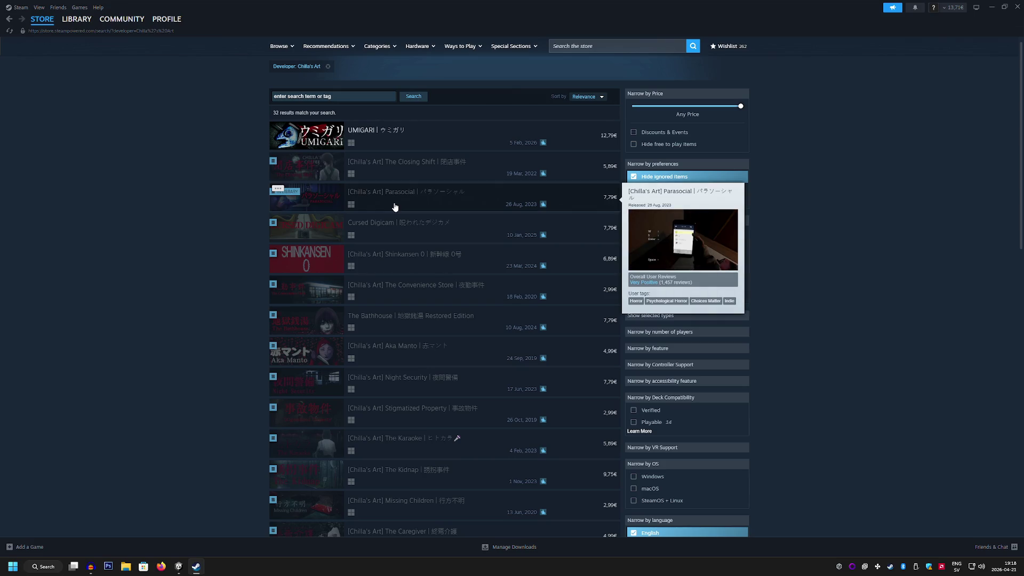
{"action": "left_click", "coordinate": [408, 174]}
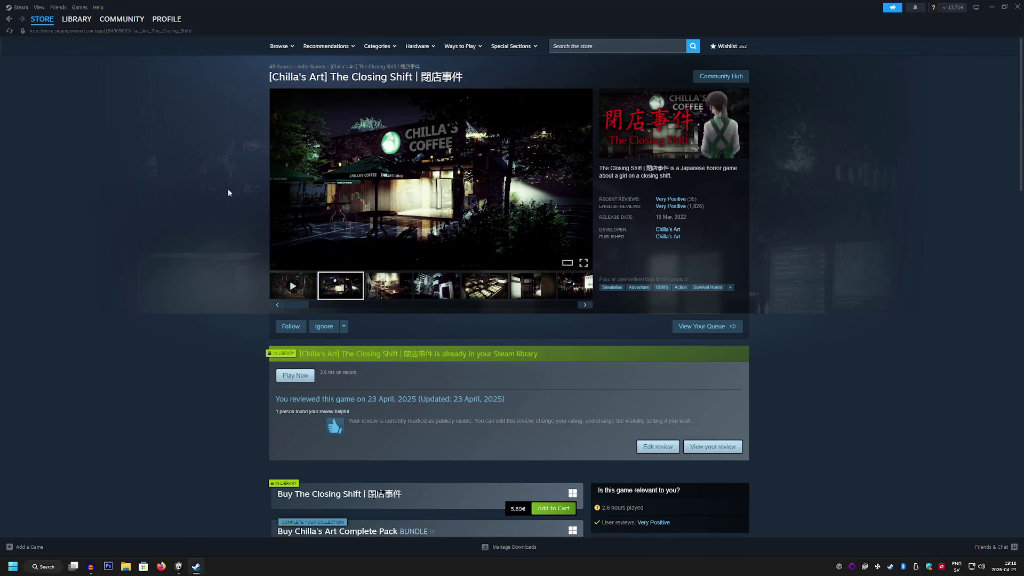
Step: Cycle through all nine Closing Shift screenshots full size, close the viewer, and return to Unity
{"action": "left_click", "coordinate": [426, 176]}
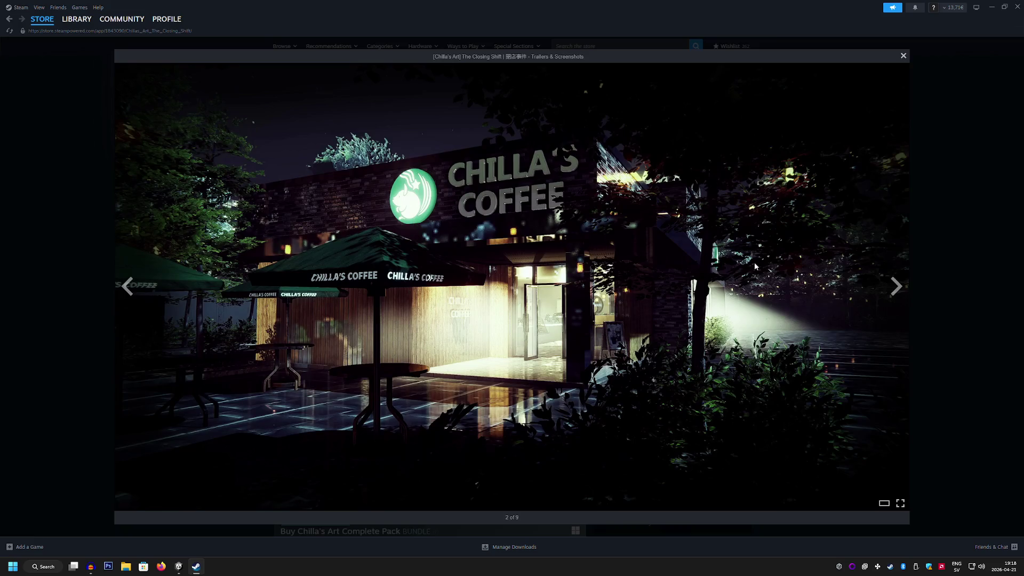
{"action": "left_click", "coordinate": [906, 289]}
{"action": "left_click", "coordinate": [906, 289]}
{"action": "left_click", "coordinate": [906, 290]}
{"action": "left_click", "coordinate": [906, 289]}
{"action": "left_click", "coordinate": [906, 290]}
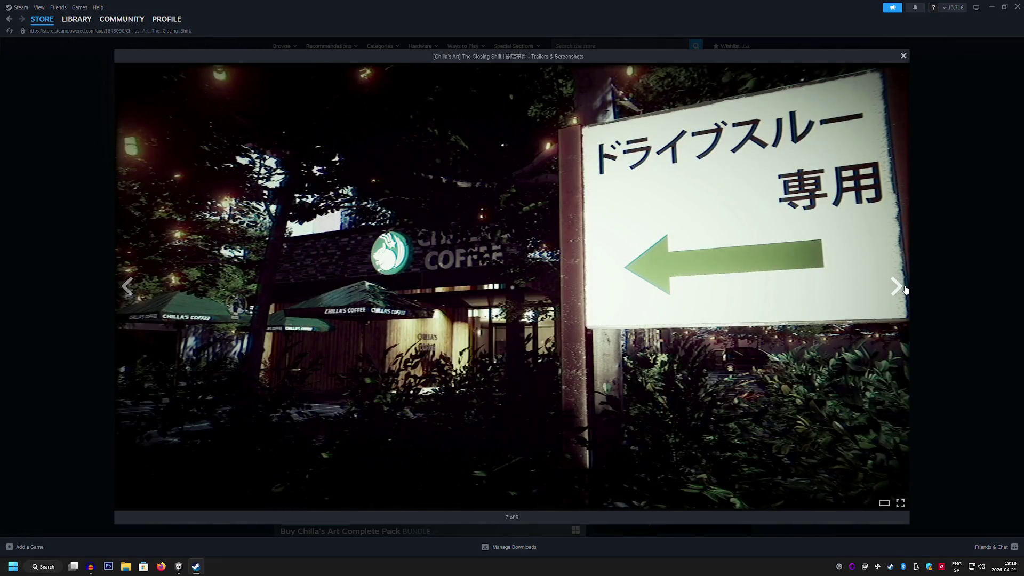
{"action": "left_click", "coordinate": [906, 289]}
{"action": "left_click", "coordinate": [907, 290]}
{"action": "left_click", "coordinate": [906, 289]}
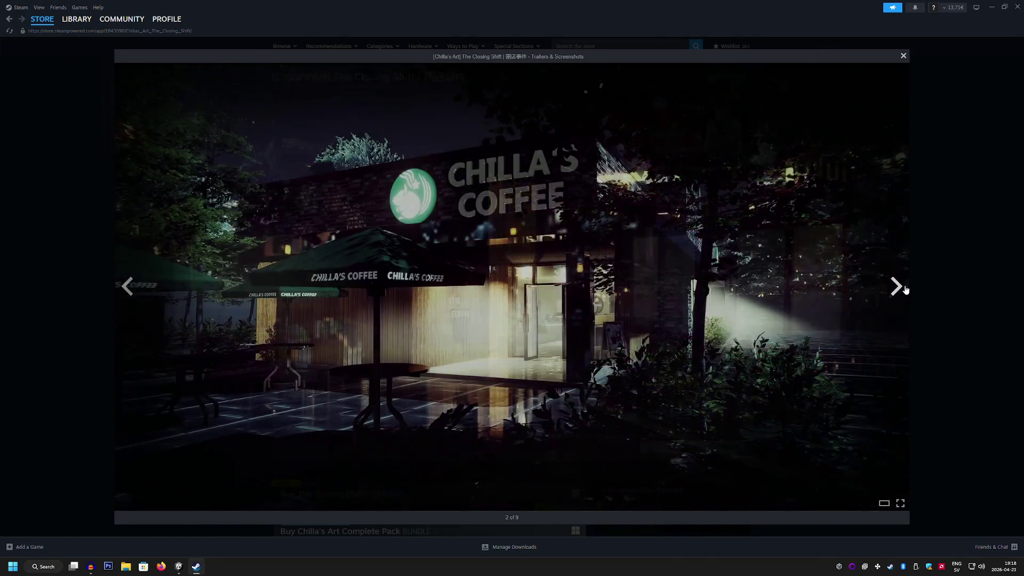
{"action": "left_click", "coordinate": [906, 290]}
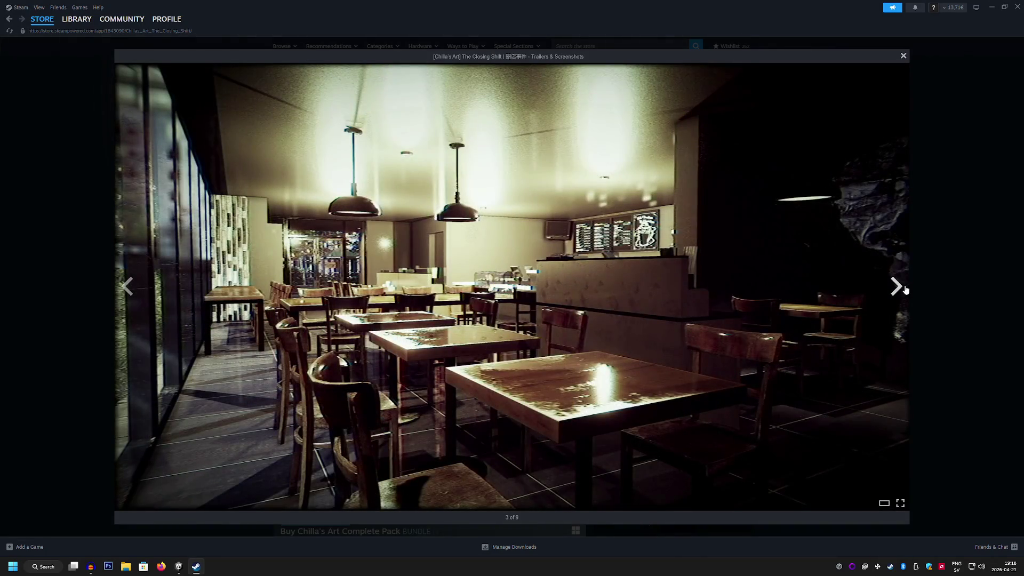
{"action": "left_click", "coordinate": [905, 289]}
{"action": "left_click", "coordinate": [905, 289]}
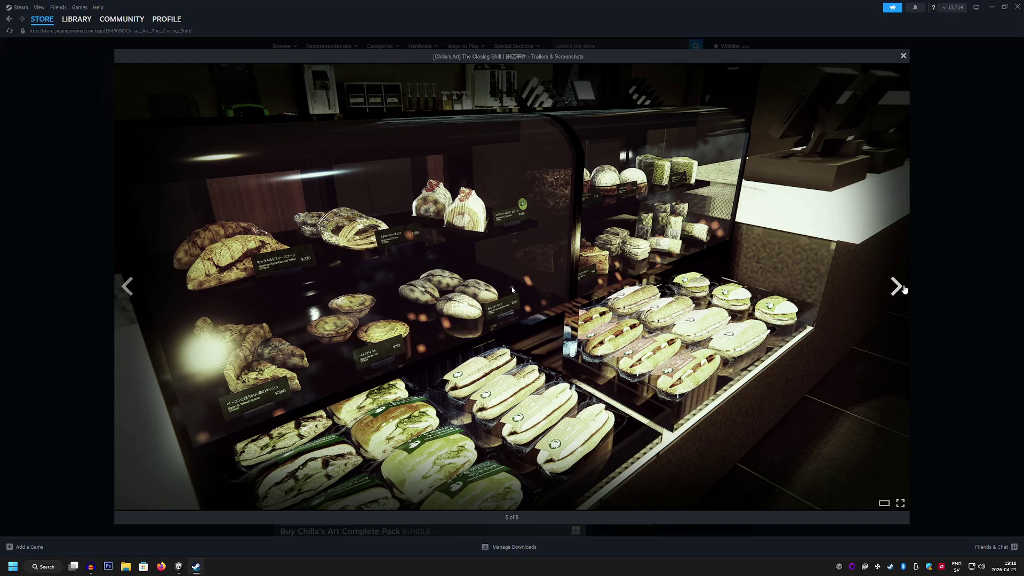
{"action": "left_click", "coordinate": [905, 289]}
{"action": "left_click", "coordinate": [905, 289]}
{"action": "left_click", "coordinate": [905, 289]}
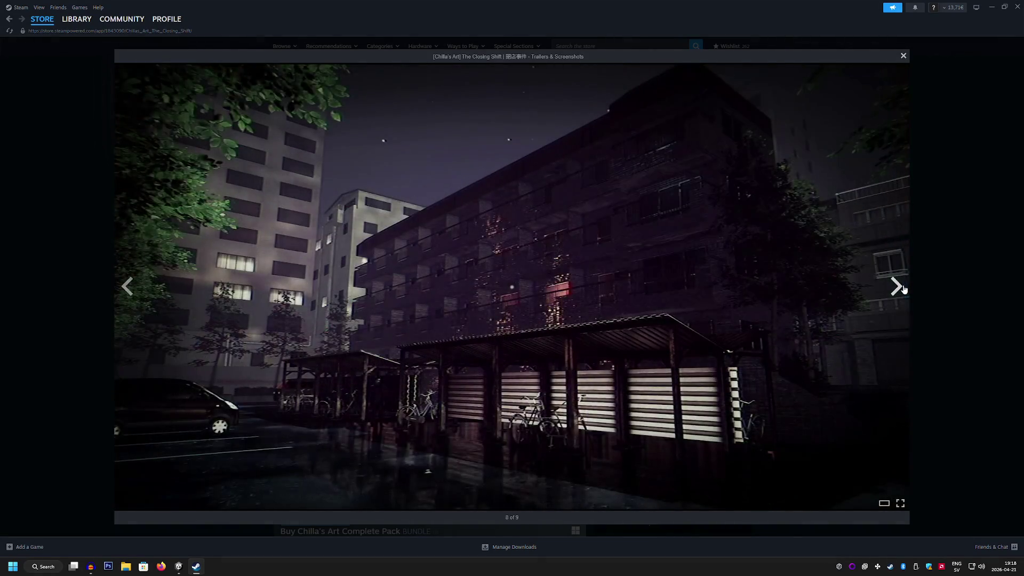
{"action": "left_click", "coordinate": [905, 289]}
{"action": "left_click", "coordinate": [899, 286]}
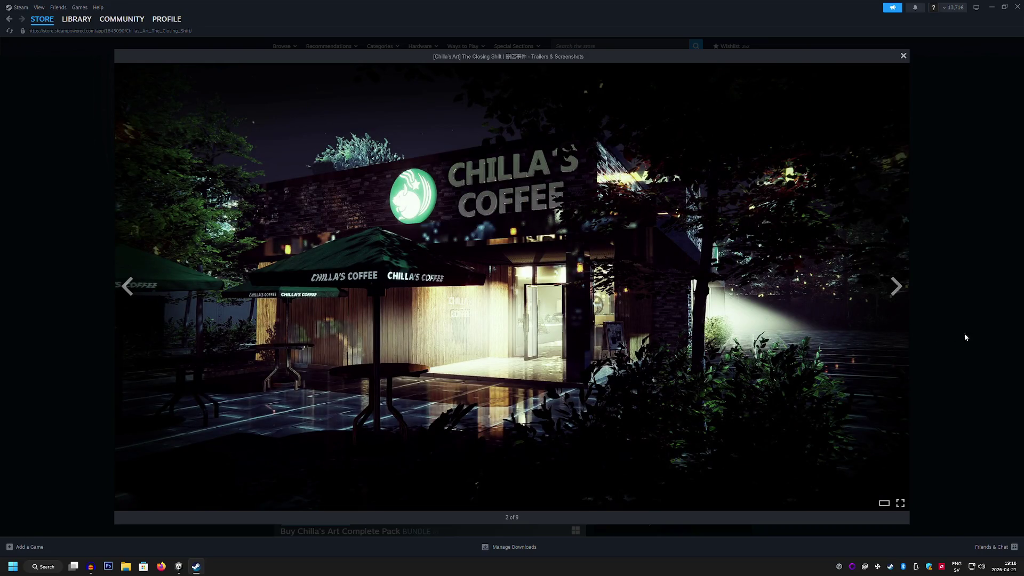
{"action": "left_click", "coordinate": [979, 341]}
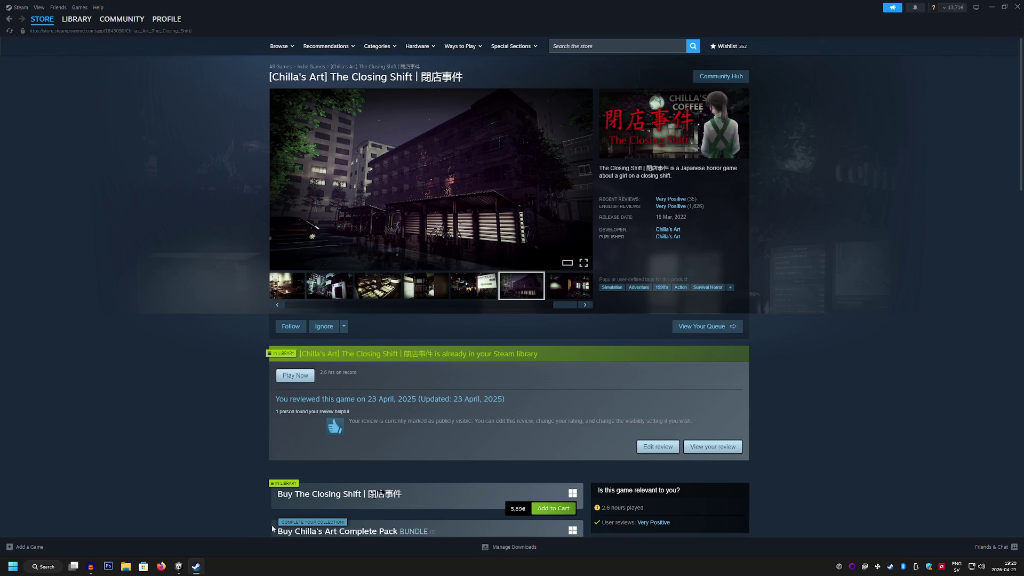
{"action": "left_click", "coordinate": [178, 566]}
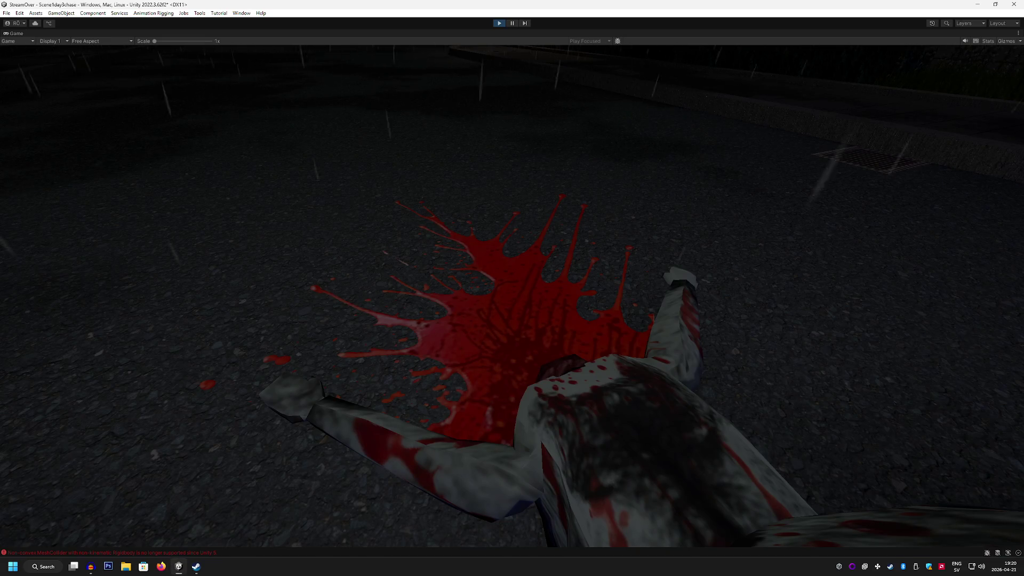
Step: Exit Play mode and switch to the Scene view of the petrol station
{"action": "left_click", "coordinate": [497, 23]}
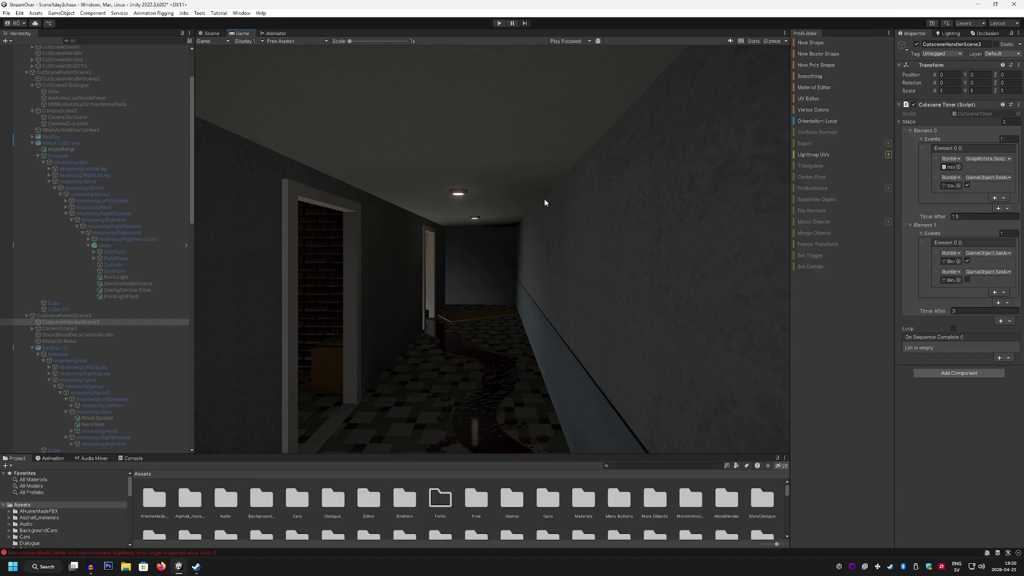
{"action": "left_click", "coordinate": [212, 33]}
Step: Orbit the Scene view around the gas station, officers and police car, then look down the street
{"action": "left_click_drag", "start_coordinate": [363, 148], "coordinate": [520, 159]}
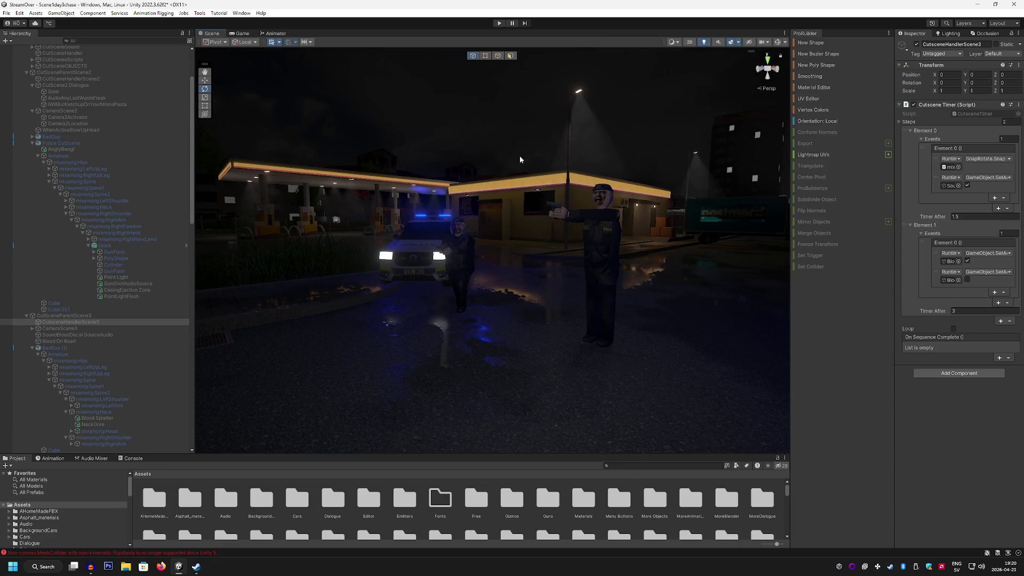
{"action": "left_click_drag", "start_coordinate": [482, 276], "coordinate": [458, 278]}
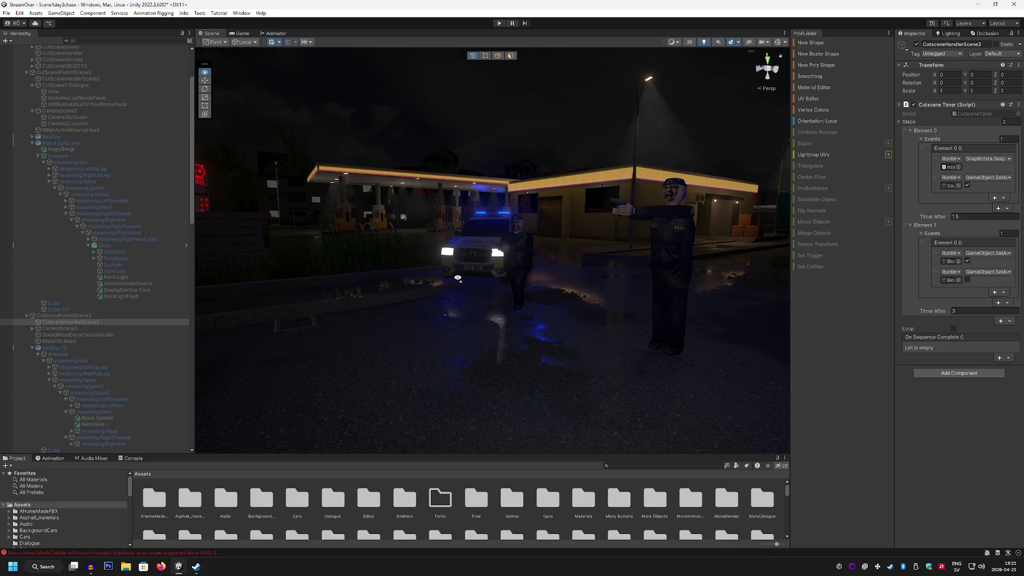
{"action": "mouse_move", "coordinate": [457, 278]}
{"action": "left_mouse_down"}
{"action": "mouse_move", "coordinate": [579, 278]}
{"action": "mouse_move", "coordinate": [432, 308]}
{"action": "mouse_move", "coordinate": [448, 279]}
{"action": "mouse_move", "coordinate": [293, 297]}
{"action": "mouse_move", "coordinate": [485, 290]}
{"action": "mouse_move", "coordinate": [450, 312]}
{"action": "mouse_move", "coordinate": [483, 317]}
{"action": "mouse_move", "coordinate": [473, 314]}
{"action": "left_mouse_up"}
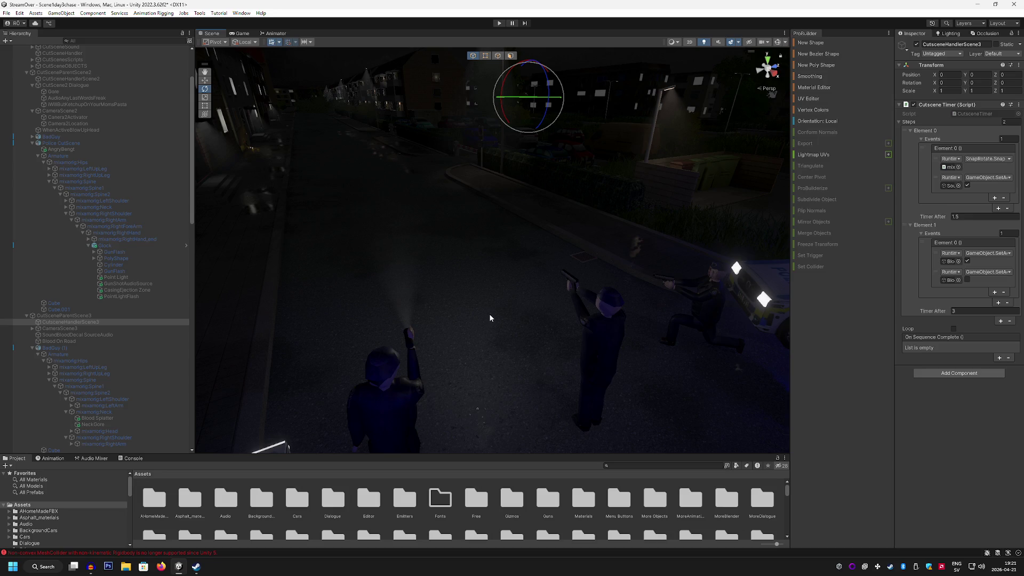
{"action": "mouse_move", "coordinate": [500, 292]}
{"action": "left_mouse_down"}
{"action": "mouse_move", "coordinate": [503, 270]}
{"action": "mouse_move", "coordinate": [523, 322]}
{"action": "mouse_move", "coordinate": [530, 277]}
{"action": "mouse_move", "coordinate": [374, 270]}
{"action": "mouse_move", "coordinate": [217, 283]}
{"action": "mouse_move", "coordinate": [395, 272]}
{"action": "mouse_move", "coordinate": [400, 283]}
{"action": "mouse_move", "coordinate": [388, 282]}
{"action": "left_mouse_up"}
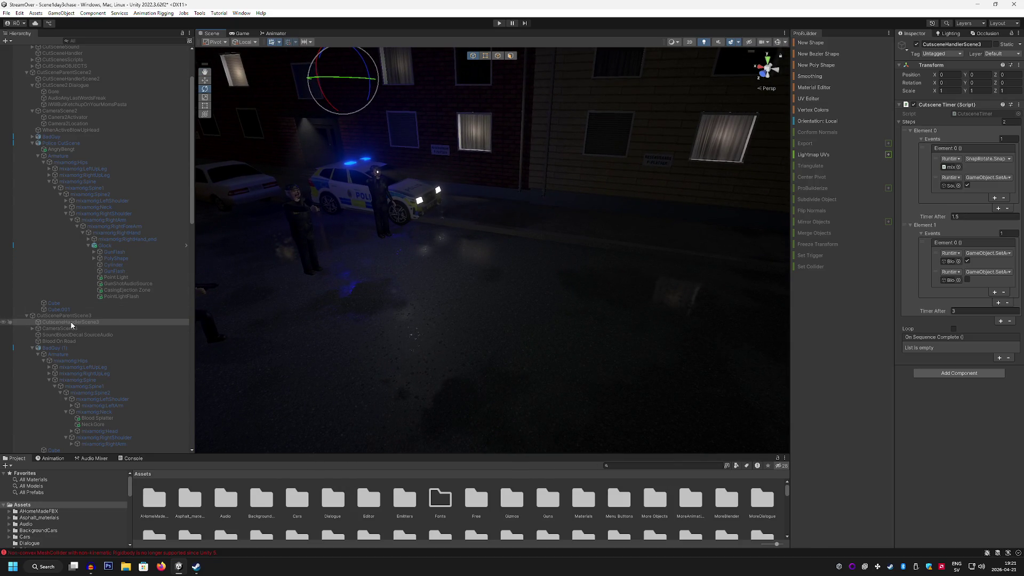
{"action": "scroll", "coordinate": [92, 169], "scroll_direction": "up", "scroll_amount": 5}
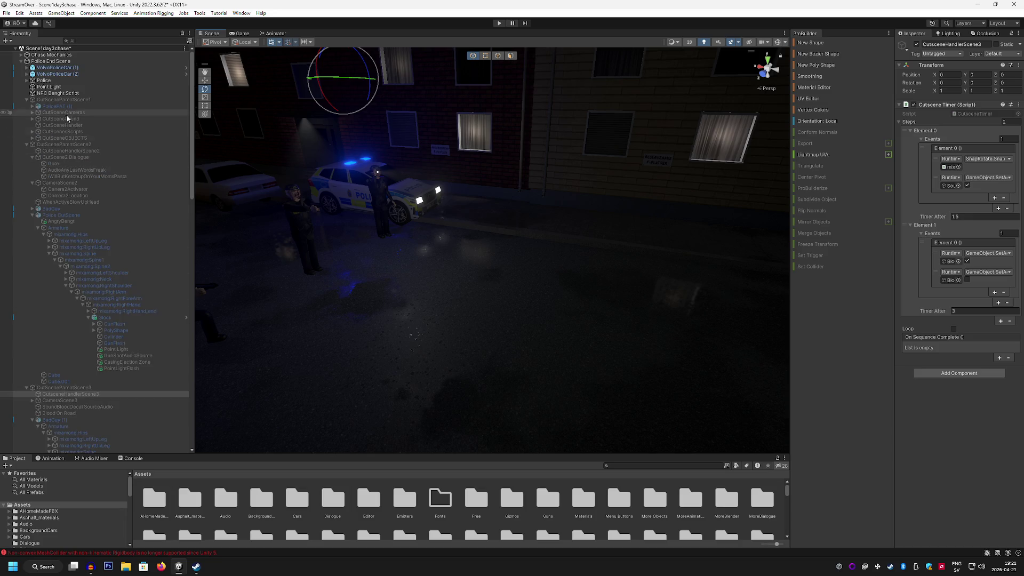
Step: Deactivate the Police group and activate CutSceneParentScene3 so the body appears
{"action": "left_click", "coordinate": [66, 80]}
{"action": "left_click", "coordinate": [917, 44]}
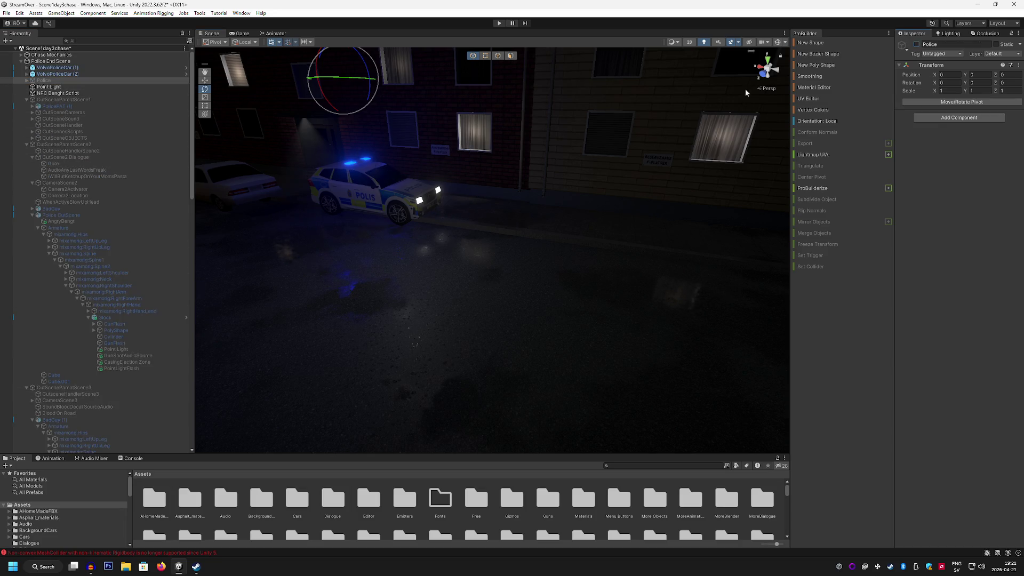
{"action": "left_click", "coordinate": [113, 387]}
{"action": "left_click", "coordinate": [916, 44]}
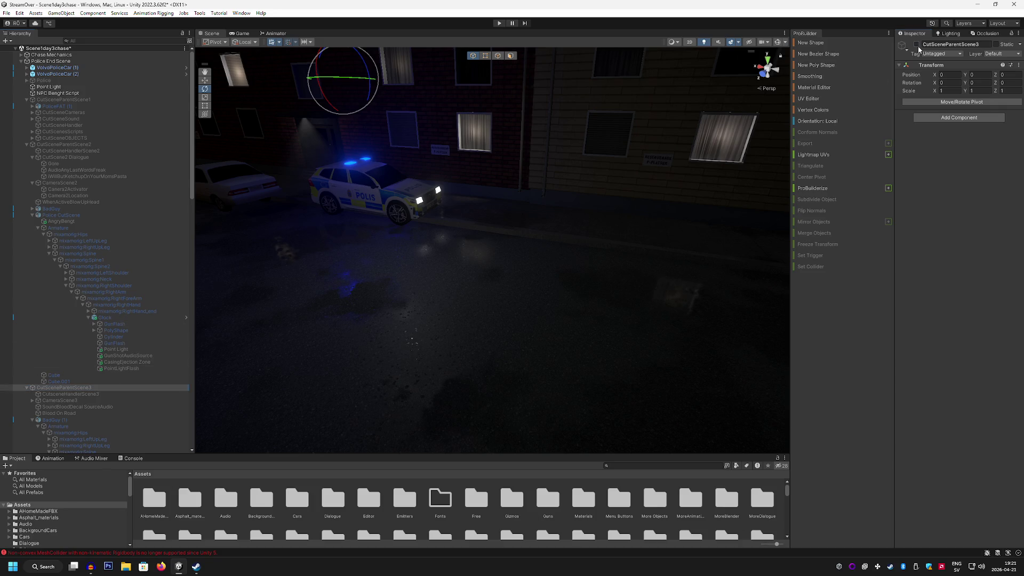
Step: Frame the bloody body beside the police car and collapse CutSceneParentScene3 in the Hierarchy
{"action": "mouse_move", "coordinate": [668, 151]}
{"action": "left_mouse_down"}
{"action": "mouse_move", "coordinate": [530, 201]}
{"action": "mouse_move", "coordinate": [547, 218]}
{"action": "left_mouse_up"}
{"action": "scroll", "coordinate": [548, 218], "scroll_direction": "up", "scroll_amount": 6}
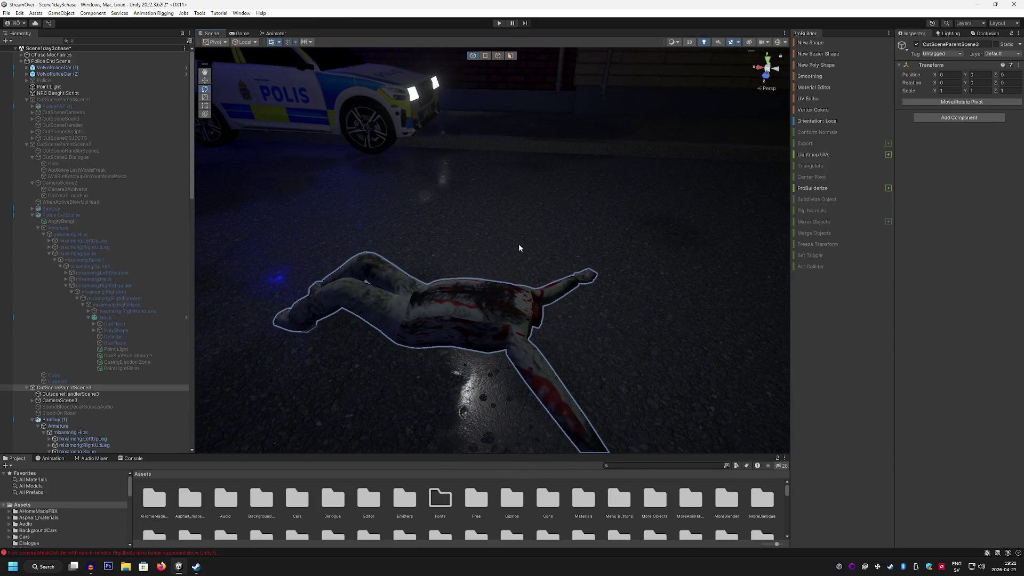
{"action": "scroll", "coordinate": [152, 369], "scroll_direction": "down", "scroll_amount": 3}
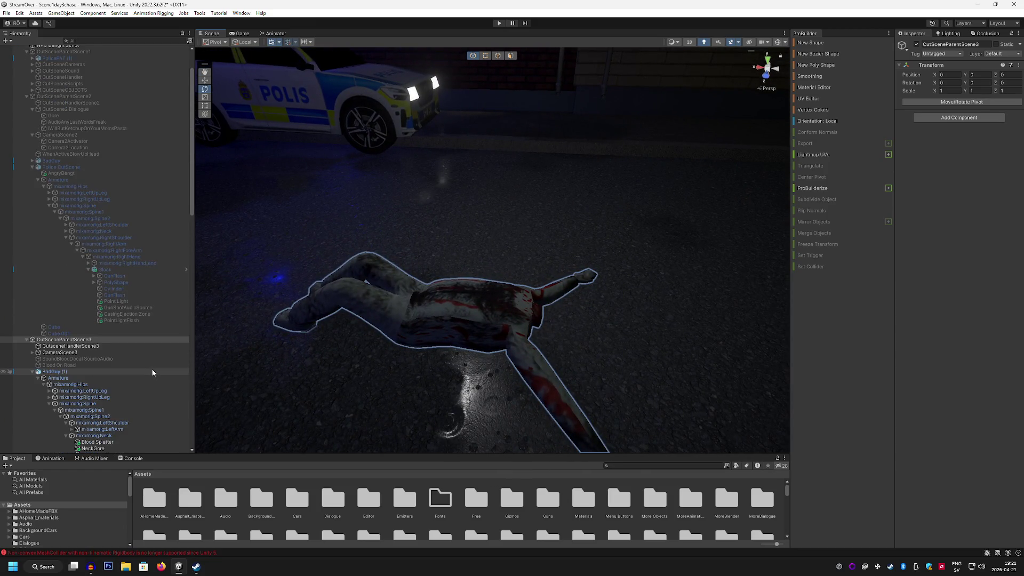
{"action": "scroll", "coordinate": [142, 372], "scroll_direction": "down", "scroll_amount": 1}
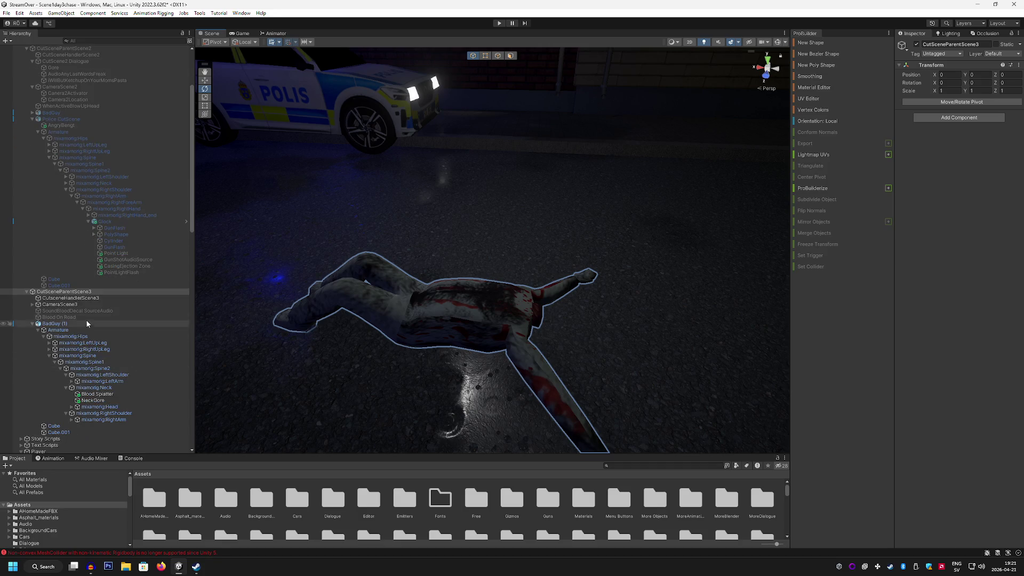
{"action": "left_click", "coordinate": [26, 292]}
{"action": "scroll", "coordinate": [26, 294], "scroll_direction": "up", "scroll_amount": 2}
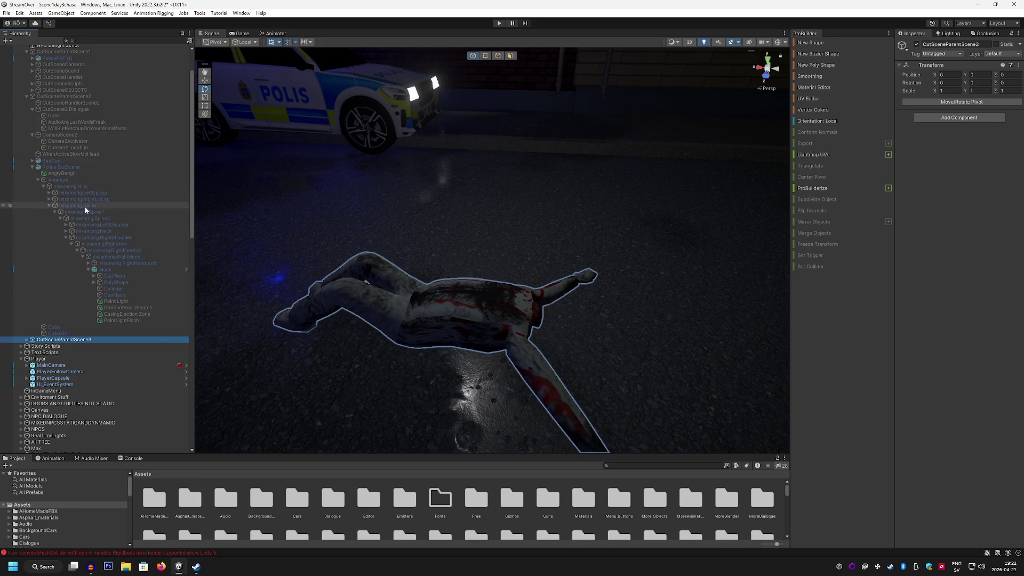
{"action": "scroll", "coordinate": [70, 181], "scroll_direction": "up", "scroll_amount": 3}
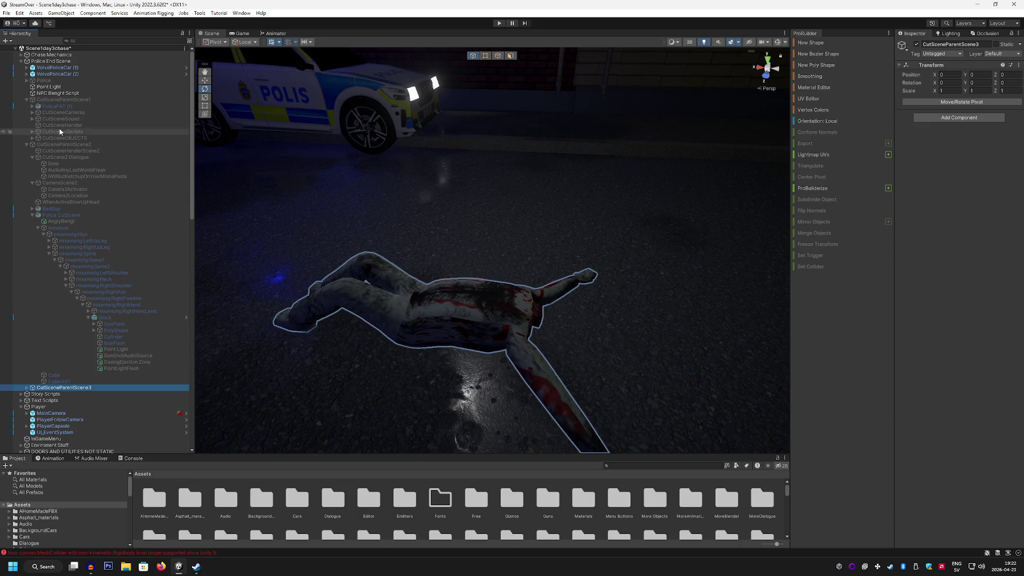
Step: Create empty child 'CutSceneParentScene4' under Police End Scene, then expand CutSceneParentScene3
{"action": "right_click", "coordinate": [46, 60]}
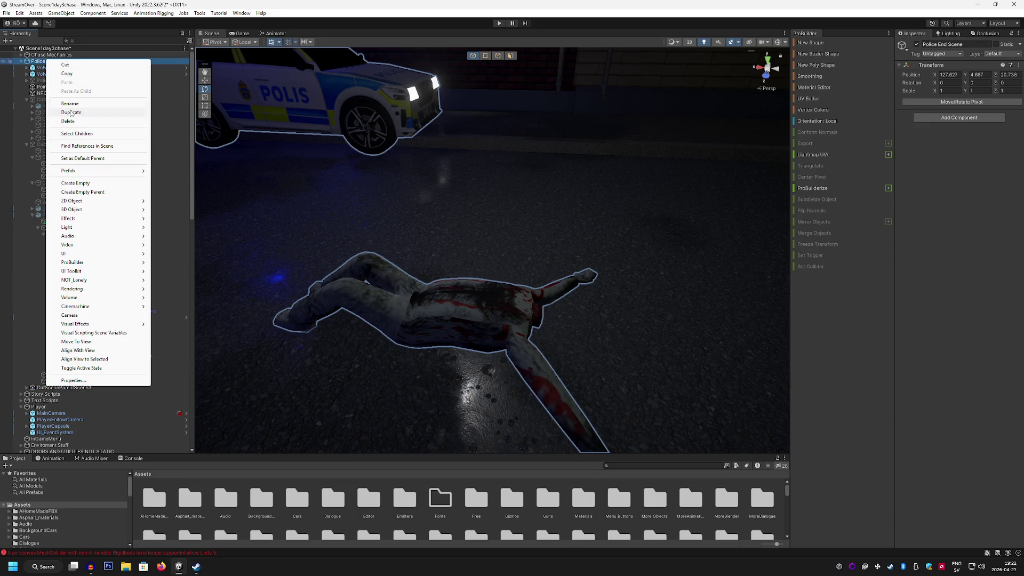
{"action": "left_click", "coordinate": [89, 183]}
{"action": "type", "text": "CutSceneParentScene4"}
{"action": "key", "text": "Return"}
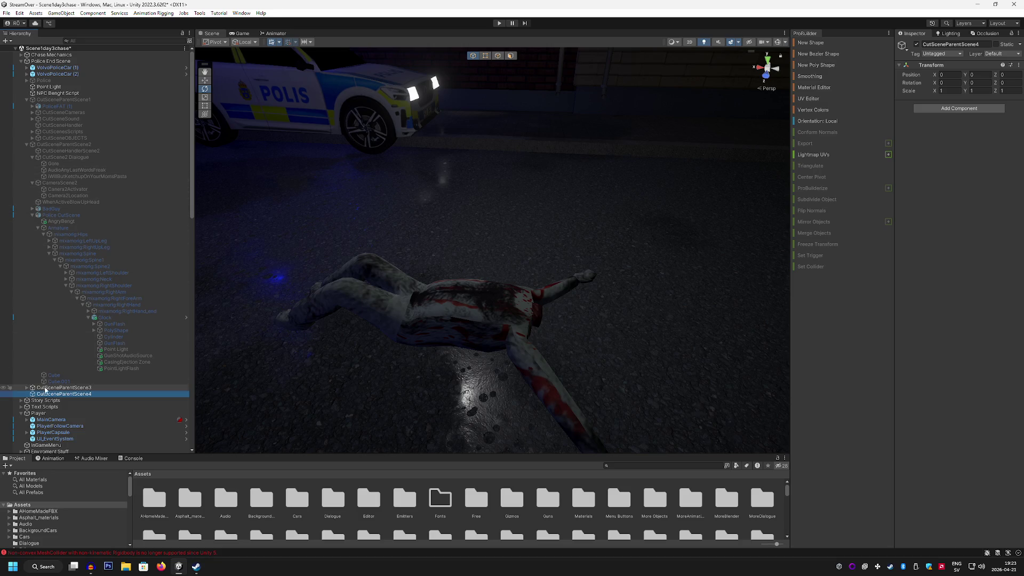
{"action": "left_click", "coordinate": [27, 389]}
{"action": "scroll", "coordinate": [108, 386], "scroll_direction": "down", "scroll_amount": 3}
Step: Duplicate the Blood On Road decal and parent the copy under CutSceneParentScene4
{"action": "left_click", "coordinate": [110, 366]}
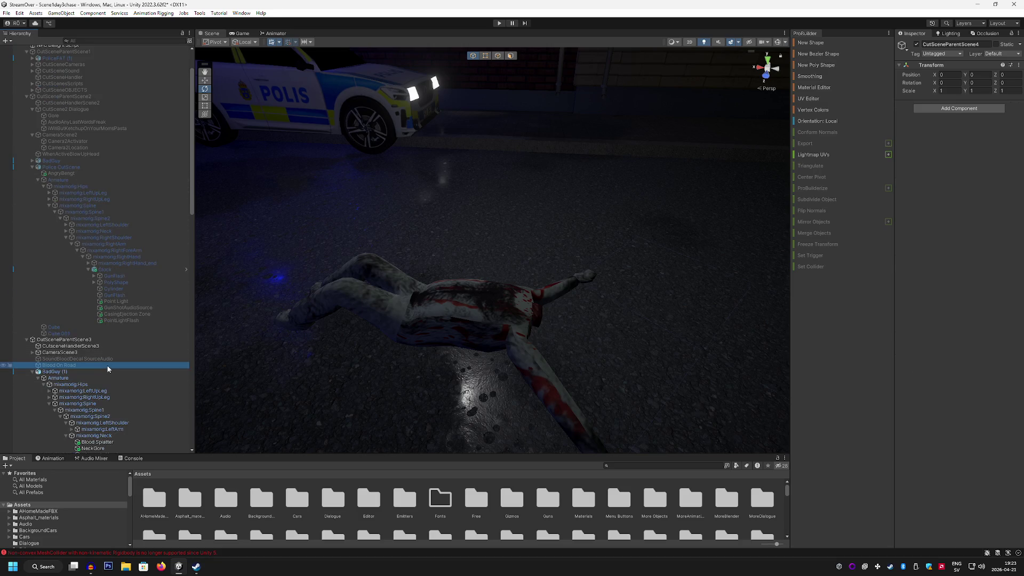
{"action": "key", "text": "ctrl+d"}
{"action": "scroll", "coordinate": [107, 366], "scroll_direction": "down", "scroll_amount": 10}
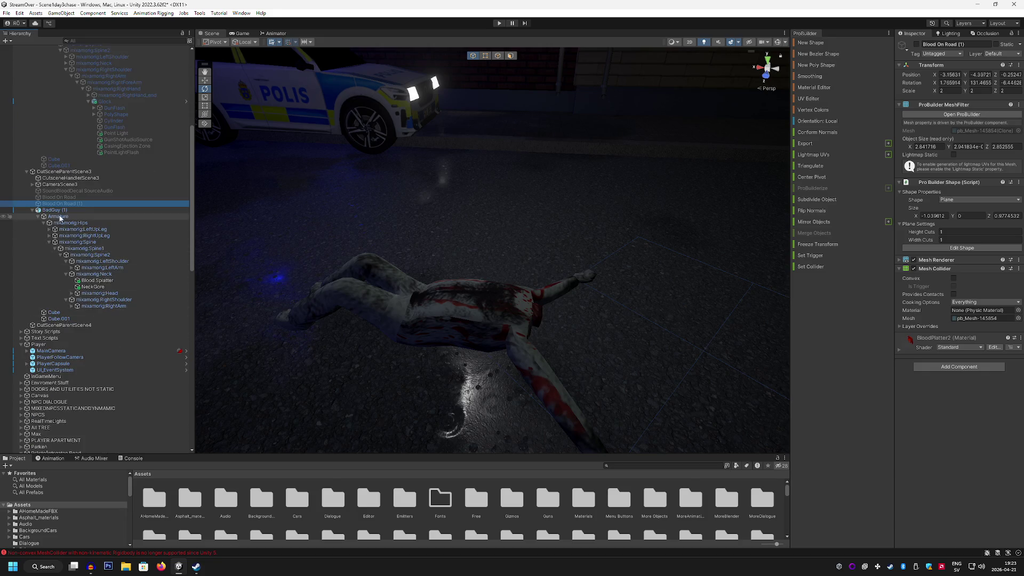
{"action": "left_click_drag", "start_coordinate": [69, 205], "coordinate": [82, 320]}
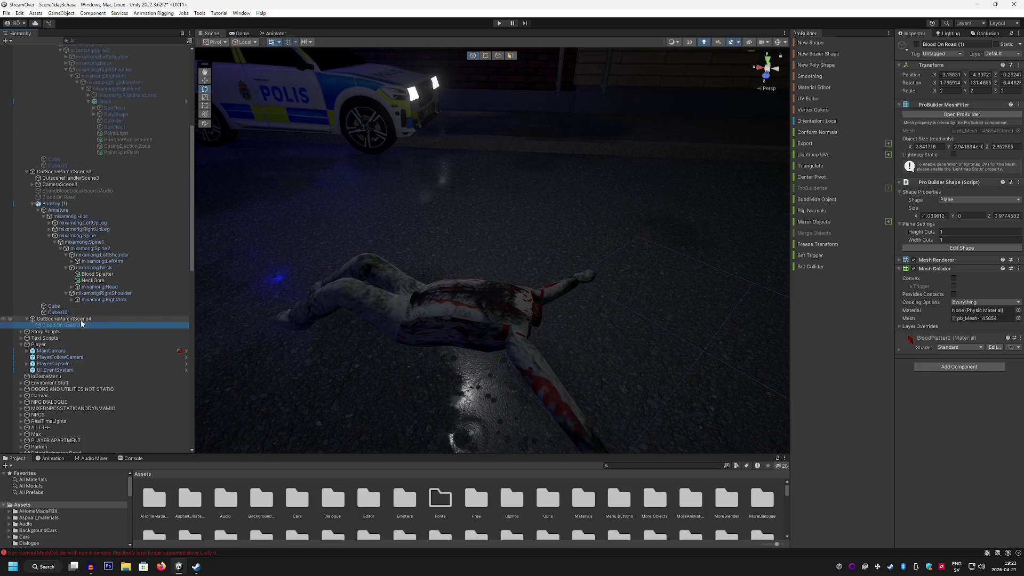
{"action": "left_click", "coordinate": [81, 319]}
Step: Duplicate BadGuy (1) and parent BadGuy (2) under CutSceneParentScene4, collapsing the other groups
{"action": "left_click", "coordinate": [58, 204]}
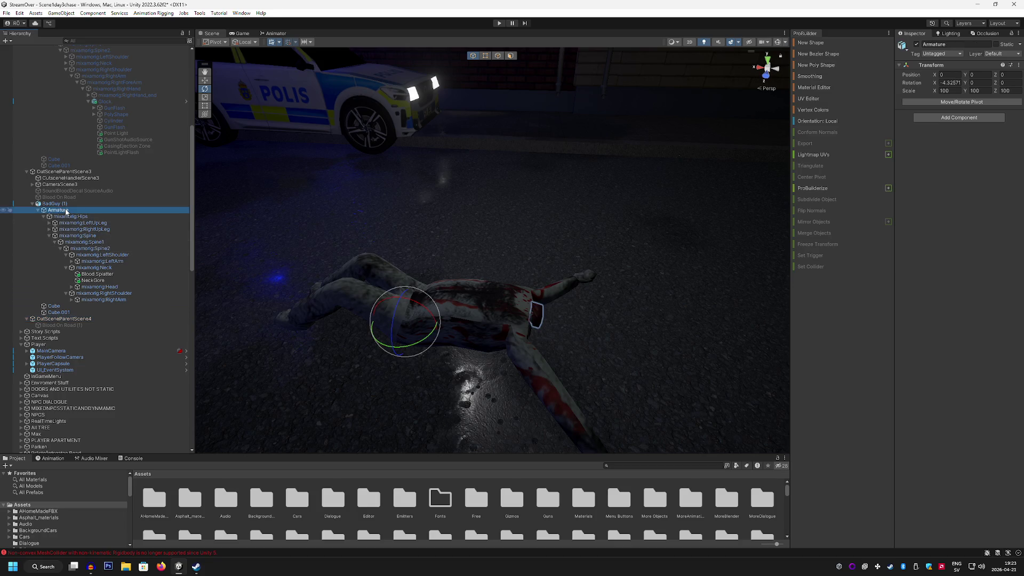
{"action": "key", "text": "ctrl+d"}
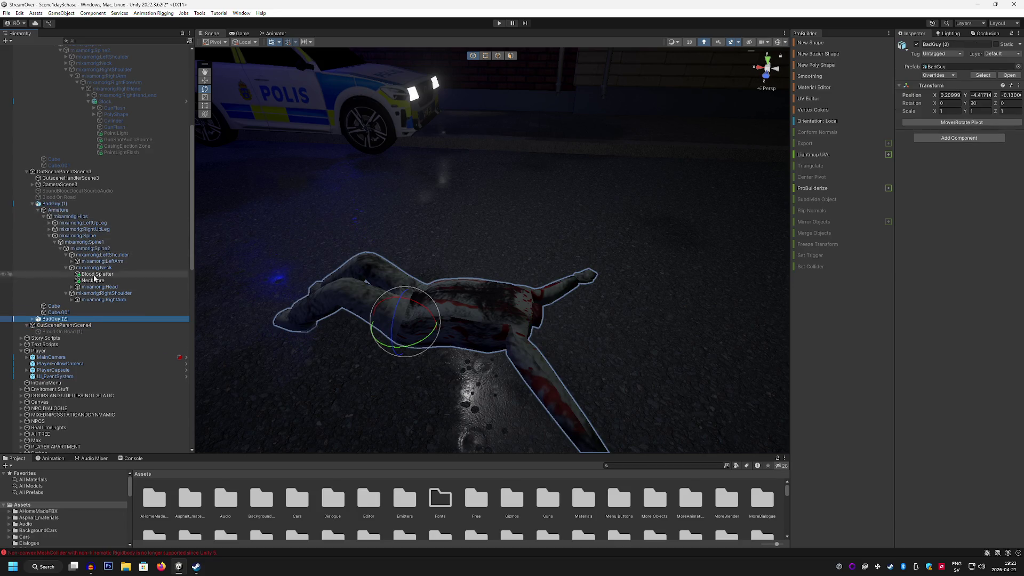
{"action": "mouse_move", "coordinate": [81, 319]}
{"action": "left_mouse_down"}
{"action": "mouse_move", "coordinate": [86, 335]}
{"action": "mouse_move", "coordinate": [88, 325]}
{"action": "left_mouse_up"}
{"action": "scroll", "coordinate": [80, 267], "scroll_direction": "up", "scroll_amount": 3}
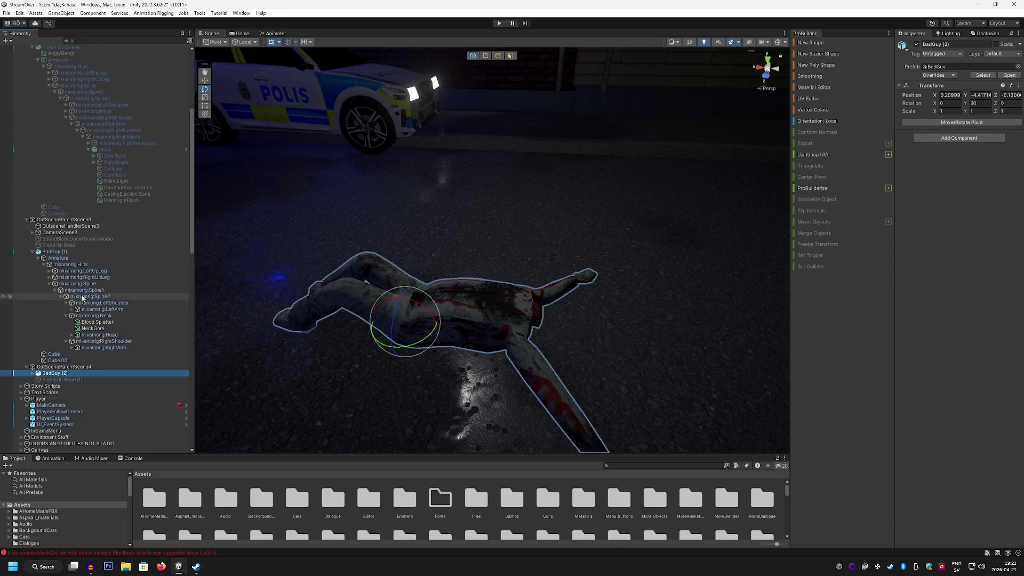
{"action": "left_click", "coordinate": [26, 219]}
{"action": "scroll", "coordinate": [26, 222], "scroll_direction": "up", "scroll_amount": 5}
{"action": "left_click", "coordinate": [32, 193]}
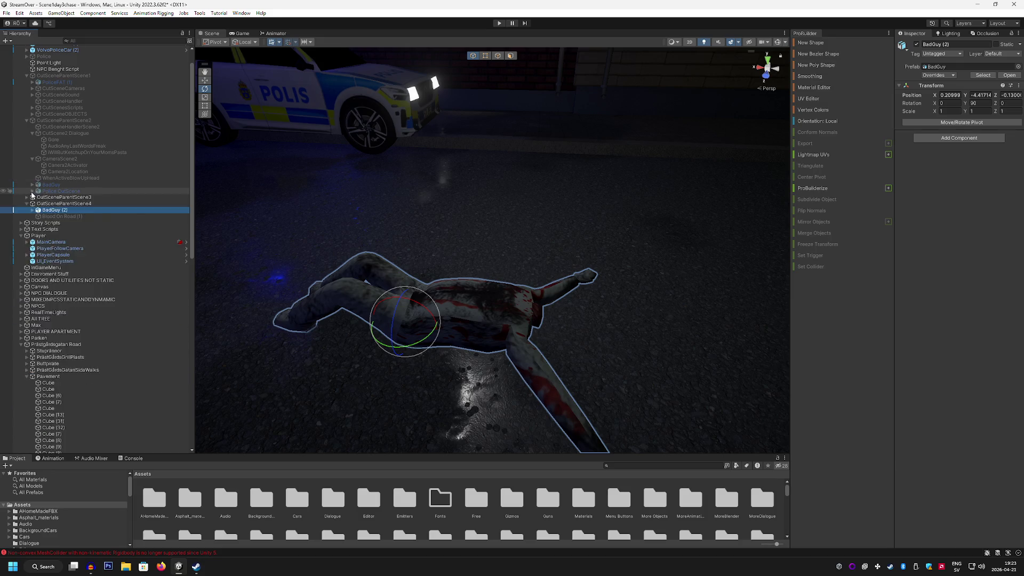
{"action": "scroll", "coordinate": [36, 163], "scroll_direction": "up", "scroll_amount": 1}
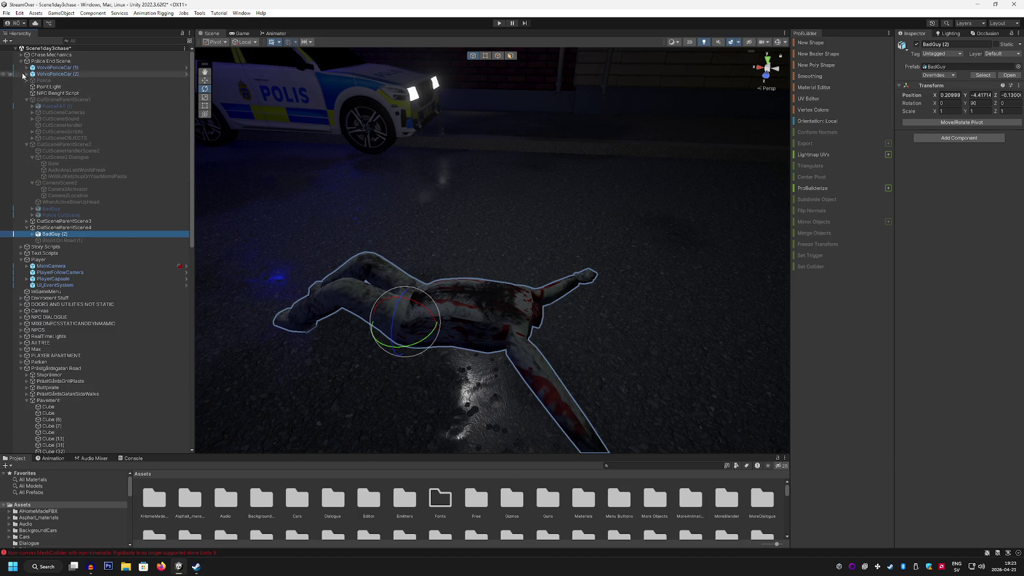
Step: Make the Blood On Road (1) decal visible and view the body near the police car
{"action": "left_click", "coordinate": [84, 240]}
{"action": "key", "text": "alt+shift+a"}
{"action": "scroll", "coordinate": [644, 150], "scroll_direction": "down", "scroll_amount": 5}
{"action": "left_click", "coordinate": [411, 160]}
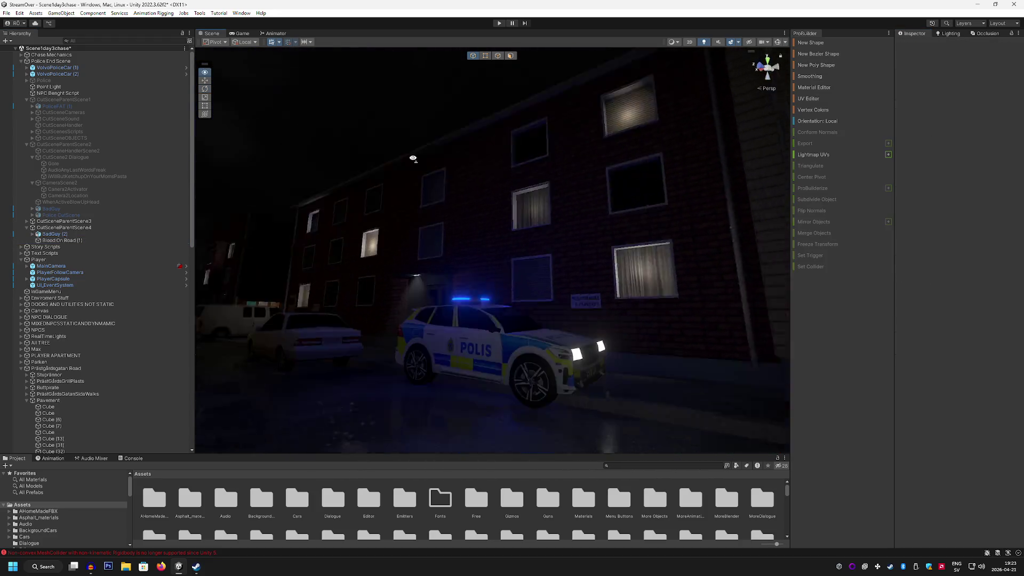
{"action": "scroll", "coordinate": [459, 230], "scroll_direction": "up", "scroll_amount": 5}
{"action": "mouse_move", "coordinate": [459, 231]}
{"action": "left_mouse_down"}
{"action": "mouse_move", "coordinate": [448, 251]}
{"action": "mouse_move", "coordinate": [407, 256]}
{"action": "mouse_move", "coordinate": [391, 276]}
{"action": "mouse_move", "coordinate": [423, 229]}
{"action": "mouse_move", "coordinate": [338, 206]}
{"action": "mouse_move", "coordinate": [414, 209]}
{"action": "left_mouse_up"}
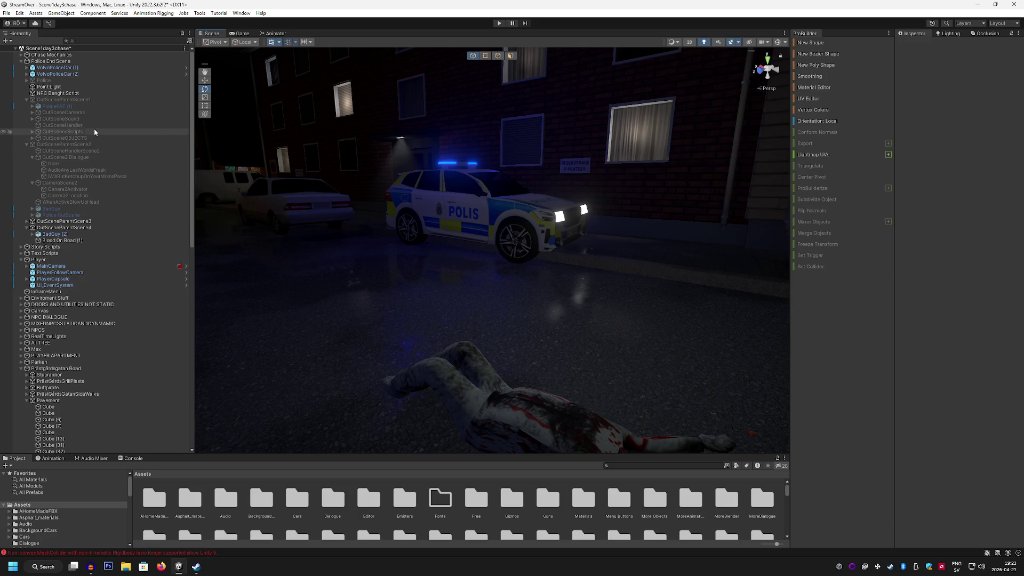
{"action": "scroll", "coordinate": [97, 134], "scroll_direction": "down", "scroll_amount": 1}
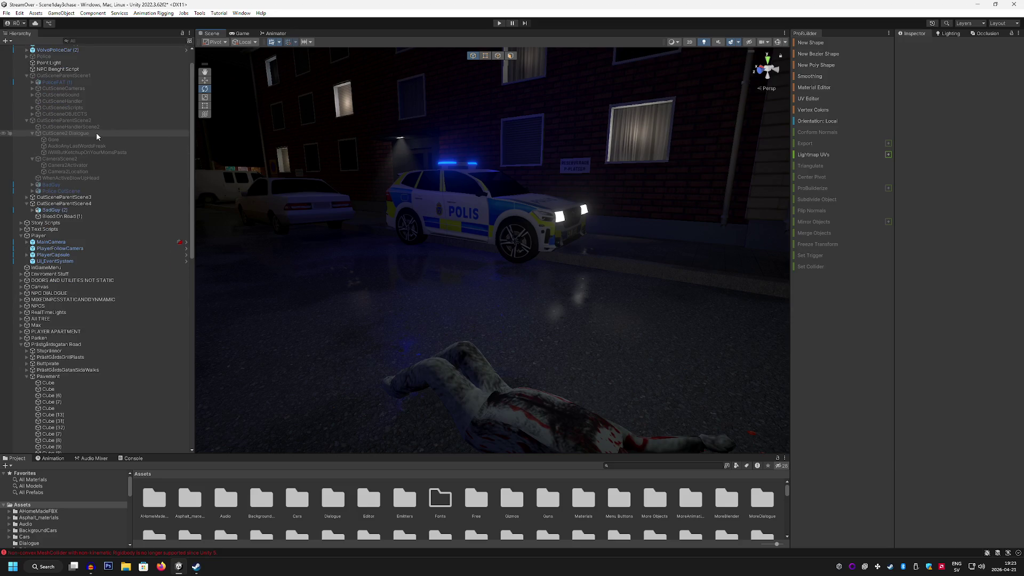
{"action": "scroll", "coordinate": [97, 136], "scroll_direction": "up", "scroll_amount": 1}
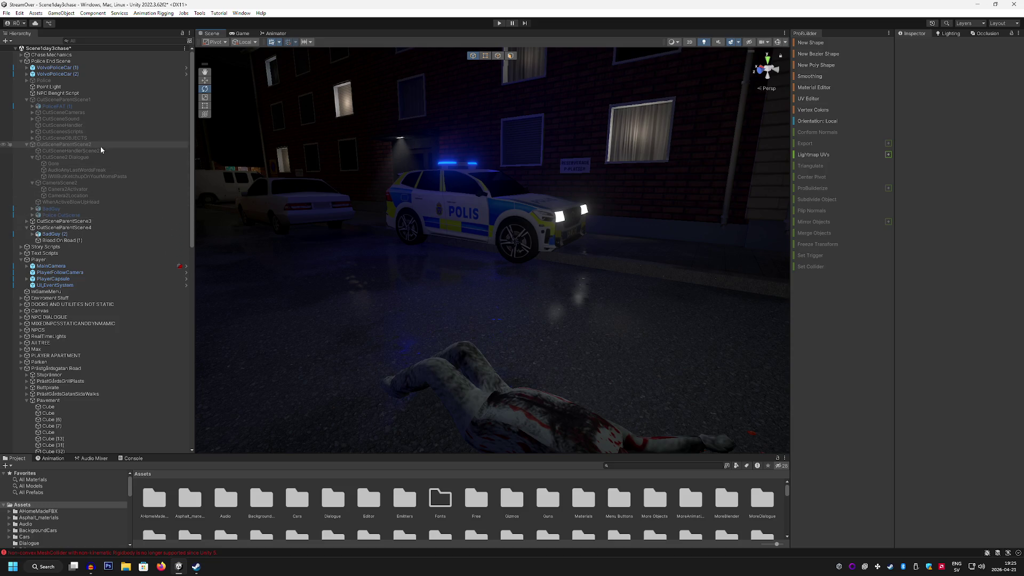
{"action": "left_click", "coordinate": [59, 215]}
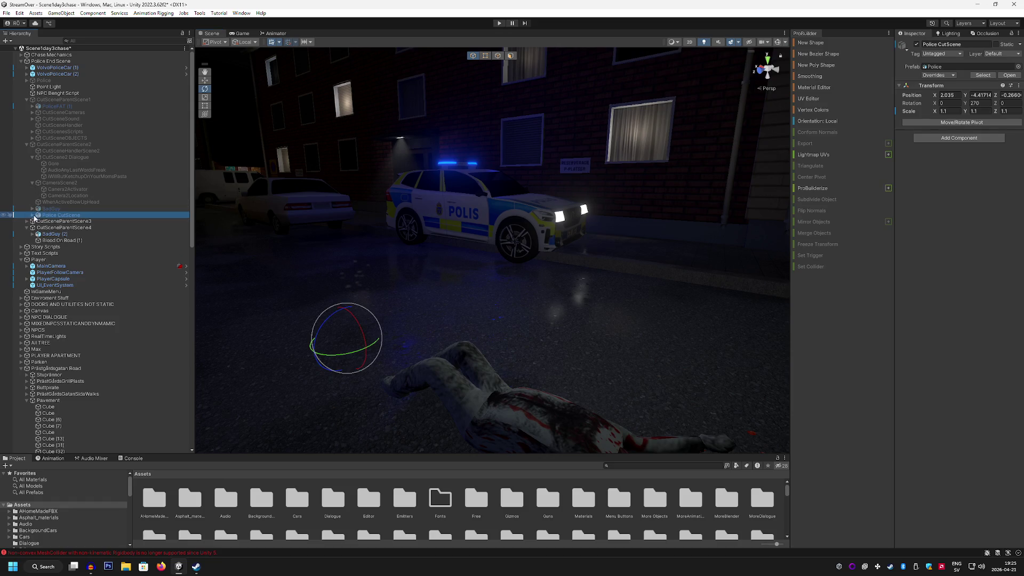
Step: Duplicate Police CutScene and move Police CutScene (1) into CutSceneParentScene4, expanding its bones
{"action": "left_click", "coordinate": [32, 214]}
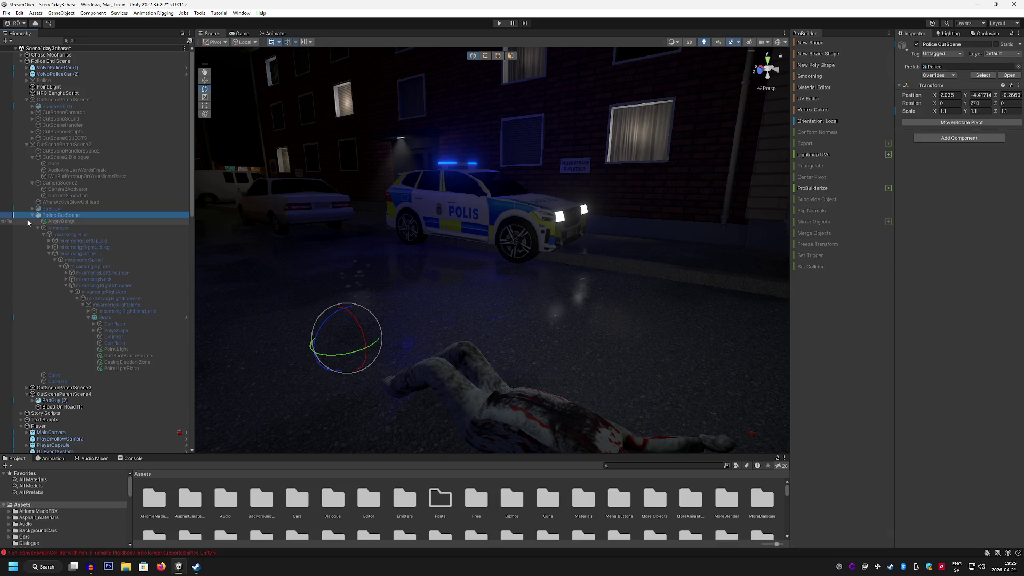
{"action": "left_click", "coordinate": [61, 216]}
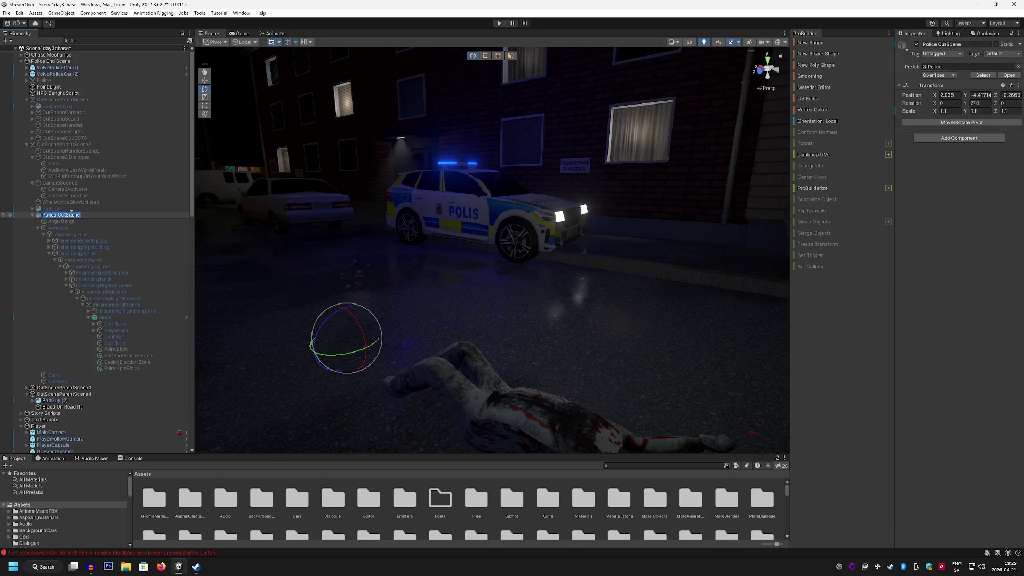
{"action": "key", "text": "ctrl+d"}
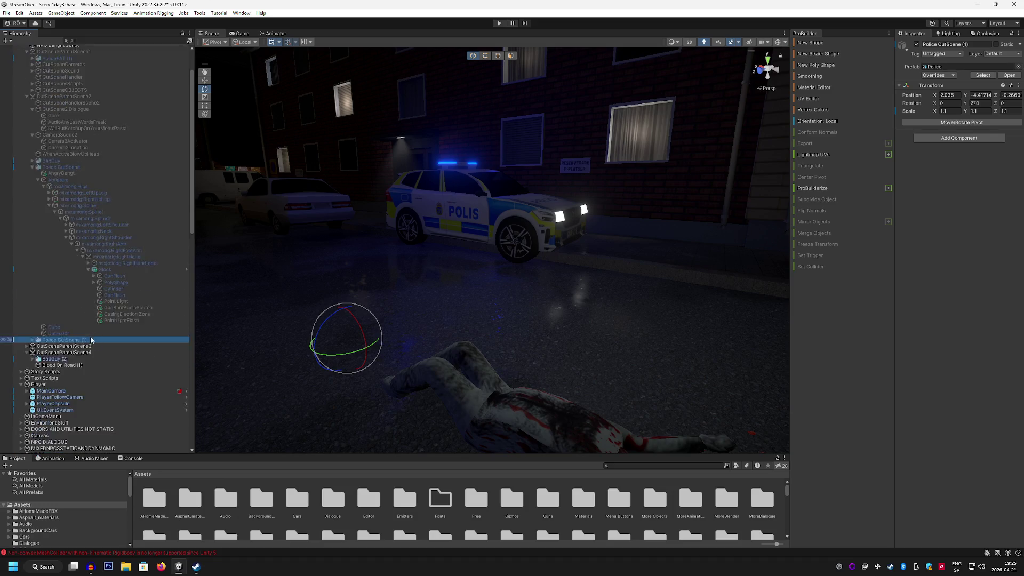
{"action": "scroll", "coordinate": [76, 328], "scroll_direction": "down", "scroll_amount": 3}
{"action": "left_click_drag", "start_coordinate": [76, 328], "coordinate": [78, 335]}
{"action": "scroll", "coordinate": [64, 283], "scroll_direction": "up", "scroll_amount": 3}
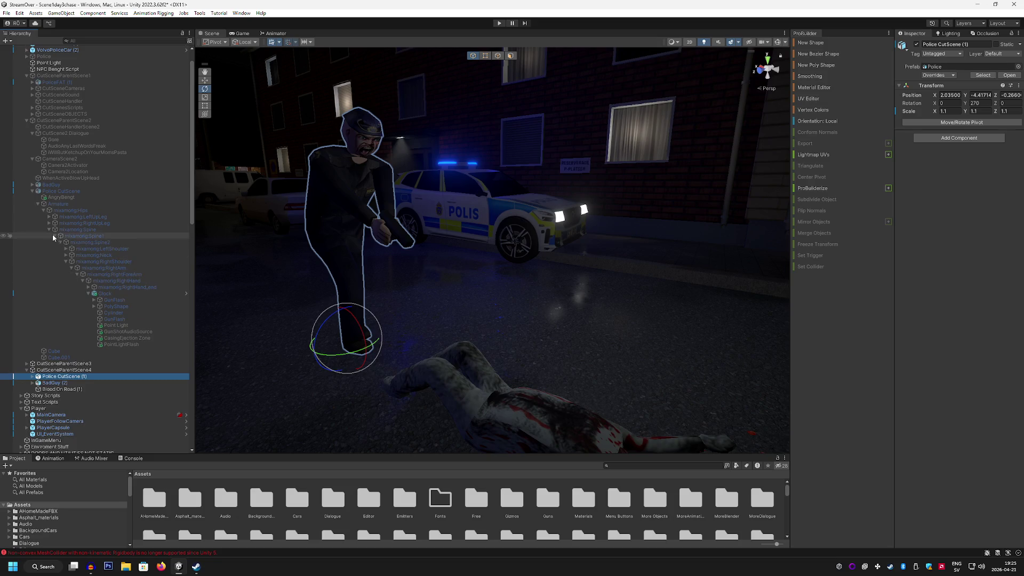
{"action": "scroll", "coordinate": [29, 239], "scroll_direction": "up", "scroll_amount": 1}
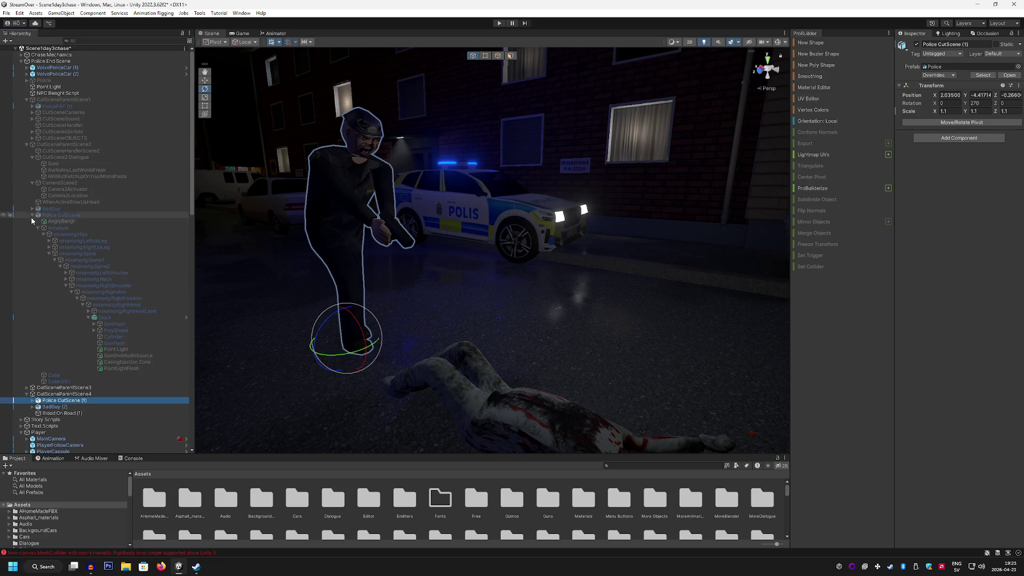
{"action": "left_click", "coordinate": [32, 215]}
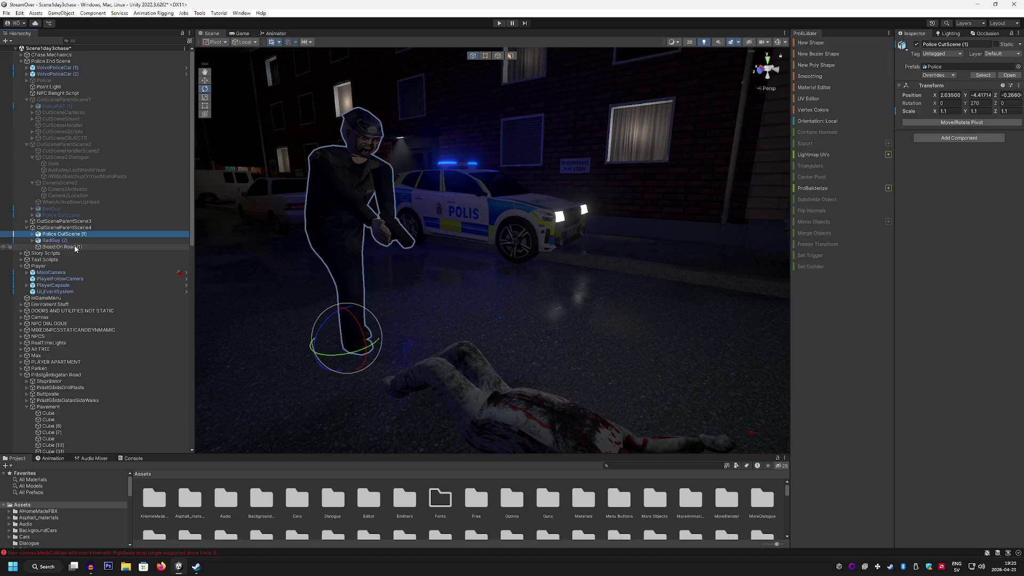
{"action": "left_click", "coordinate": [35, 235]}
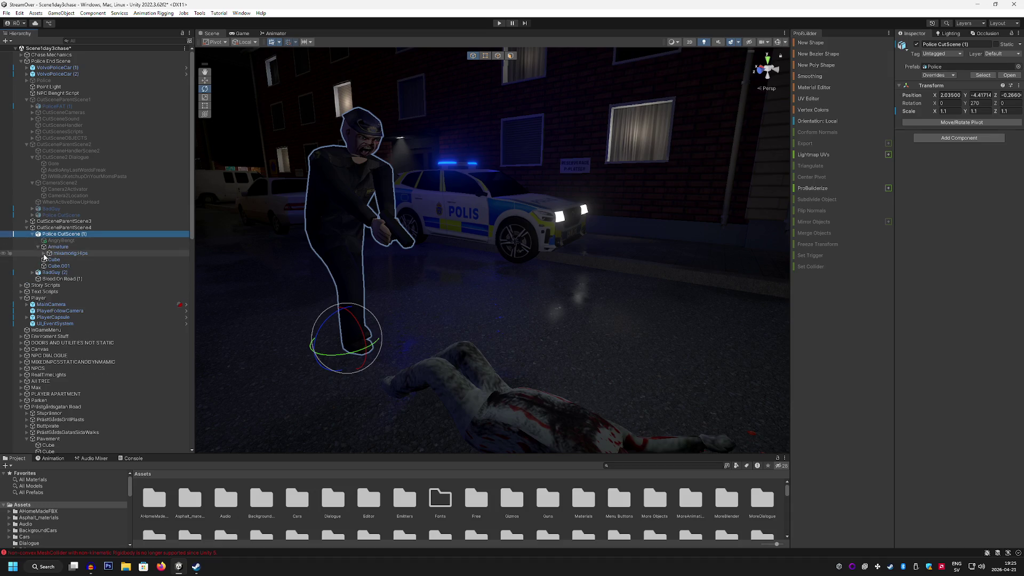
Step: Rotate the officer copy's RightUpLeg and RightLeg bones to straighten his stance
{"action": "left_click", "coordinate": [43, 253]}
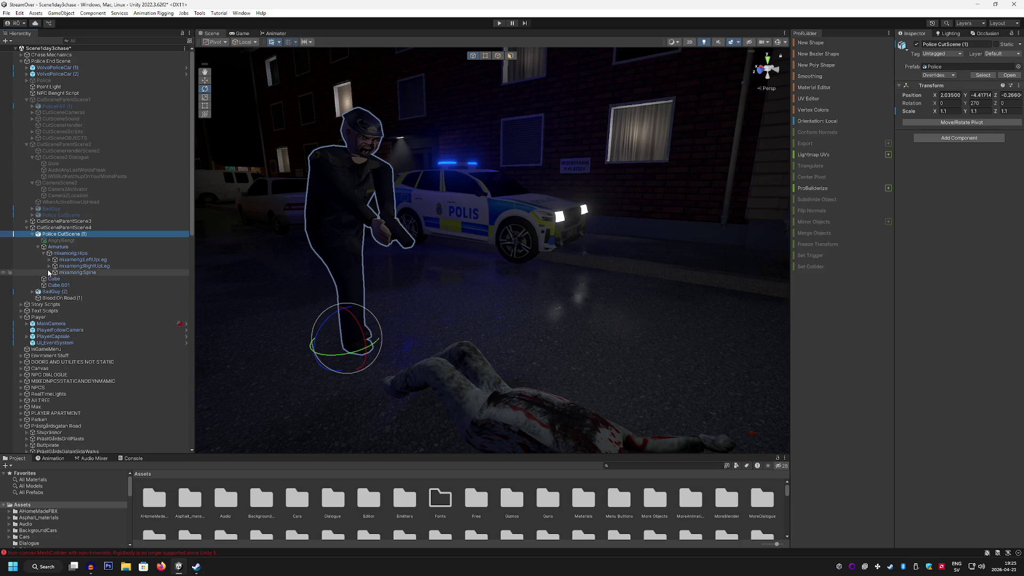
{"action": "left_click", "coordinate": [77, 266]}
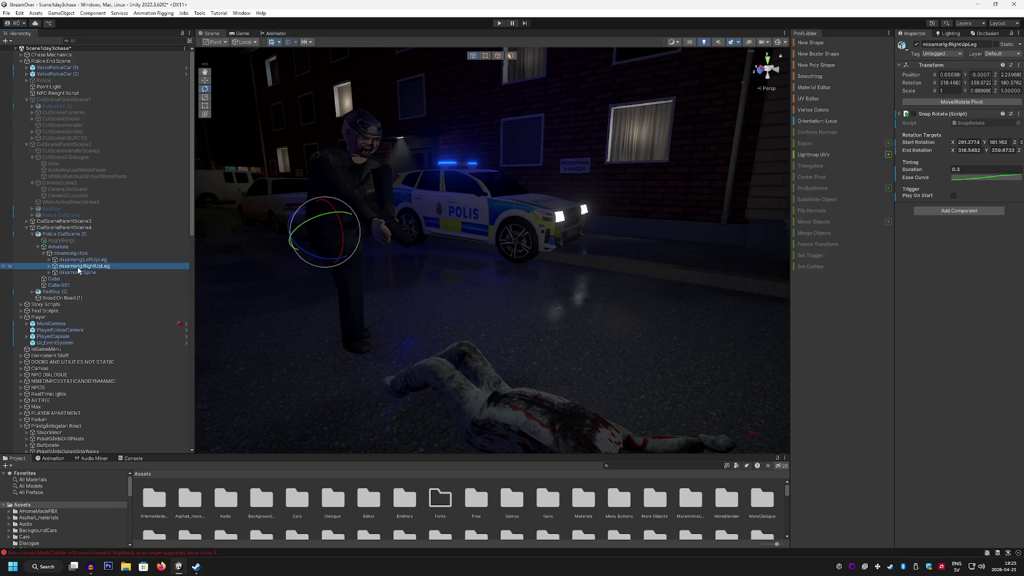
{"action": "left_click", "coordinate": [81, 266]}
{"action": "left_click", "coordinate": [83, 266]}
{"action": "mouse_move", "coordinate": [464, 283]}
{"action": "left_mouse_down"}
{"action": "mouse_move", "coordinate": [425, 302]}
{"action": "mouse_move", "coordinate": [268, 297]}
{"action": "left_mouse_up"}
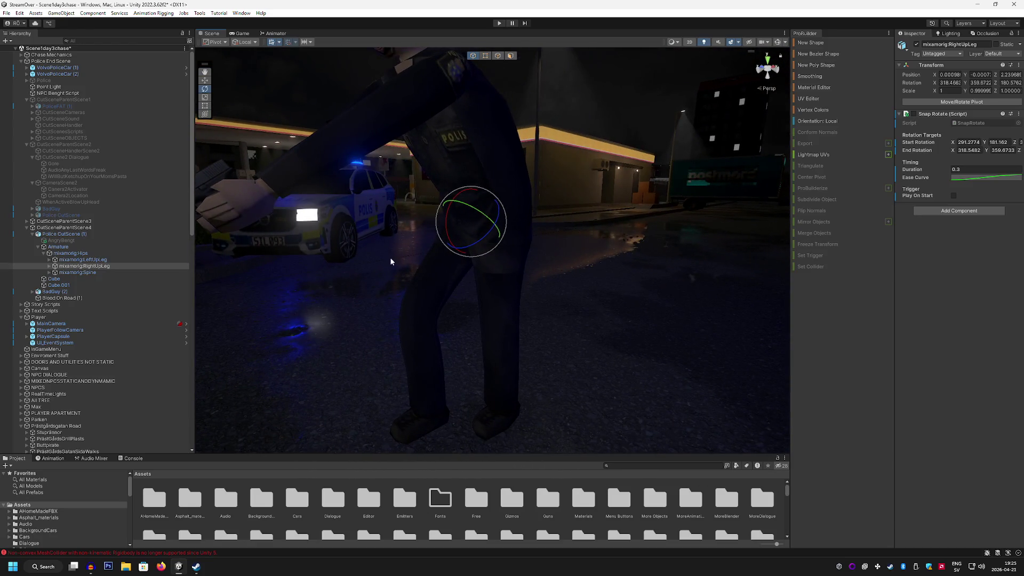
{"action": "left_click_drag", "start_coordinate": [451, 226], "coordinate": [458, 251]}
{"action": "left_click", "coordinate": [126, 266]}
{"action": "left_click", "coordinate": [50, 266]}
{"action": "left_click", "coordinate": [86, 272]}
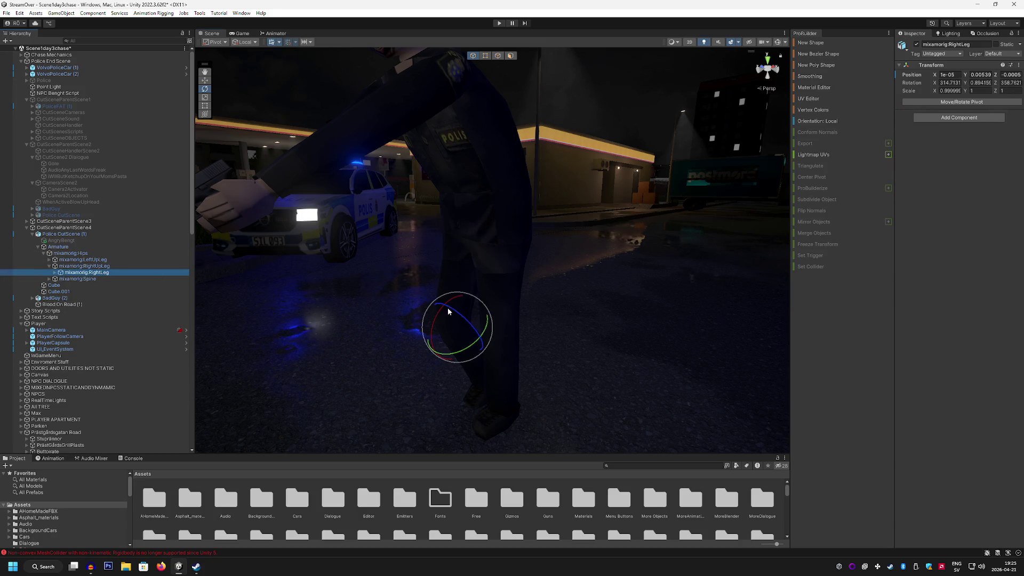
{"action": "left_click_drag", "start_coordinate": [448, 311], "coordinate": [457, 315]}
{"action": "mouse_move", "coordinate": [458, 314]}
{"action": "left_mouse_down"}
{"action": "mouse_move", "coordinate": [521, 293]}
{"action": "mouse_move", "coordinate": [549, 300]}
{"action": "mouse_move", "coordinate": [590, 277]}
{"action": "mouse_move", "coordinate": [715, 290]}
{"action": "left_mouse_up"}
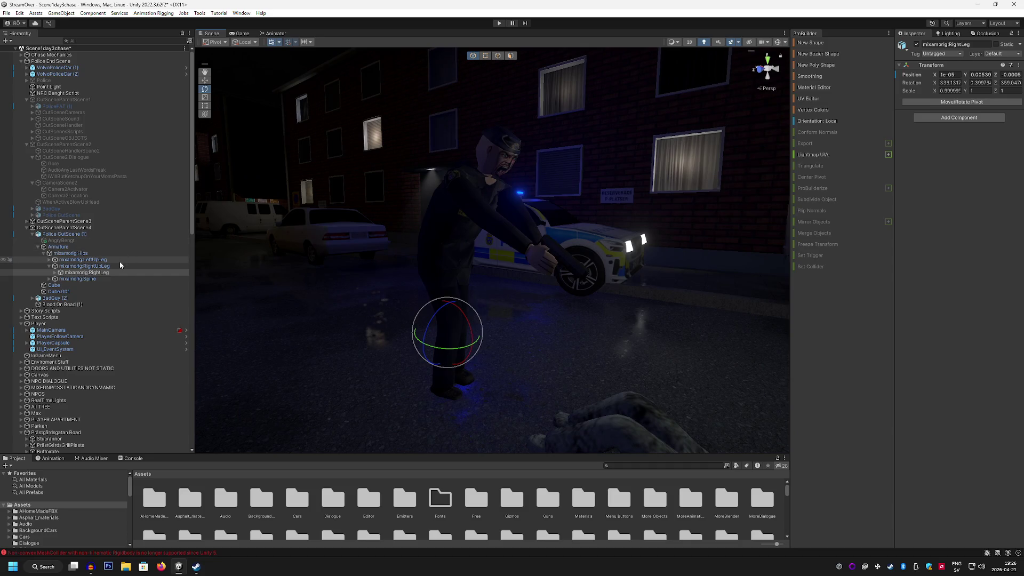
Step: Straighten the officer's Spine to raise his gun and tilt his Head bone forward
{"action": "left_click", "coordinate": [77, 278]}
{"action": "left_click_drag", "start_coordinate": [482, 240], "coordinate": [468, 194]}
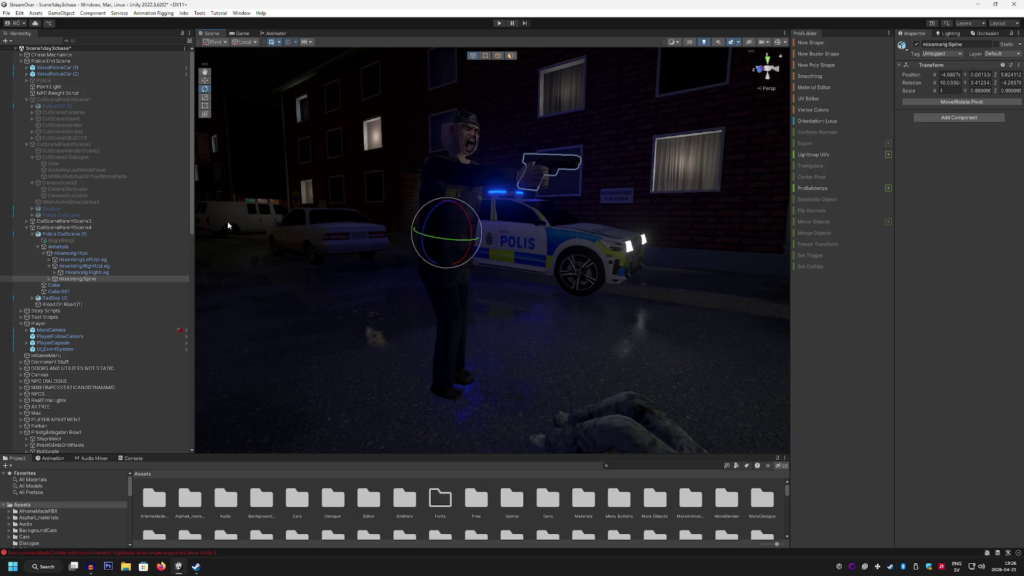
{"action": "left_click", "coordinate": [49, 279]}
{"action": "left_click", "coordinate": [55, 284]}
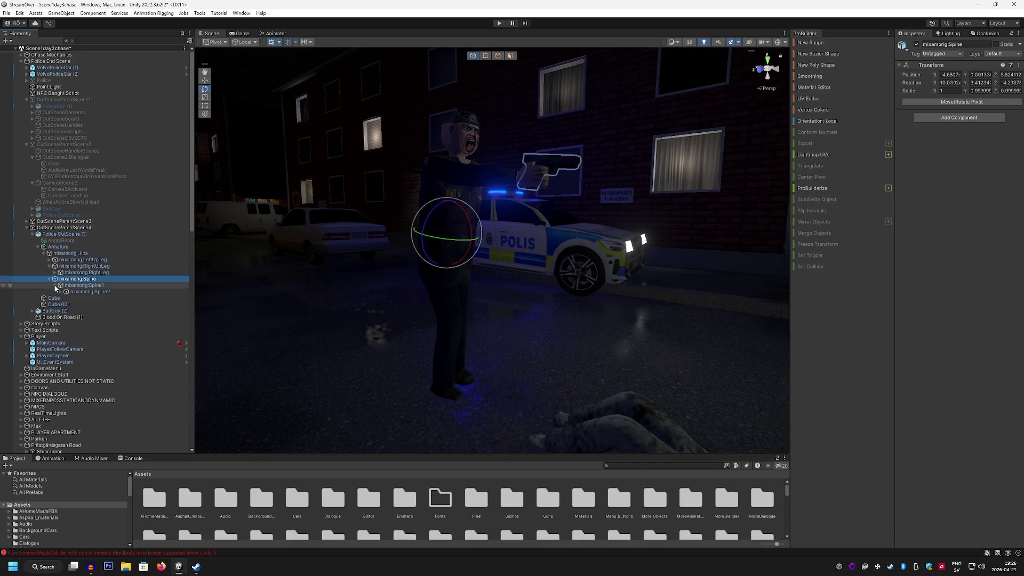
{"action": "left_click", "coordinate": [60, 292]}
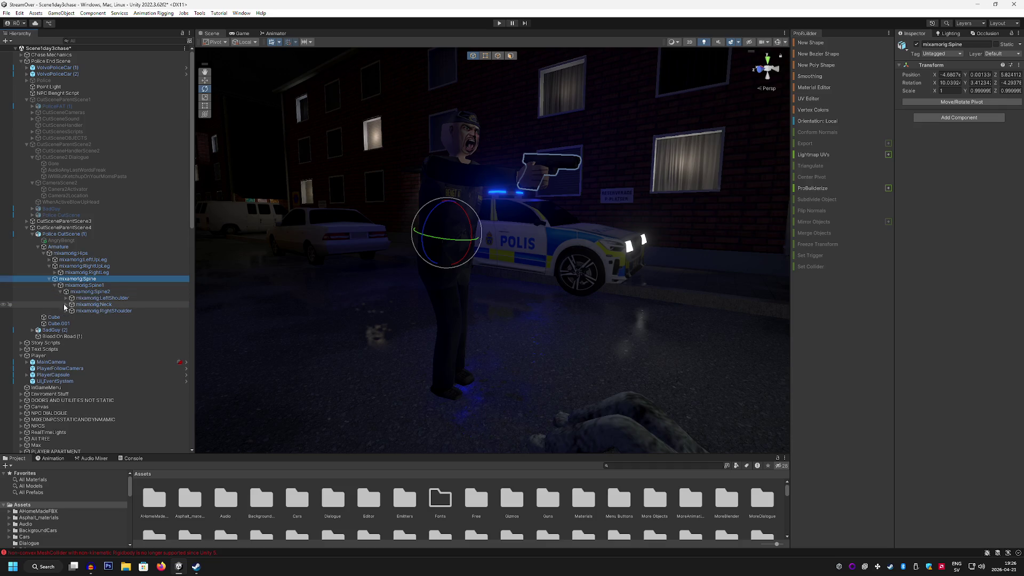
{"action": "left_click", "coordinate": [66, 304]}
{"action": "left_click", "coordinate": [109, 311]}
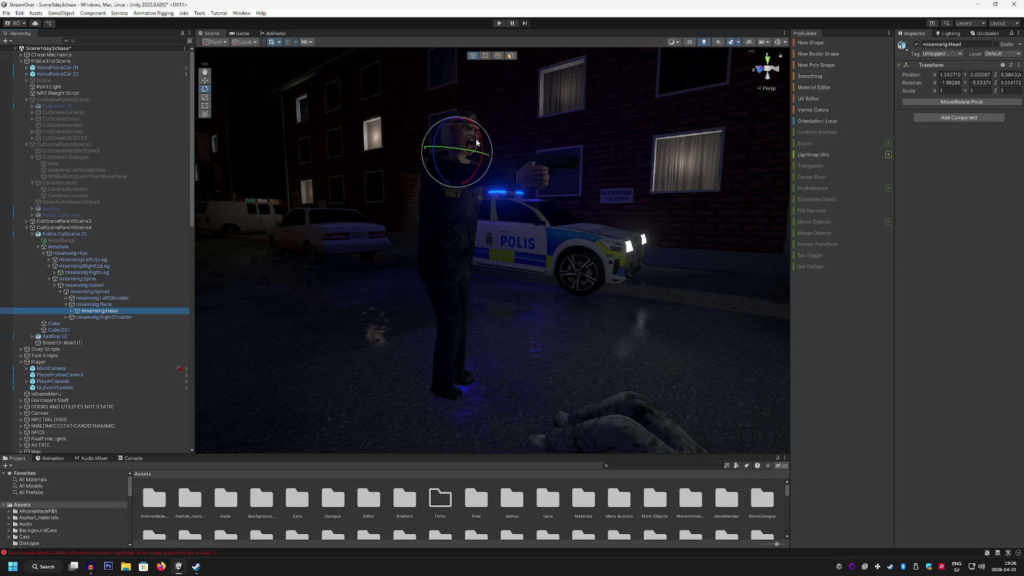
{"action": "mouse_move", "coordinate": [477, 143]}
{"action": "left_mouse_down"}
{"action": "mouse_move", "coordinate": [491, 174]}
{"action": "mouse_move", "coordinate": [553, 191]}
{"action": "mouse_move", "coordinate": [342, 178]}
{"action": "mouse_move", "coordinate": [404, 195]}
{"action": "left_mouse_up"}
Step: Rotate the officer's head bone sideways and down toward the body
{"action": "mouse_move", "coordinate": [545, 238]}
{"action": "left_mouse_down"}
{"action": "mouse_move", "coordinate": [541, 224]}
{"action": "mouse_move", "coordinate": [563, 265]}
{"action": "mouse_move", "coordinate": [584, 150]}
{"action": "mouse_move", "coordinate": [605, 119]}
{"action": "mouse_move", "coordinate": [720, 334]}
{"action": "mouse_move", "coordinate": [747, 331]}
{"action": "mouse_move", "coordinate": [491, 283]}
{"action": "mouse_move", "coordinate": [564, 265]}
{"action": "left_mouse_up"}
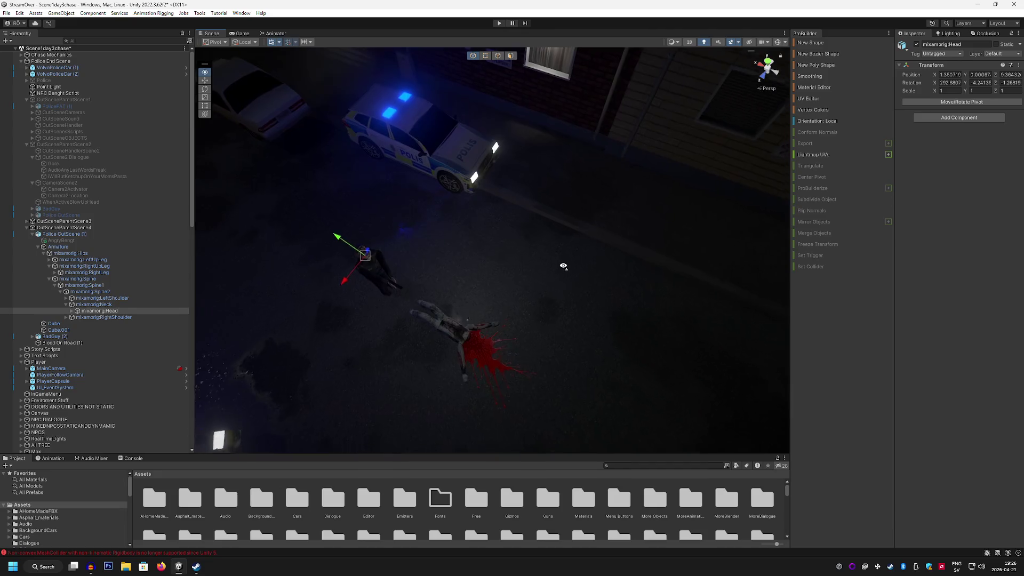
{"action": "scroll", "coordinate": [561, 265], "scroll_direction": "down", "scroll_amount": 10}
{"action": "mouse_move", "coordinate": [501, 249]}
{"action": "left_mouse_down"}
{"action": "mouse_move", "coordinate": [598, 293]}
{"action": "mouse_move", "coordinate": [631, 295]}
{"action": "mouse_move", "coordinate": [622, 310]}
{"action": "mouse_move", "coordinate": [526, 302]}
{"action": "mouse_move", "coordinate": [389, 267]}
{"action": "mouse_move", "coordinate": [400, 286]}
{"action": "mouse_move", "coordinate": [372, 304]}
{"action": "mouse_move", "coordinate": [379, 295]}
{"action": "mouse_move", "coordinate": [243, 267]}
{"action": "mouse_move", "coordinate": [272, 295]}
{"action": "mouse_move", "coordinate": [446, 266]}
{"action": "mouse_move", "coordinate": [464, 222]}
{"action": "mouse_move", "coordinate": [355, 213]}
{"action": "mouse_move", "coordinate": [215, 99]}
{"action": "left_mouse_up"}
{"action": "key", "text": "e"}
{"action": "mouse_move", "coordinate": [536, 224]}
{"action": "left_mouse_down"}
{"action": "mouse_move", "coordinate": [501, 268]}
{"action": "mouse_move", "coordinate": [350, 265]}
{"action": "mouse_move", "coordinate": [555, 242]}
{"action": "mouse_move", "coordinate": [313, 210]}
{"action": "left_mouse_up"}
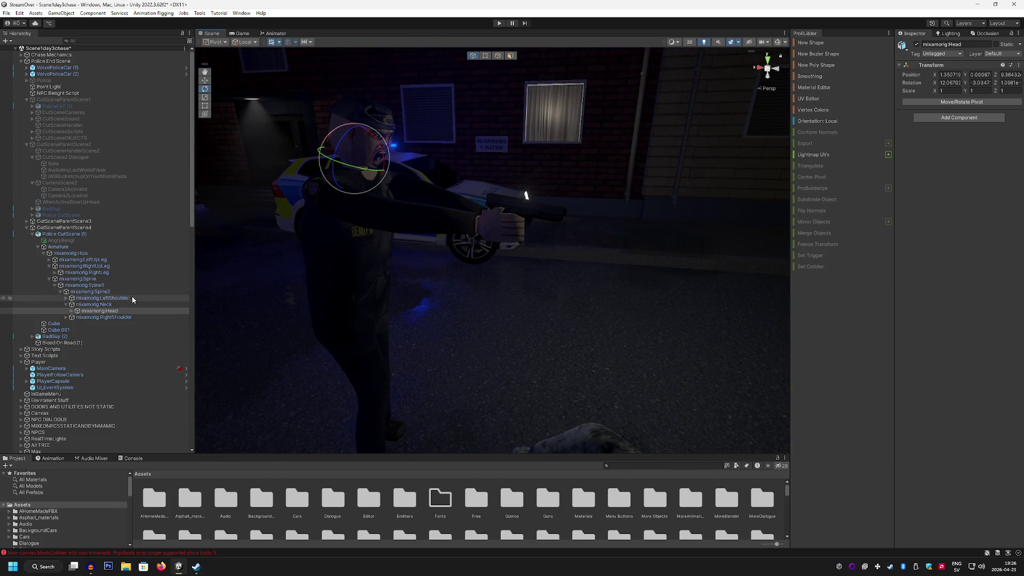
{"action": "mouse_move", "coordinate": [377, 142]}
{"action": "left_mouse_down"}
{"action": "mouse_move", "coordinate": [373, 131]}
{"action": "mouse_move", "coordinate": [469, 165]}
{"action": "mouse_move", "coordinate": [384, 185]}
{"action": "left_mouse_up"}
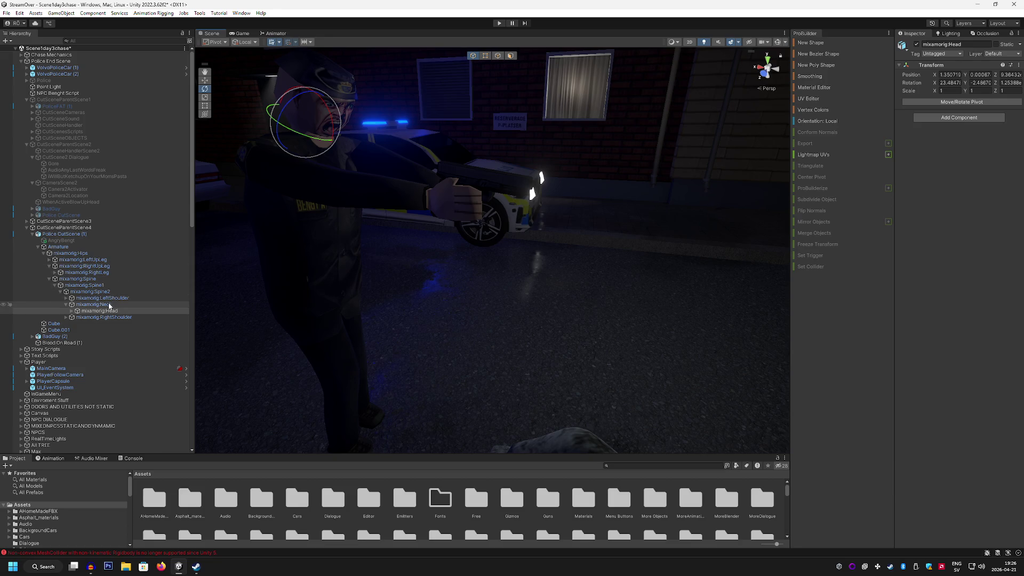
{"action": "left_click", "coordinate": [54, 273]}
{"action": "left_click", "coordinate": [54, 273]}
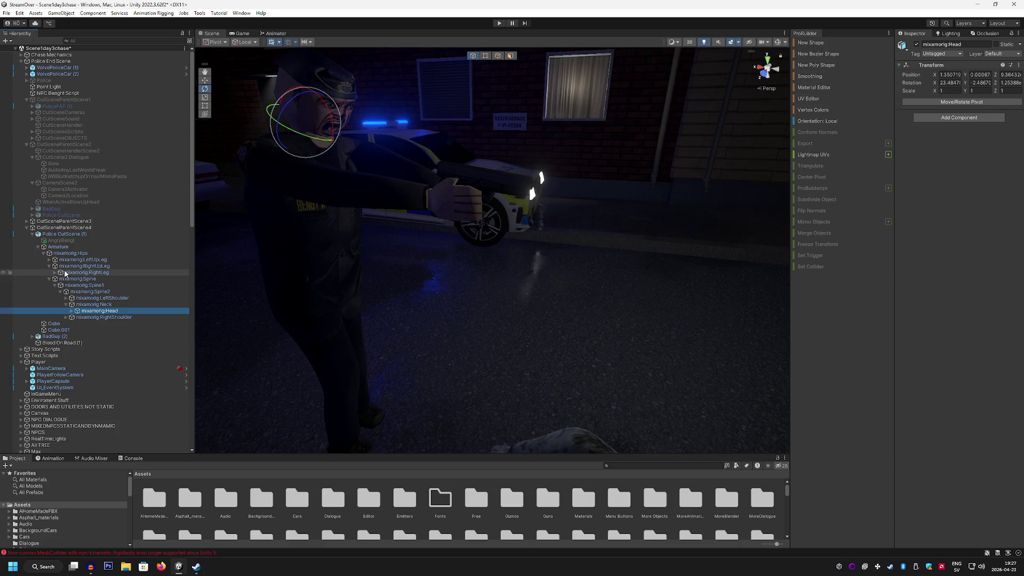
Step: Fly and orbit the Scene view around the officer, police car and petrol station to check the pose
{"action": "mouse_move", "coordinate": [251, 263]}
{"action": "left_mouse_down"}
{"action": "mouse_move", "coordinate": [459, 224]}
{"action": "mouse_move", "coordinate": [471, 218]}
{"action": "mouse_move", "coordinate": [461, 212]}
{"action": "mouse_move", "coordinate": [666, 211]}
{"action": "mouse_move", "coordinate": [436, 235]}
{"action": "mouse_move", "coordinate": [651, 306]}
{"action": "mouse_move", "coordinate": [558, 344]}
{"action": "mouse_move", "coordinate": [539, 339]}
{"action": "mouse_move", "coordinate": [546, 310]}
{"action": "mouse_move", "coordinate": [533, 304]}
{"action": "mouse_move", "coordinate": [503, 309]}
{"action": "mouse_move", "coordinate": [510, 317]}
{"action": "mouse_move", "coordinate": [367, 267]}
{"action": "mouse_move", "coordinate": [330, 239]}
{"action": "mouse_move", "coordinate": [490, 248]}
{"action": "mouse_move", "coordinate": [474, 205]}
{"action": "mouse_move", "coordinate": [482, 254]}
{"action": "left_mouse_up"}
{"action": "key", "text": "w"}
{"action": "mouse_move", "coordinate": [526, 264]}
{"action": "left_mouse_down"}
{"action": "mouse_move", "coordinate": [612, 306]}
{"action": "mouse_move", "coordinate": [512, 270]}
{"action": "mouse_move", "coordinate": [427, 267]}
{"action": "mouse_move", "coordinate": [596, 233]}
{"action": "mouse_move", "coordinate": [565, 273]}
{"action": "mouse_move", "coordinate": [541, 277]}
{"action": "mouse_move", "coordinate": [589, 279]}
{"action": "mouse_move", "coordinate": [511, 260]}
{"action": "mouse_move", "coordinate": [467, 234]}
{"action": "mouse_move", "coordinate": [432, 288]}
{"action": "mouse_move", "coordinate": [507, 270]}
{"action": "mouse_move", "coordinate": [423, 290]}
{"action": "mouse_move", "coordinate": [432, 327]}
{"action": "mouse_move", "coordinate": [539, 347]}
{"action": "mouse_move", "coordinate": [495, 302]}
{"action": "mouse_move", "coordinate": [391, 291]}
{"action": "mouse_move", "coordinate": [430, 283]}
{"action": "mouse_move", "coordinate": [463, 298]}
{"action": "left_mouse_up"}
{"action": "mouse_move", "coordinate": [680, 360]}
{"action": "left_mouse_down"}
{"action": "mouse_move", "coordinate": [706, 357]}
{"action": "mouse_move", "coordinate": [708, 343]}
{"action": "mouse_move", "coordinate": [718, 384]}
{"action": "mouse_move", "coordinate": [687, 372]}
{"action": "left_mouse_up"}
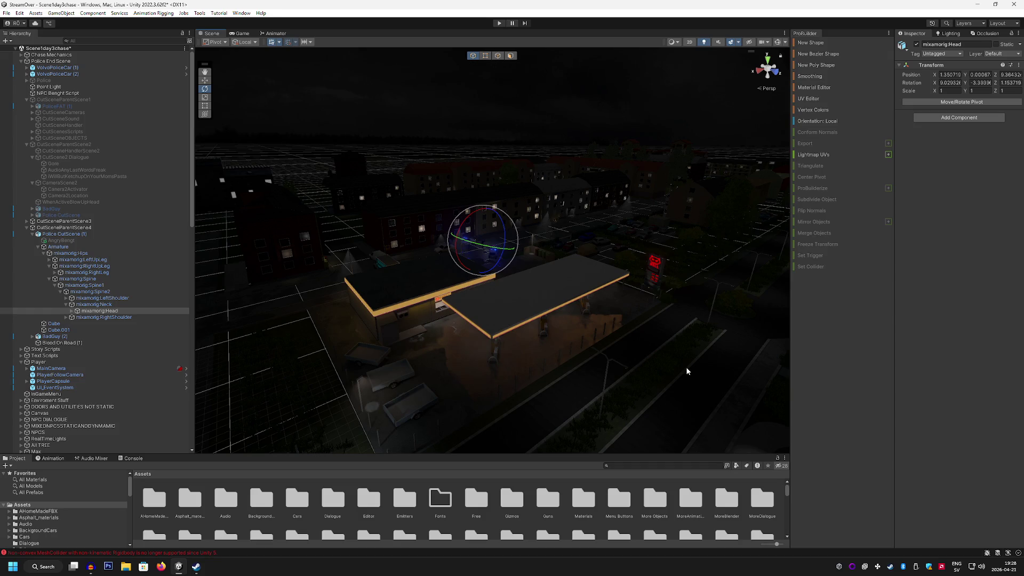
{"action": "mouse_move", "coordinate": [622, 311]}
{"action": "left_mouse_down"}
{"action": "mouse_move", "coordinate": [646, 293]}
{"action": "mouse_move", "coordinate": [551, 293]}
{"action": "mouse_move", "coordinate": [562, 297]}
{"action": "mouse_move", "coordinate": [511, 329]}
{"action": "mouse_move", "coordinate": [194, 288]}
{"action": "left_mouse_up"}
{"action": "scroll", "coordinate": [620, 298], "scroll_direction": "down", "scroll_amount": 3}
{"action": "left_click_drag", "start_coordinate": [386, 278], "coordinate": [301, 287]}
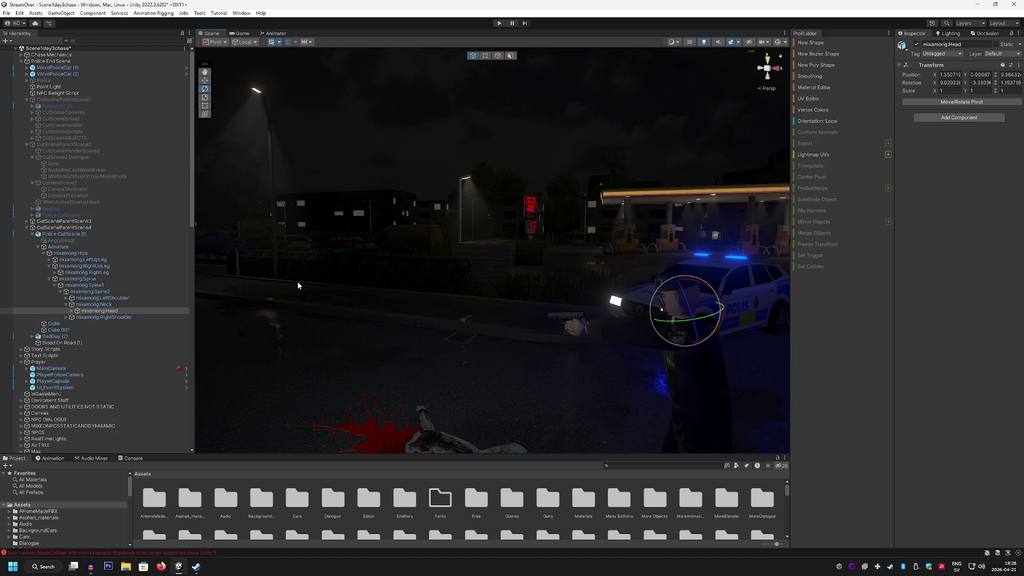
{"action": "mouse_move", "coordinate": [297, 280]}
{"action": "left_mouse_down"}
{"action": "mouse_move", "coordinate": [622, 287]}
{"action": "mouse_move", "coordinate": [437, 279]}
{"action": "mouse_move", "coordinate": [454, 279]}
{"action": "left_mouse_up"}
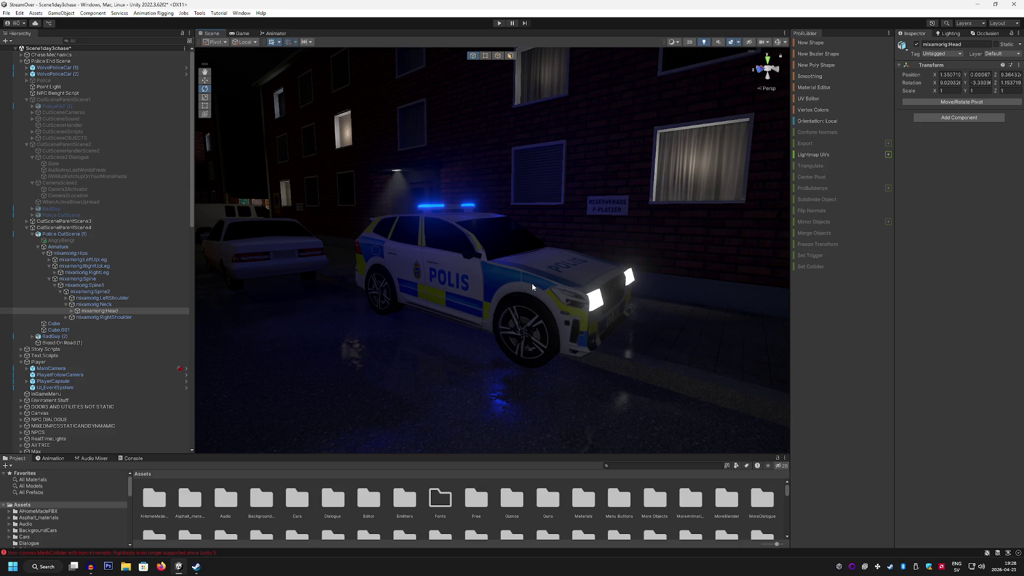
{"action": "mouse_move", "coordinate": [528, 288]}
{"action": "left_mouse_down"}
{"action": "mouse_move", "coordinate": [542, 322]}
{"action": "mouse_move", "coordinate": [638, 310]}
{"action": "mouse_move", "coordinate": [488, 312]}
{"action": "mouse_move", "coordinate": [460, 302]}
{"action": "mouse_move", "coordinate": [567, 343]}
{"action": "mouse_move", "coordinate": [428, 353]}
{"action": "mouse_move", "coordinate": [649, 334]}
{"action": "mouse_move", "coordinate": [539, 338]}
{"action": "mouse_move", "coordinate": [510, 316]}
{"action": "mouse_move", "coordinate": [477, 317]}
{"action": "left_mouse_up"}
{"action": "left_click", "coordinate": [127, 300]}
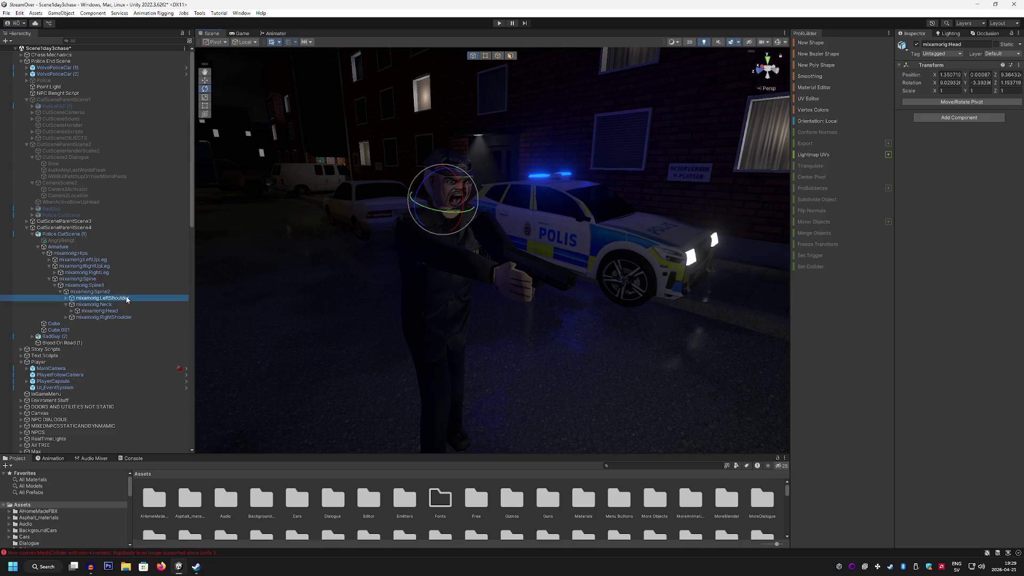
Step: Lower the officer's LeftArm and LeftForeArm bones
{"action": "left_click", "coordinate": [66, 298]}
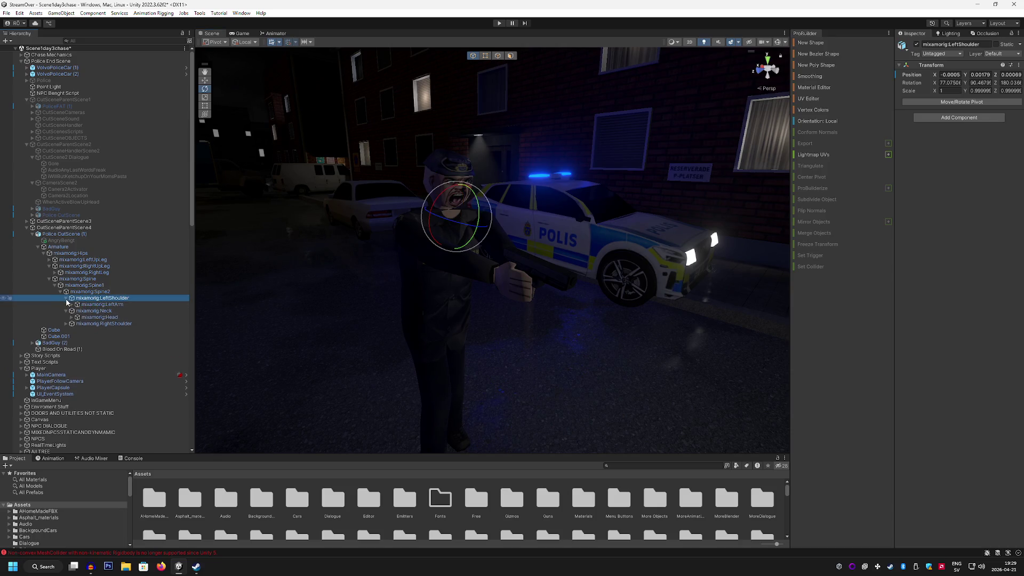
{"action": "left_click", "coordinate": [91, 305]}
{"action": "mouse_move", "coordinate": [490, 214]}
{"action": "left_mouse_down"}
{"action": "mouse_move", "coordinate": [469, 290]}
{"action": "mouse_move", "coordinate": [300, 286]}
{"action": "mouse_move", "coordinate": [464, 222]}
{"action": "left_mouse_up"}
{"action": "mouse_move", "coordinate": [570, 176]}
{"action": "left_mouse_down"}
{"action": "mouse_move", "coordinate": [554, 188]}
{"action": "mouse_move", "coordinate": [578, 191]}
{"action": "mouse_move", "coordinate": [510, 201]}
{"action": "mouse_move", "coordinate": [597, 218]}
{"action": "left_mouse_up"}
{"action": "left_click", "coordinate": [71, 304]}
{"action": "left_click", "coordinate": [113, 311]}
{"action": "mouse_move", "coordinate": [579, 301]}
{"action": "left_mouse_down"}
{"action": "mouse_move", "coordinate": [564, 302]}
{"action": "mouse_move", "coordinate": [586, 282]}
{"action": "mouse_move", "coordinate": [651, 308]}
{"action": "mouse_move", "coordinate": [555, 307]}
{"action": "mouse_move", "coordinate": [598, 281]}
{"action": "left_mouse_up"}
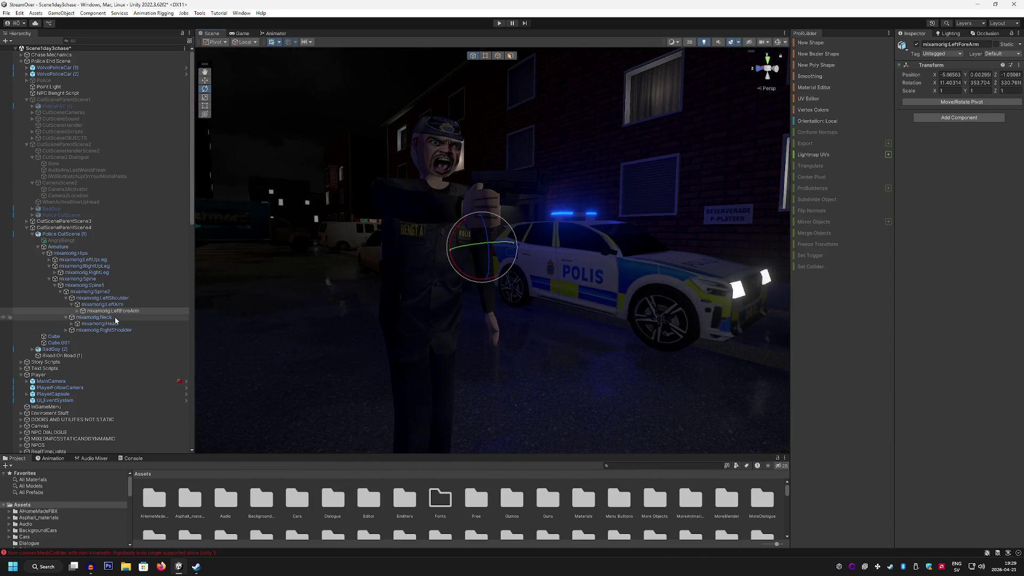
Step: Lower the RightArm and RightForeArm so the gun hangs at his side
{"action": "left_click", "coordinate": [124, 330]}
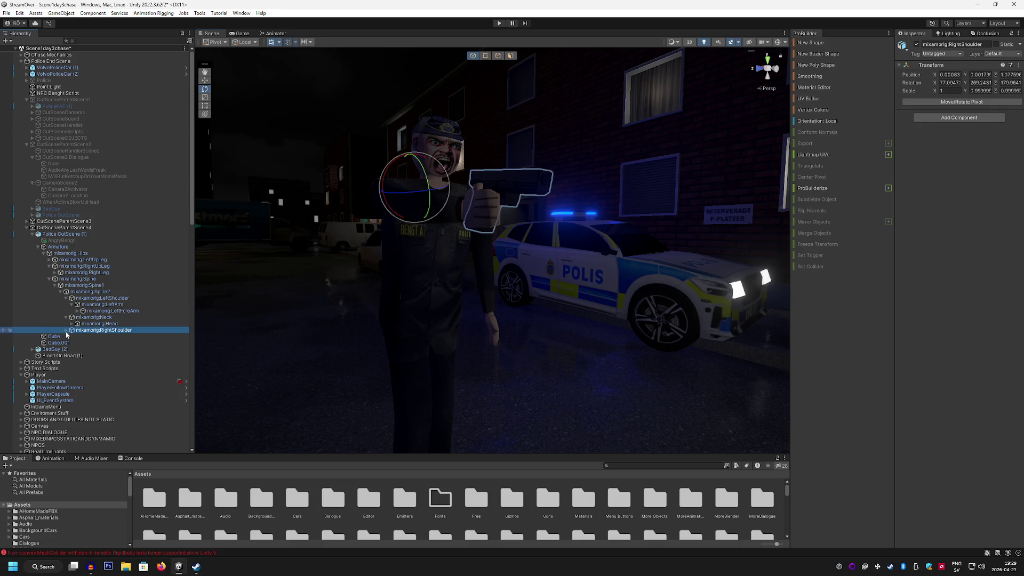
{"action": "left_click", "coordinate": [66, 330]}
{"action": "left_click", "coordinate": [120, 336]}
{"action": "mouse_move", "coordinate": [384, 216]}
{"action": "left_mouse_down"}
{"action": "mouse_move", "coordinate": [396, 193]}
{"action": "mouse_move", "coordinate": [388, 237]}
{"action": "mouse_move", "coordinate": [398, 224]}
{"action": "mouse_move", "coordinate": [465, 210]}
{"action": "left_mouse_up"}
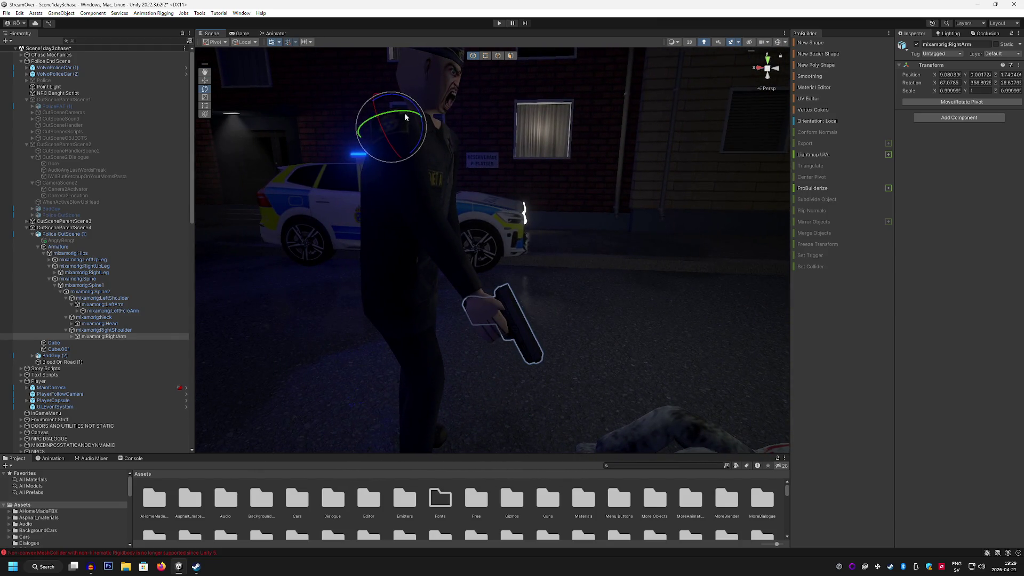
{"action": "left_click_drag", "start_coordinate": [422, 126], "coordinate": [382, 178]}
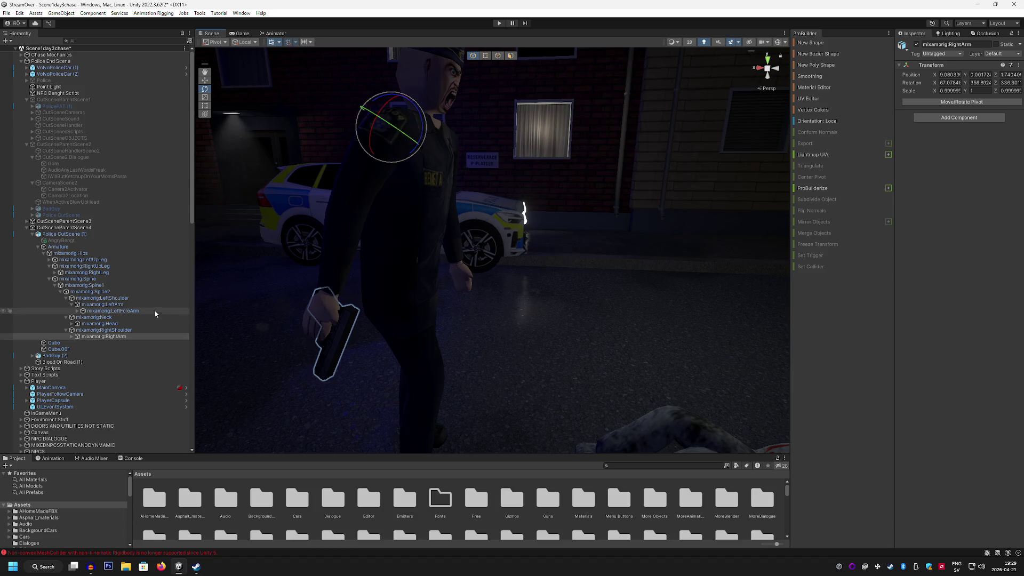
{"action": "left_click", "coordinate": [77, 336]}
{"action": "left_click", "coordinate": [114, 342]}
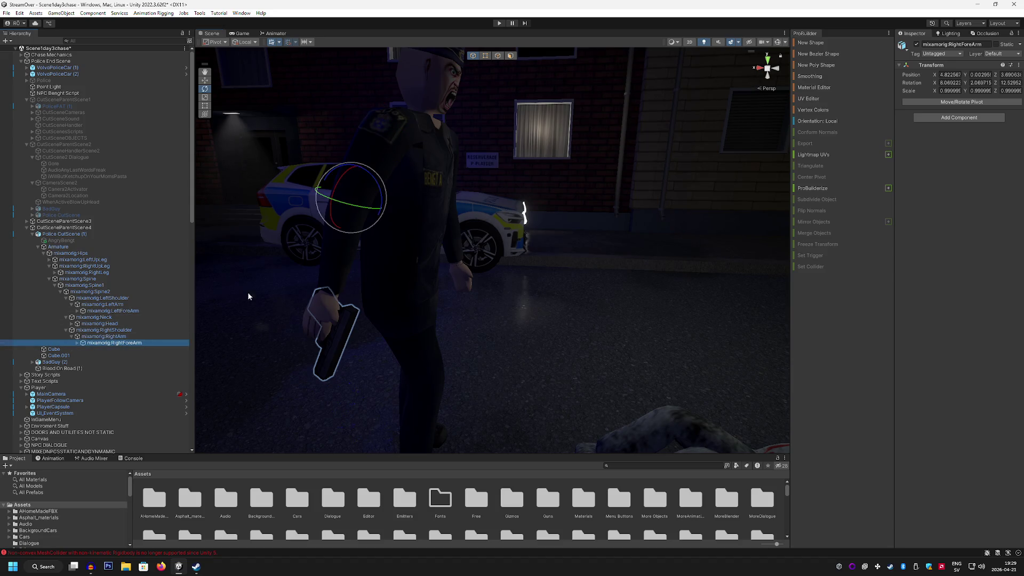
{"action": "mouse_move", "coordinate": [377, 189]}
{"action": "left_mouse_down"}
{"action": "mouse_move", "coordinate": [362, 149]}
{"action": "mouse_move", "coordinate": [422, 194]}
{"action": "mouse_move", "coordinate": [335, 90]}
{"action": "mouse_move", "coordinate": [339, 136]}
{"action": "mouse_move", "coordinate": [457, 171]}
{"action": "mouse_move", "coordinate": [326, 152]}
{"action": "mouse_move", "coordinate": [408, 174]}
{"action": "left_mouse_up"}
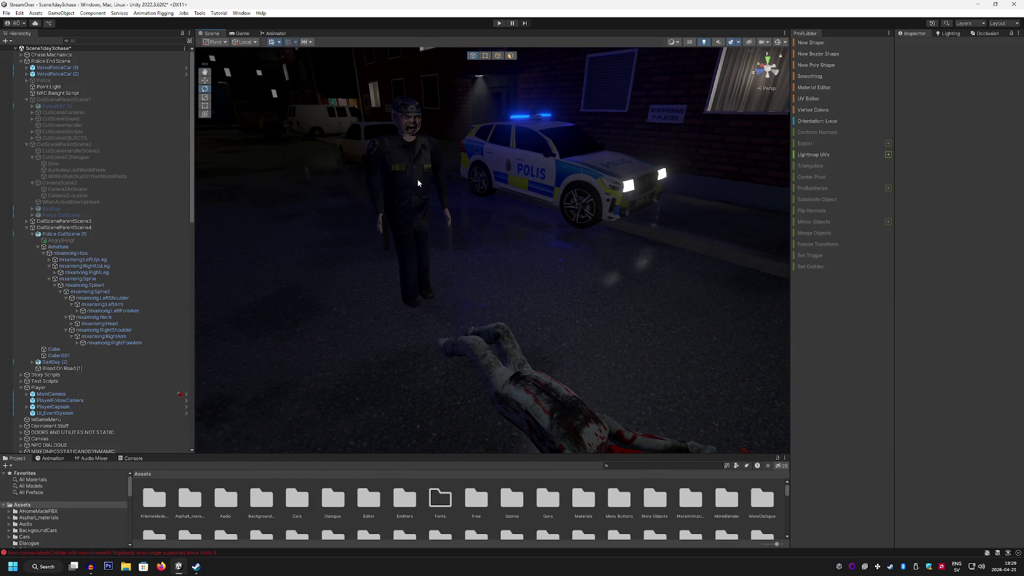
{"action": "left_click", "coordinate": [417, 178]}
Step: Rotate Police CutScene (1) about Y to face the bloody body
{"action": "mouse_move", "coordinate": [416, 316]}
{"action": "left_mouse_down"}
{"action": "mouse_move", "coordinate": [372, 308]}
{"action": "mouse_move", "coordinate": [533, 309]}
{"action": "mouse_move", "coordinate": [520, 309]}
{"action": "mouse_move", "coordinate": [531, 326]}
{"action": "mouse_move", "coordinate": [617, 297]}
{"action": "mouse_move", "coordinate": [526, 311]}
{"action": "left_mouse_up"}
{"action": "key", "text": "w"}
{"action": "key", "text": "e"}
{"action": "scroll", "coordinate": [531, 325], "scroll_direction": "up", "scroll_amount": 5}
{"action": "scroll", "coordinate": [255, 296], "scroll_direction": "up", "scroll_amount": 3}
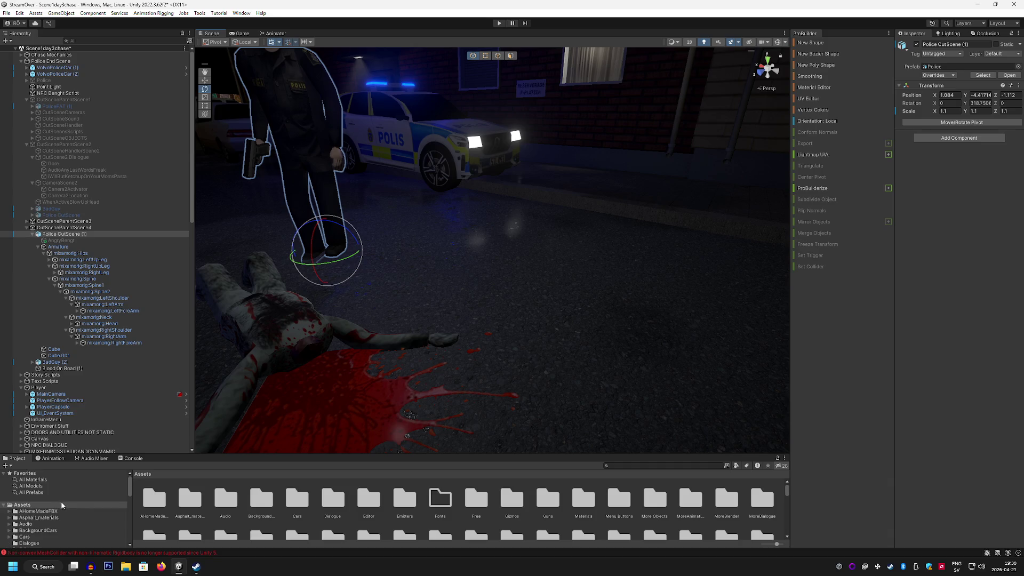
Step: Enlarge the Project panel and open the Assets/MoreBlender folder
{"action": "left_click_drag", "start_coordinate": [199, 458], "coordinate": [182, 396]}
{"action": "scroll", "coordinate": [54, 480], "scroll_direction": "down", "scroll_amount": 5}
{"action": "scroll", "coordinate": [52, 483], "scroll_direction": "up", "scroll_amount": 2}
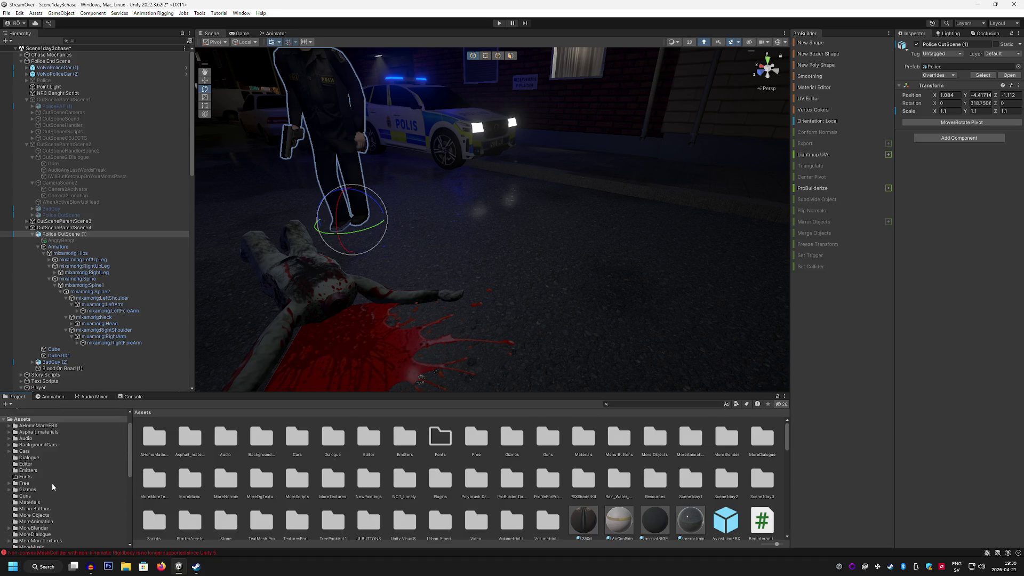
{"action": "scroll", "coordinate": [52, 483], "scroll_direction": "down", "scroll_amount": 6}
{"action": "scroll", "coordinate": [52, 483], "scroll_direction": "up", "scroll_amount": 10}
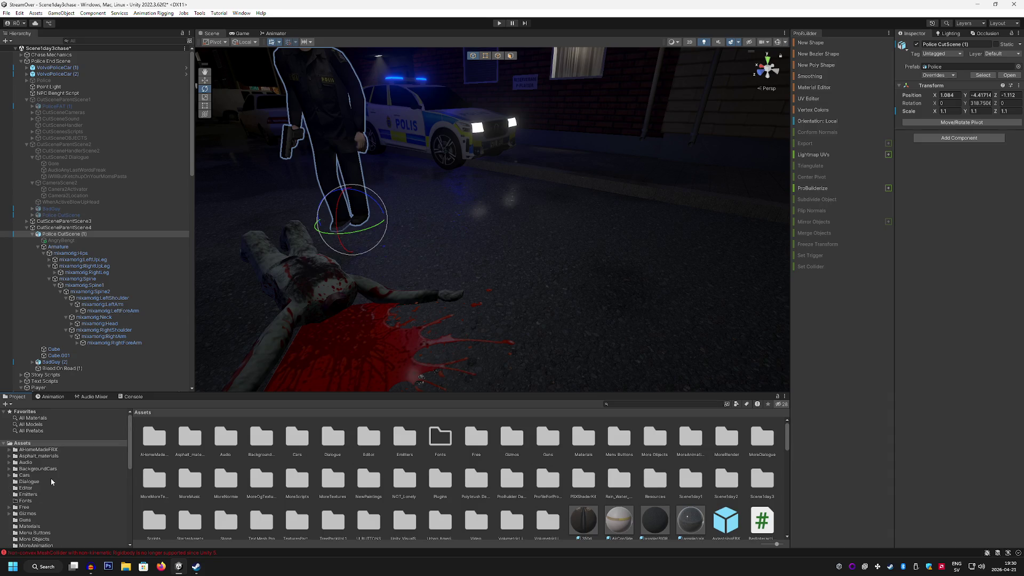
{"action": "scroll", "coordinate": [41, 478], "scroll_direction": "down", "scroll_amount": 3}
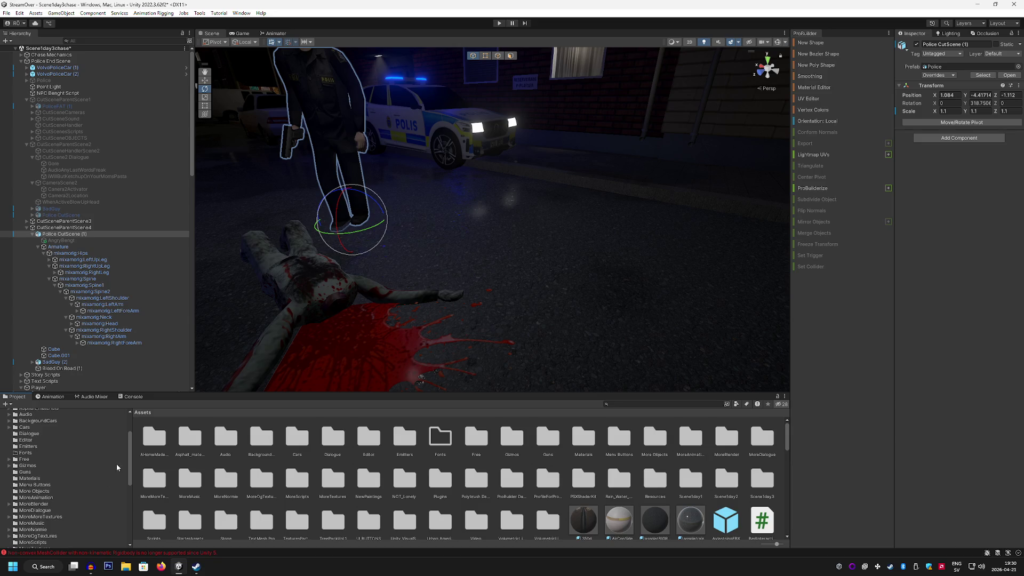
{"action": "scroll", "coordinate": [126, 464], "scroll_direction": "up", "scroll_amount": 5}
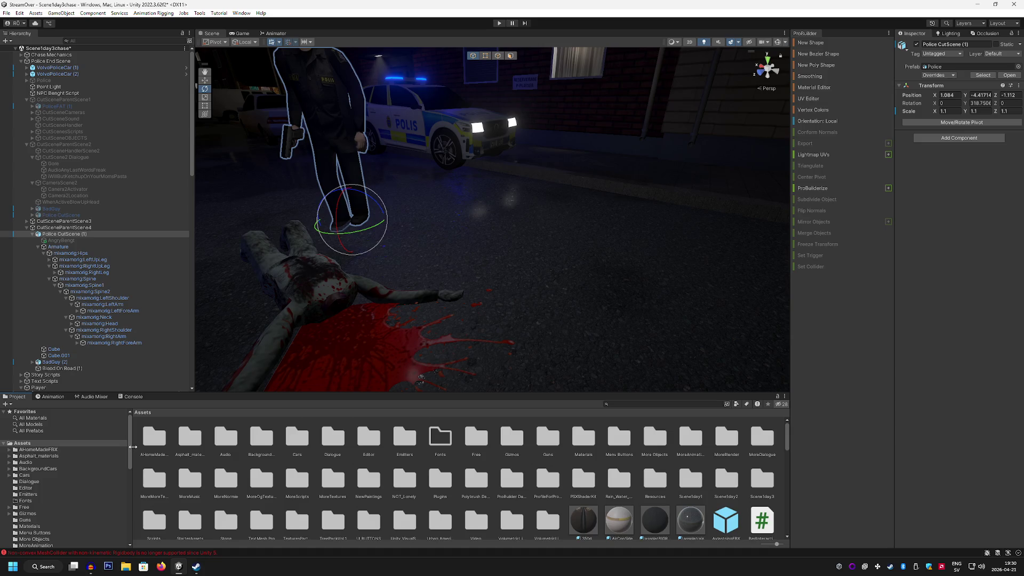
{"action": "scroll", "coordinate": [127, 467], "scroll_direction": "down", "scroll_amount": 3}
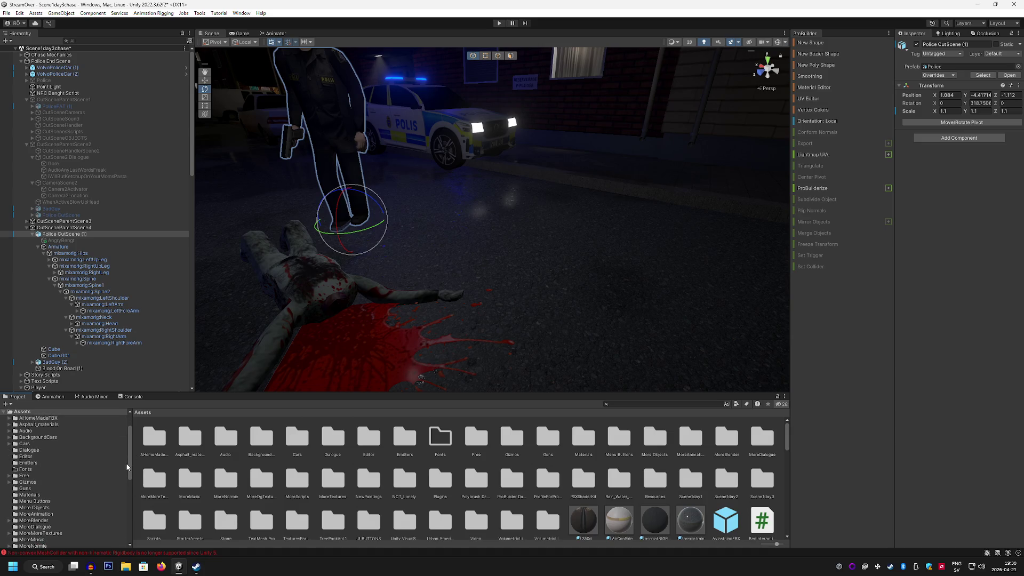
{"action": "scroll", "coordinate": [123, 469], "scroll_direction": "up", "scroll_amount": 3}
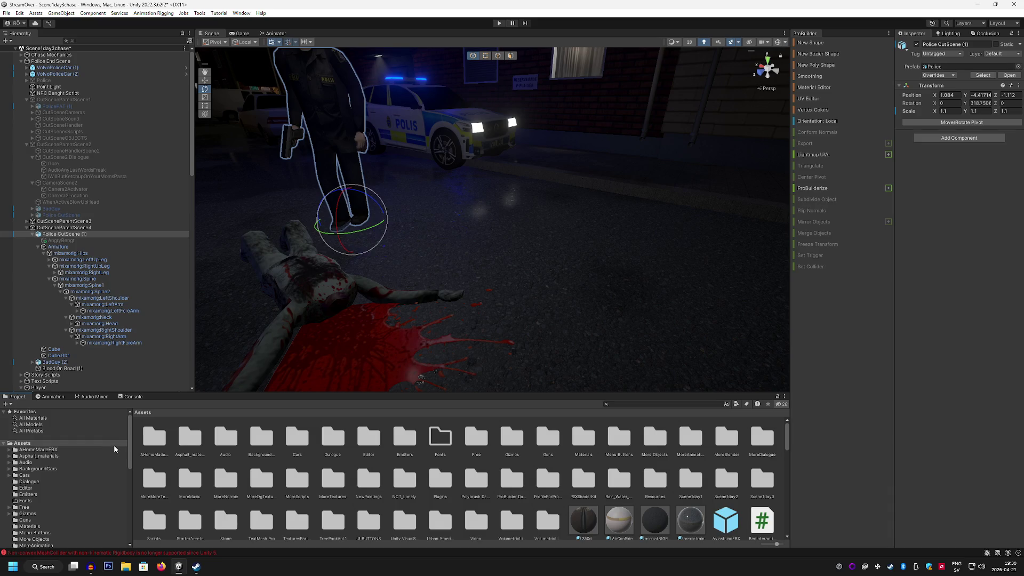
{"action": "scroll", "coordinate": [58, 470], "scroll_direction": "down", "scroll_amount": 4}
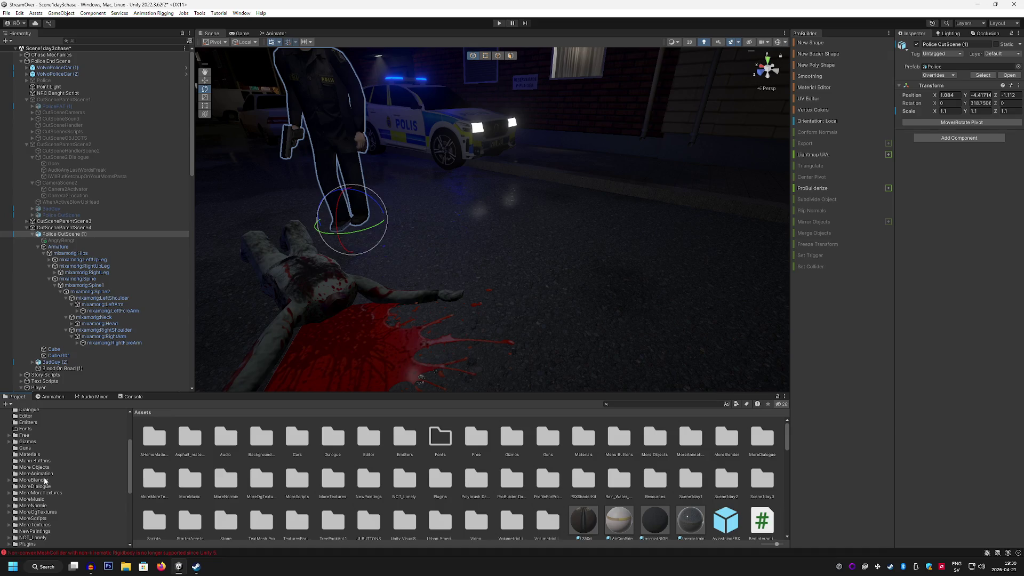
{"action": "left_click", "coordinate": [44, 481]}
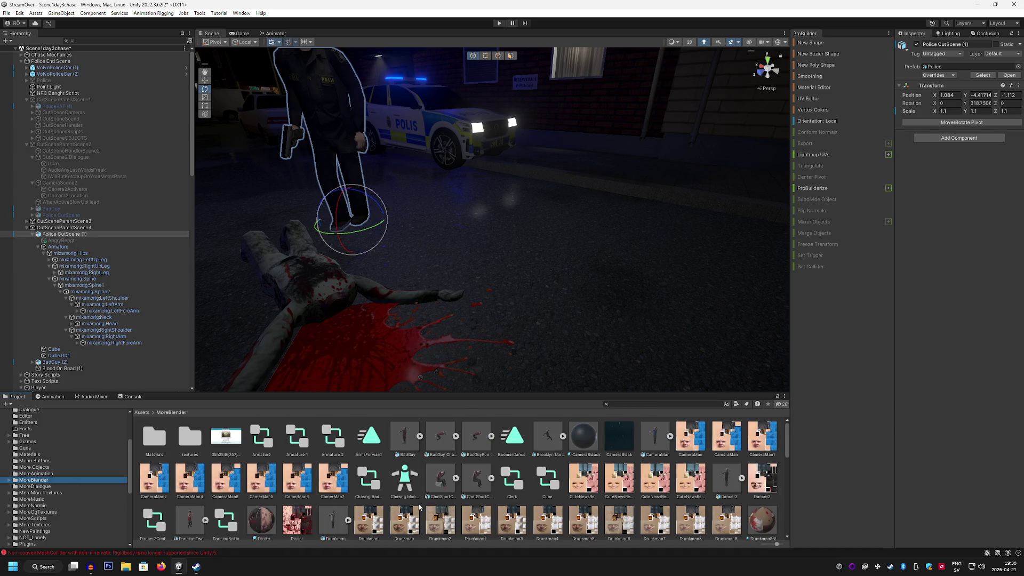
{"action": "scroll", "coordinate": [548, 515], "scroll_direction": "down", "scroll_amount": 2}
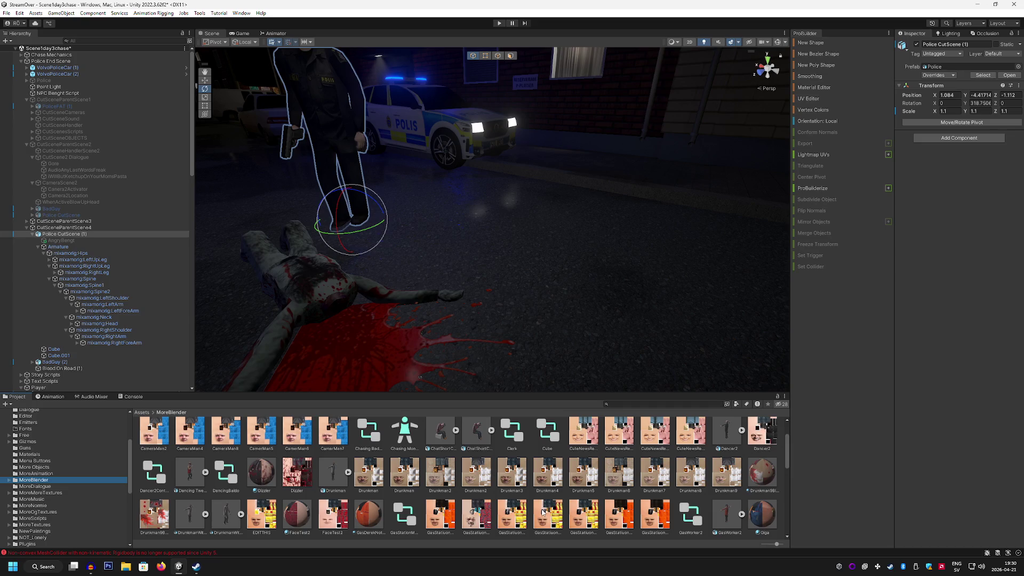
{"action": "scroll", "coordinate": [542, 512], "scroll_direction": "down", "scroll_amount": 5}
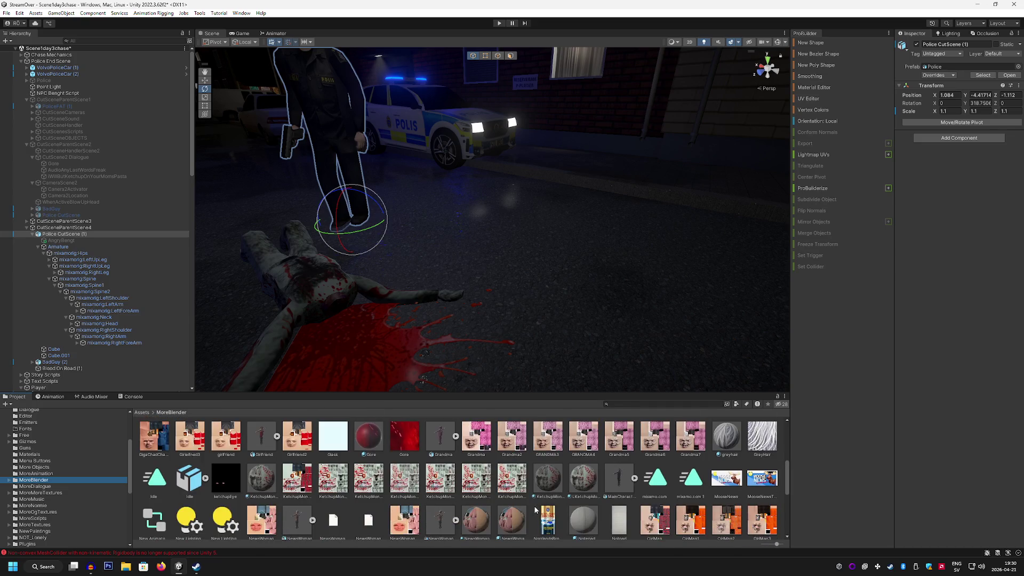
Step: Place the MainCharacter model in the scene and set its X scale to 1.1
{"action": "mouse_move", "coordinate": [619, 499]}
{"action": "left_mouse_down"}
{"action": "mouse_move", "coordinate": [480, 302]}
{"action": "mouse_move", "coordinate": [458, 247]}
{"action": "left_mouse_up"}
{"action": "key", "text": "f"}
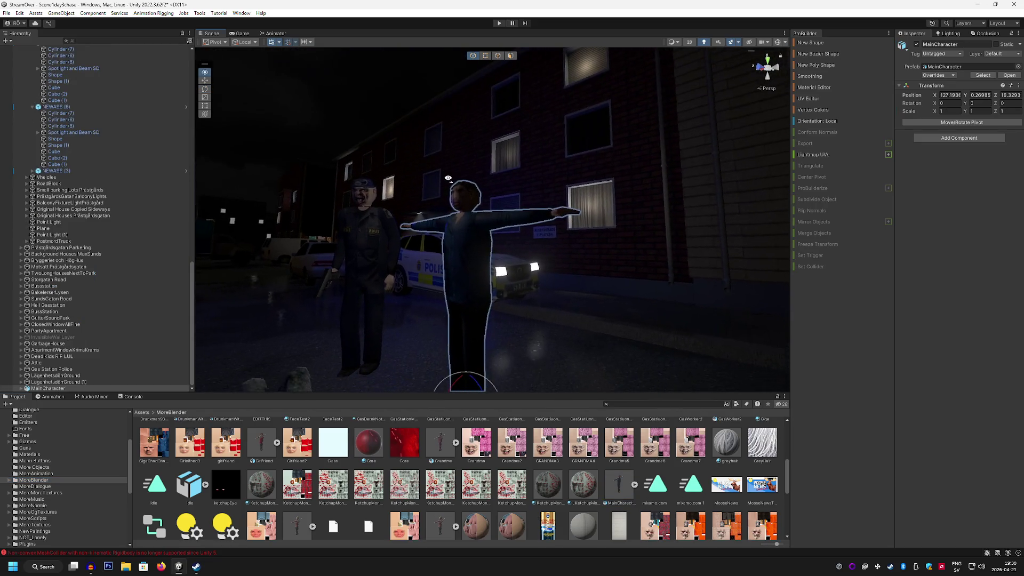
{"action": "left_click", "coordinate": [950, 110]}
{"action": "type", "text": "1.1"}
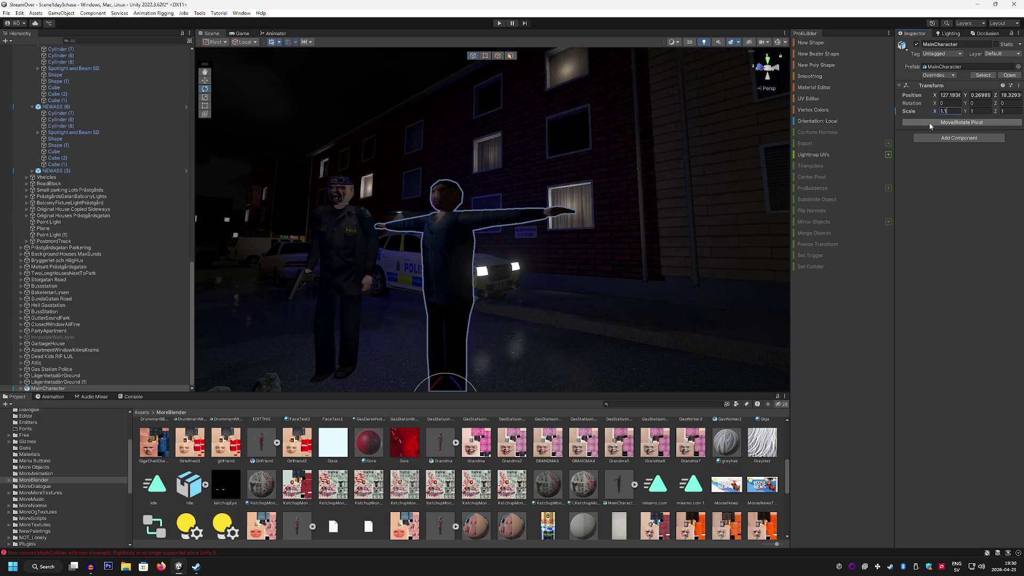
{"action": "left_click", "coordinate": [979, 112]}
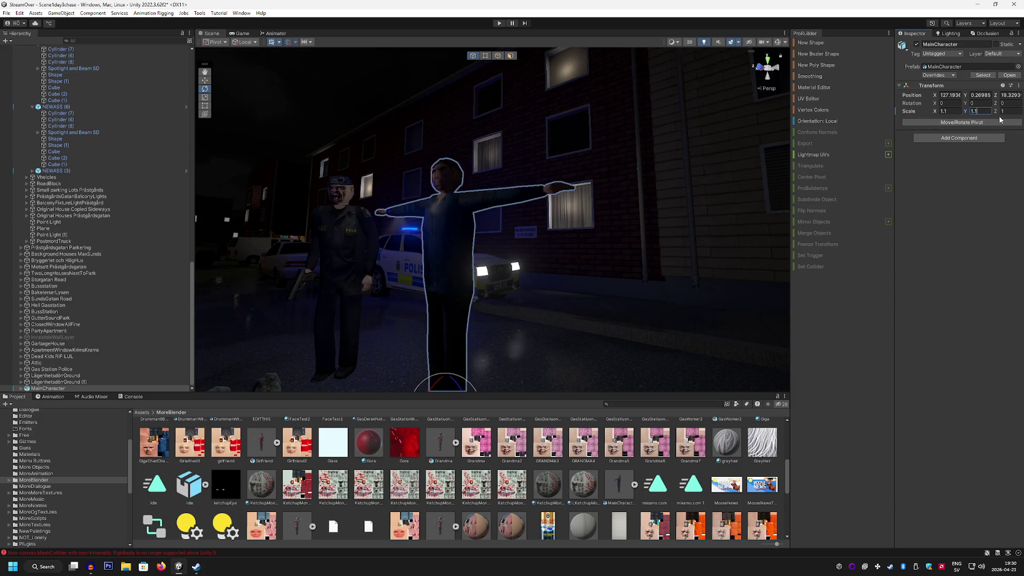
{"action": "mouse_move", "coordinate": [472, 224]}
{"action": "left_mouse_down"}
{"action": "mouse_move", "coordinate": [471, 153]}
{"action": "mouse_move", "coordinate": [507, 192]}
{"action": "mouse_move", "coordinate": [533, 255]}
{"action": "mouse_move", "coordinate": [410, 200]}
{"action": "left_mouse_up"}
Step: Review the MainCharacter asset's Model, Rig and Materials import settings
{"action": "scroll", "coordinate": [598, 525], "scroll_direction": "down", "scroll_amount": 4}
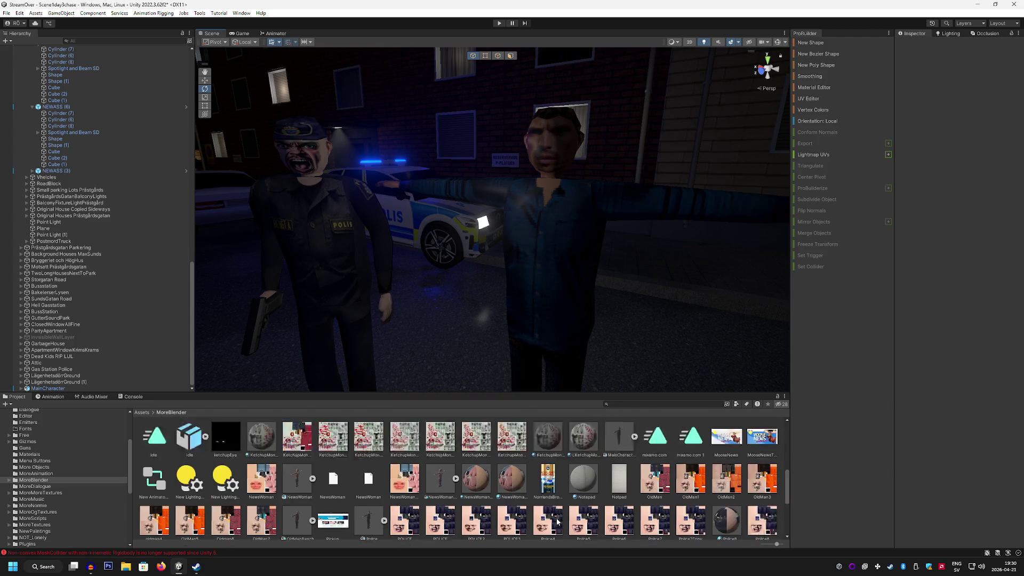
{"action": "scroll", "coordinate": [542, 514], "scroll_direction": "up", "scroll_amount": 3}
{"action": "scroll", "coordinate": [574, 474], "scroll_direction": "down", "scroll_amount": 5}
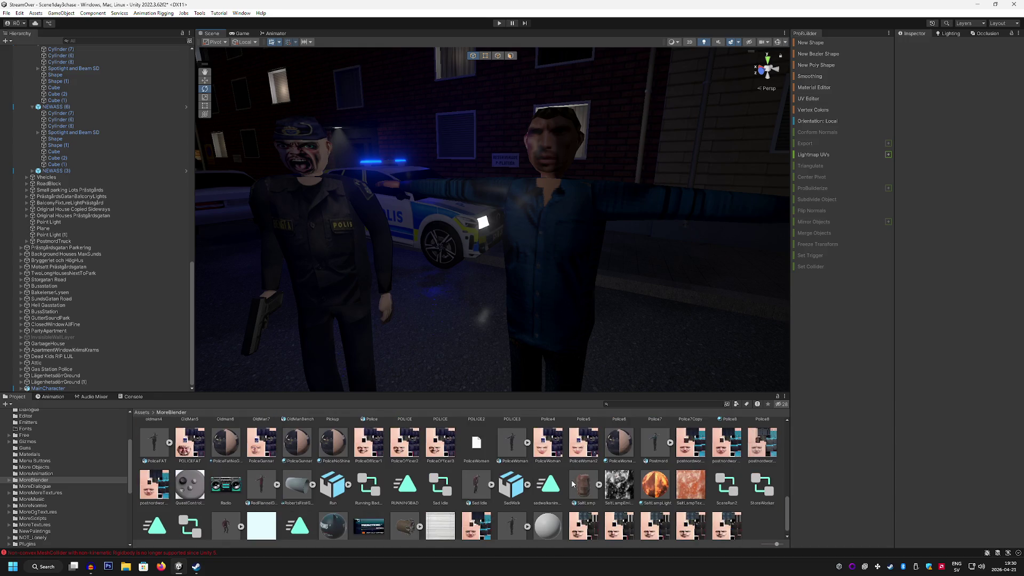
{"action": "scroll", "coordinate": [573, 483], "scroll_direction": "down", "scroll_amount": 1}
{"action": "scroll", "coordinate": [650, 496], "scroll_direction": "up", "scroll_amount": 2}
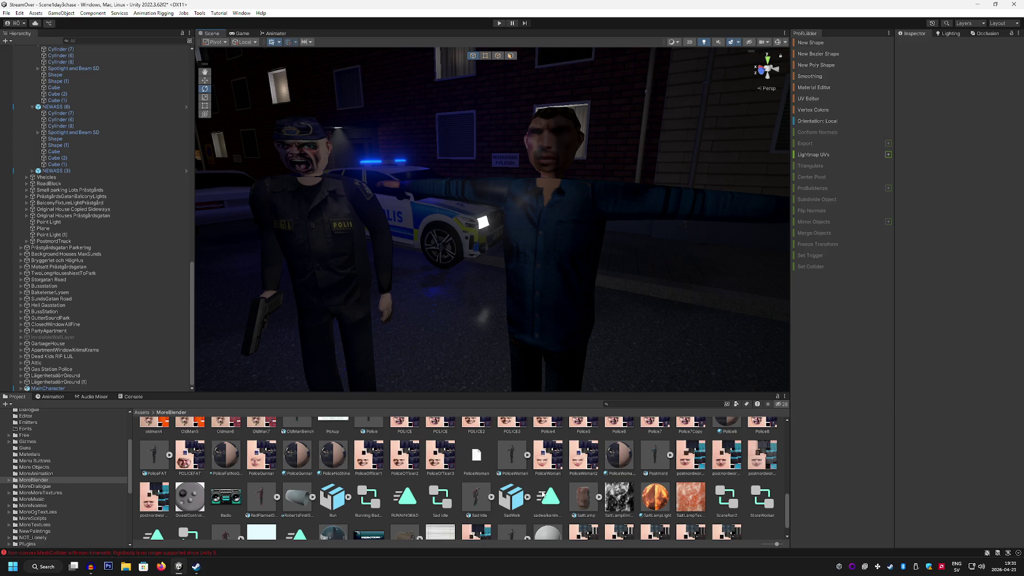
{"action": "scroll", "coordinate": [543, 494], "scroll_direction": "down", "scroll_amount": 2}
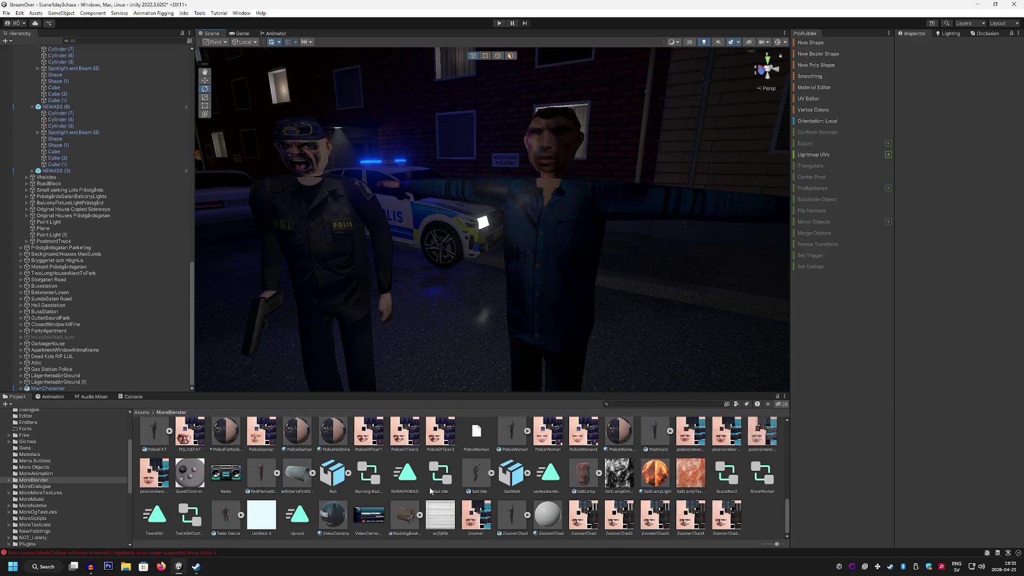
{"action": "scroll", "coordinate": [493, 499], "scroll_direction": "up", "scroll_amount": 3}
{"action": "scroll", "coordinate": [516, 498], "scroll_direction": "up", "scroll_amount": 3}
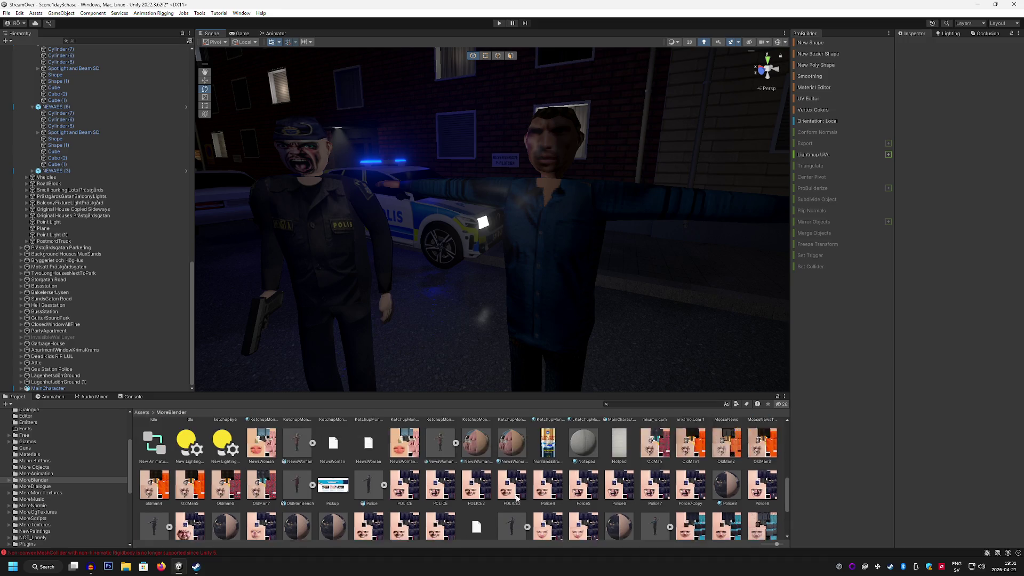
{"action": "scroll", "coordinate": [517, 498], "scroll_direction": "up", "scroll_amount": 2}
{"action": "scroll", "coordinate": [512, 498], "scroll_direction": "up", "scroll_amount": 3}
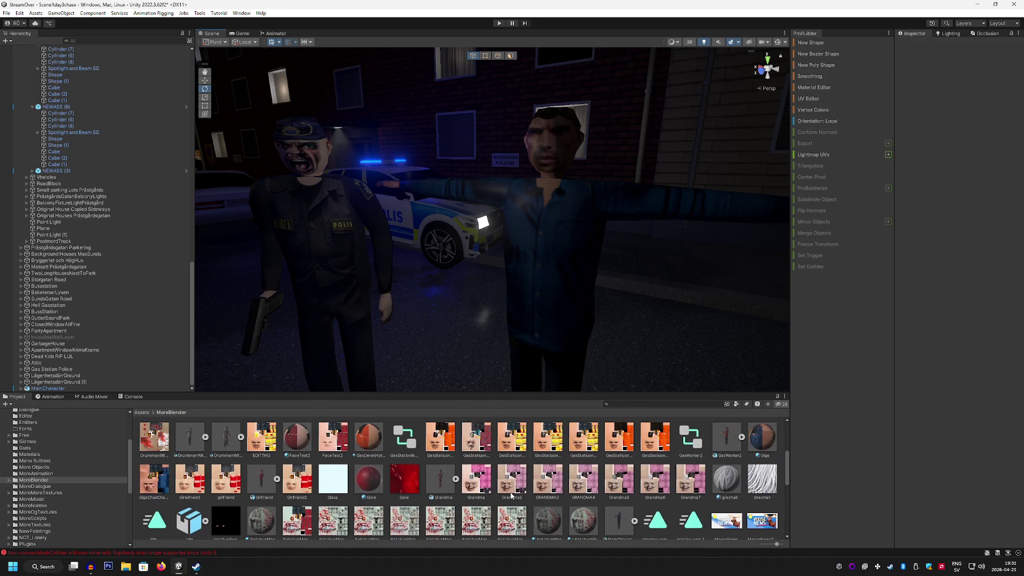
{"action": "left_click", "coordinate": [616, 497]}
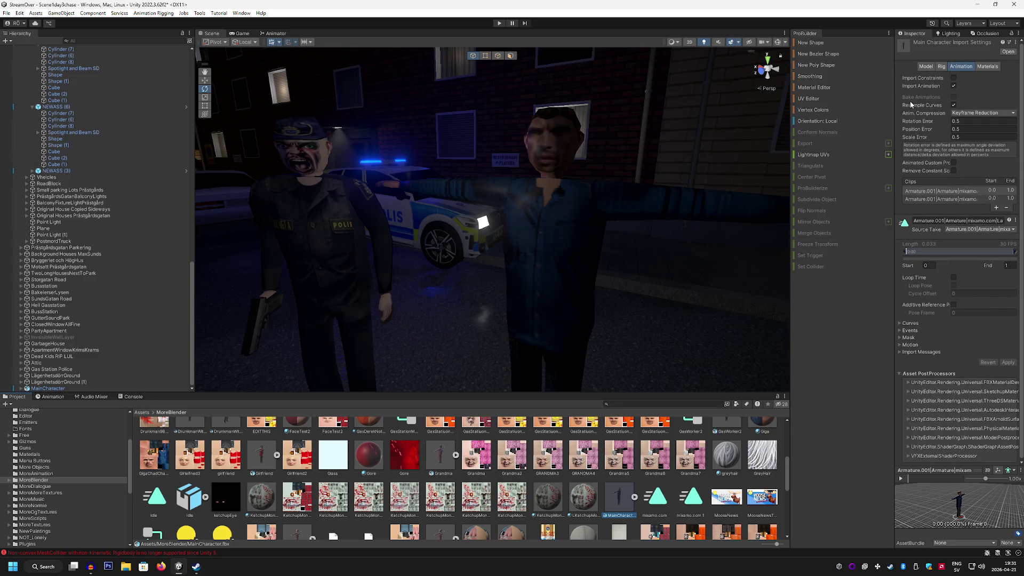
{"action": "left_click", "coordinate": [927, 67]}
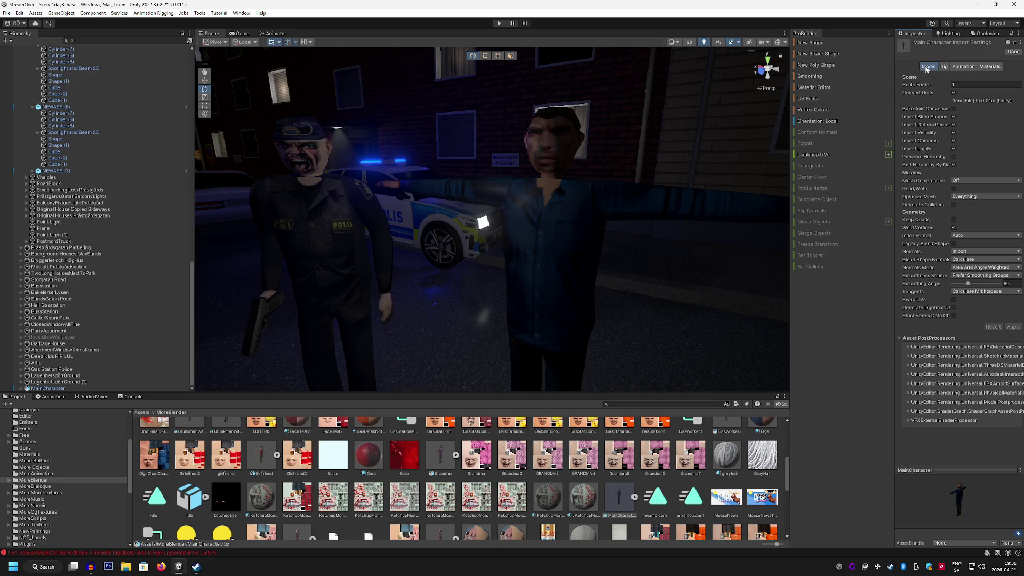
{"action": "left_click", "coordinate": [945, 68]}
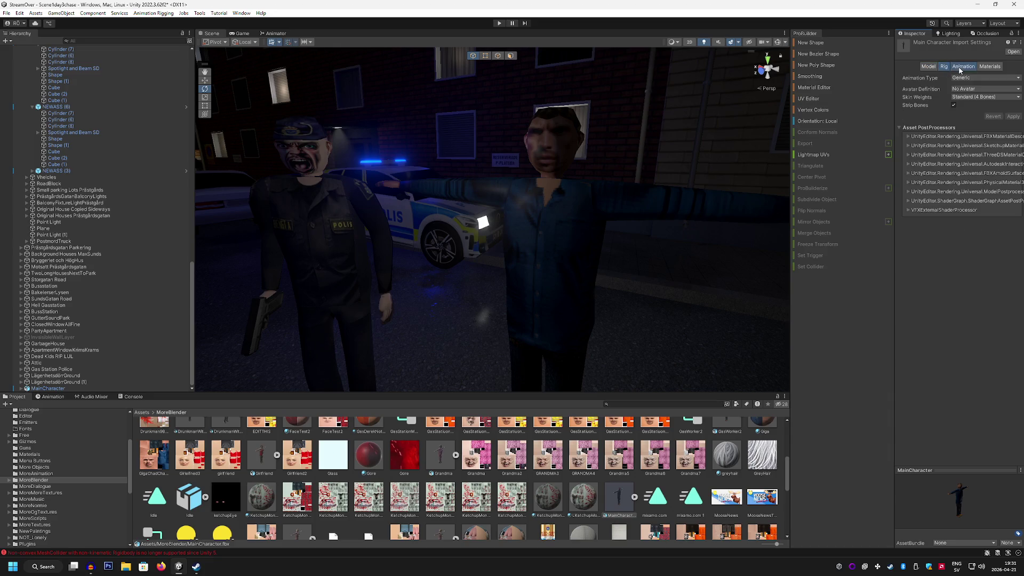
{"action": "left_click", "coordinate": [998, 67]}
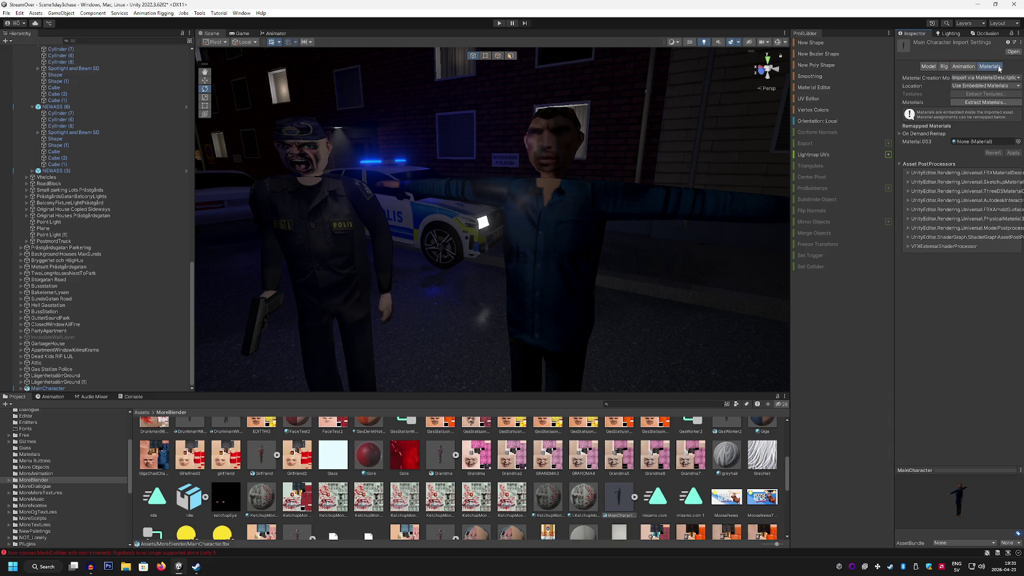
{"action": "left_click", "coordinate": [926, 68]}
Step: Drag the Giga material onto the character's shirt and view both characters
{"action": "scroll", "coordinate": [691, 452], "scroll_direction": "up", "scroll_amount": 5}
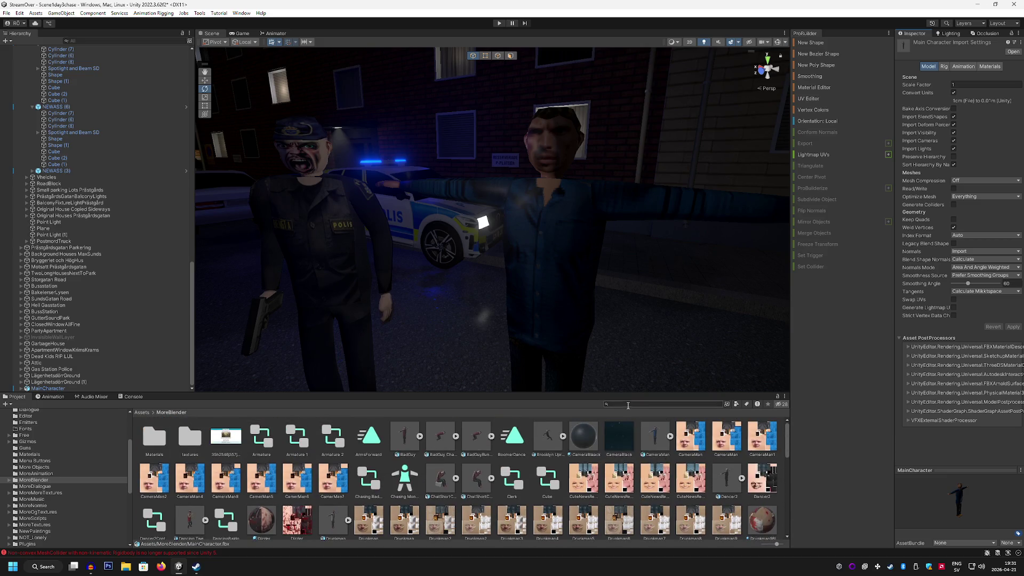
{"action": "scroll", "coordinate": [436, 464], "scroll_direction": "down", "scroll_amount": 2}
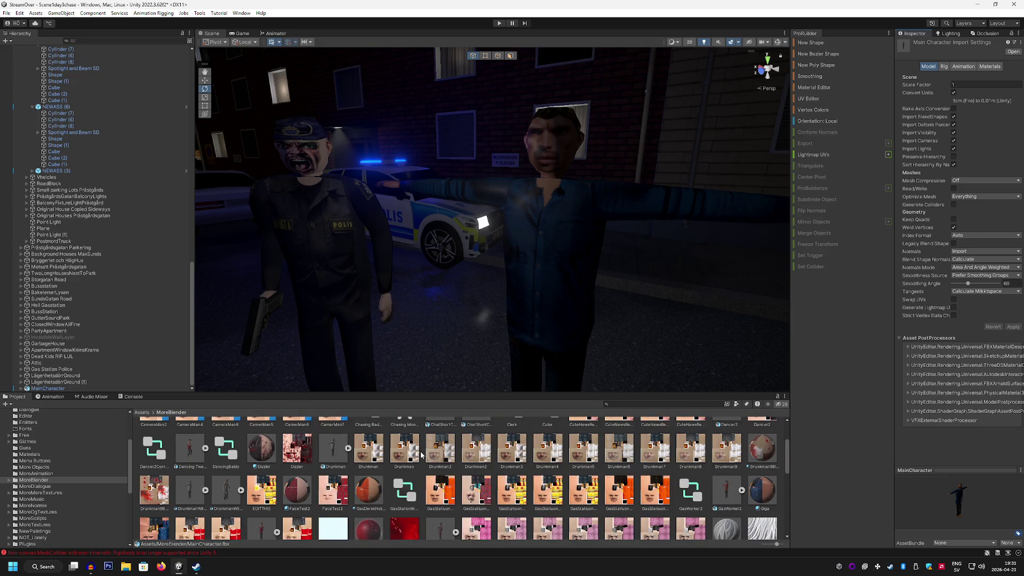
{"action": "scroll", "coordinate": [408, 459], "scroll_direction": "down", "scroll_amount": 1}
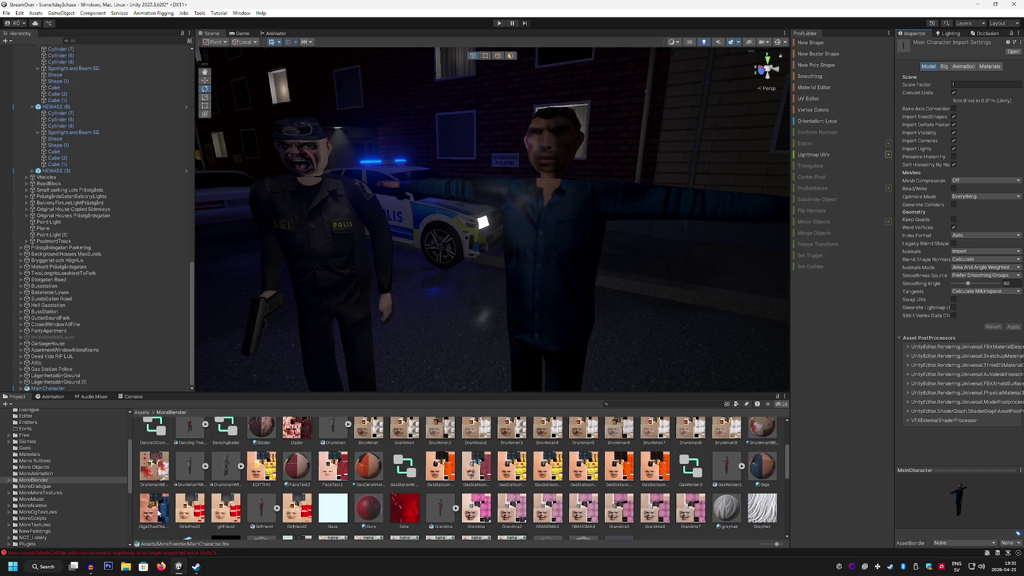
{"action": "left_click", "coordinate": [154, 511]}
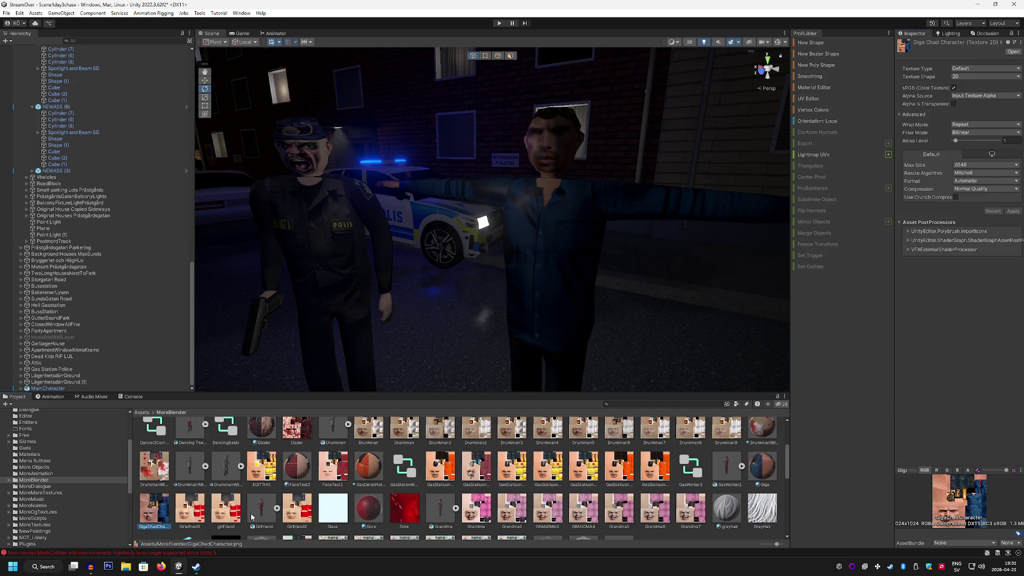
{"action": "scroll", "coordinate": [252, 517], "scroll_direction": "down", "scroll_amount": 1}
{"action": "left_click", "coordinate": [763, 441]}
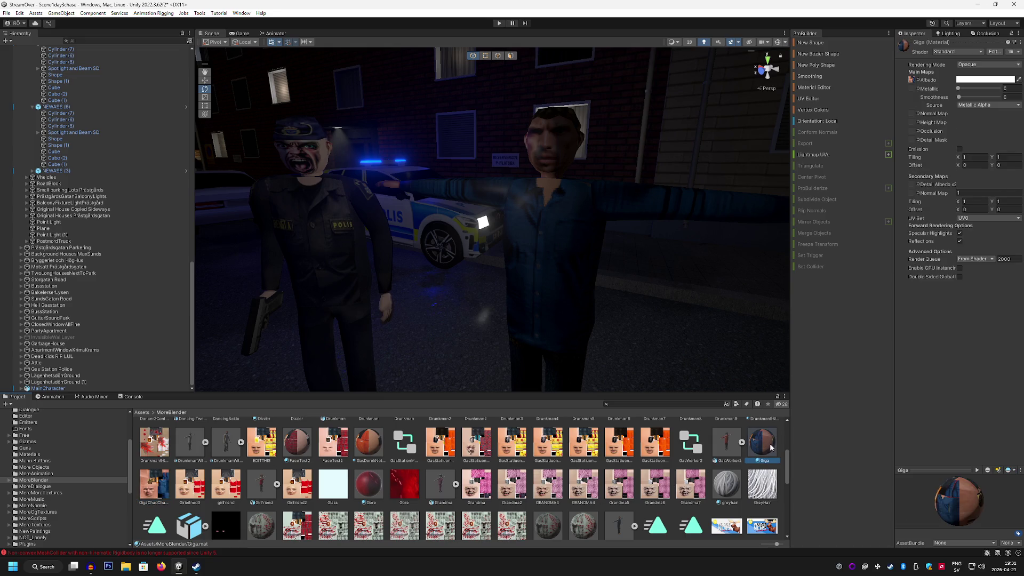
{"action": "left_click_drag", "start_coordinate": [770, 446], "coordinate": [564, 223]}
{"action": "mouse_move", "coordinate": [665, 322]}
{"action": "left_mouse_down"}
{"action": "mouse_move", "coordinate": [675, 338]}
{"action": "mouse_move", "coordinate": [680, 305]}
{"action": "mouse_move", "coordinate": [651, 309]}
{"action": "mouse_move", "coordinate": [507, 269]}
{"action": "left_mouse_up"}
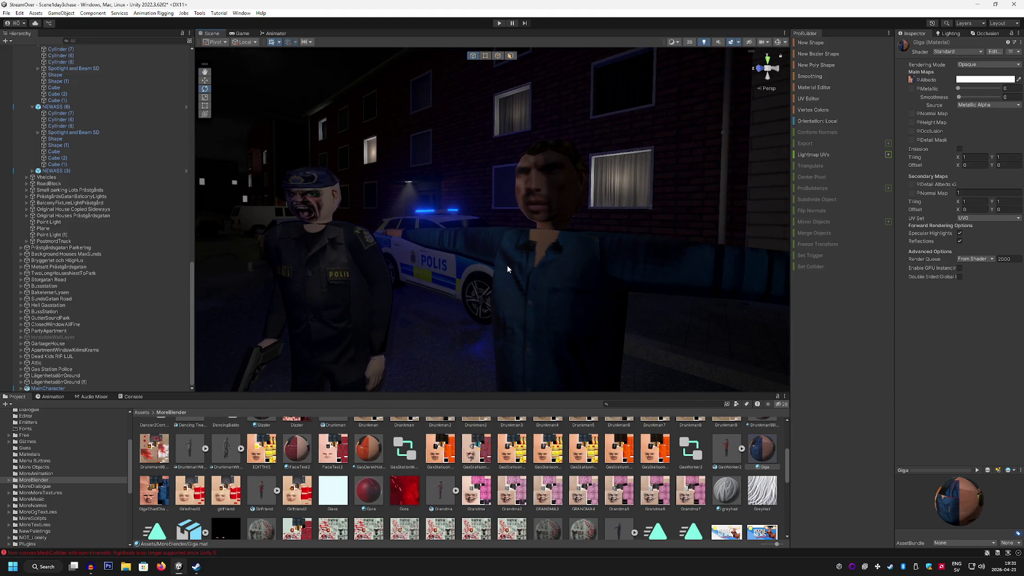
{"action": "scroll", "coordinate": [153, 281], "scroll_direction": "up", "scroll_amount": 3}
{"action": "scroll", "coordinate": [142, 274], "scroll_direction": "down", "scroll_amount": 3}
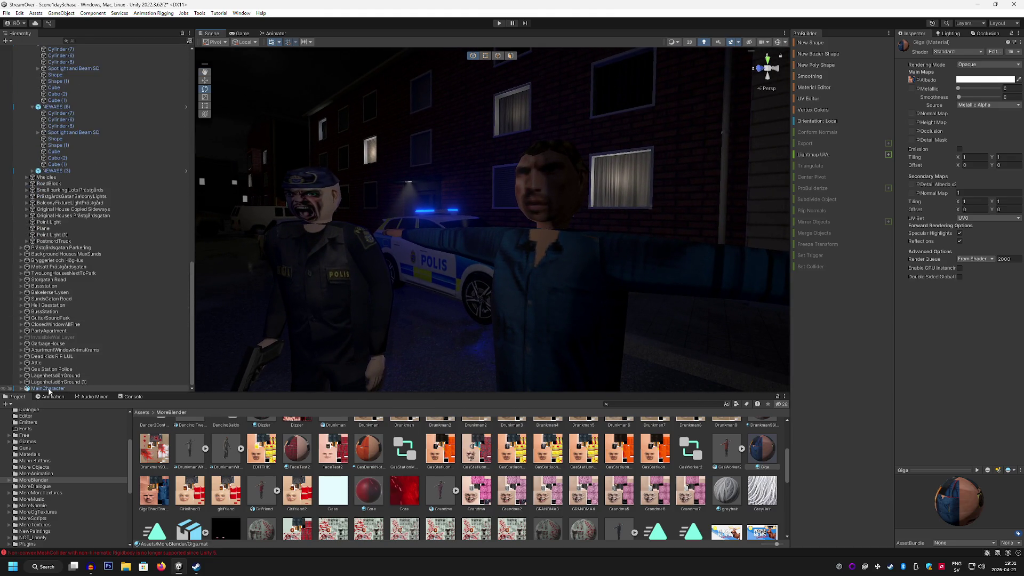
{"action": "right_click", "coordinate": [49, 391]}
Step: Rename MainCharacter to MainCharacterCutScene4 and parent it under CutSceneParentScene4 beside Police CutScene (1)
{"action": "left_click", "coordinate": [73, 111]}
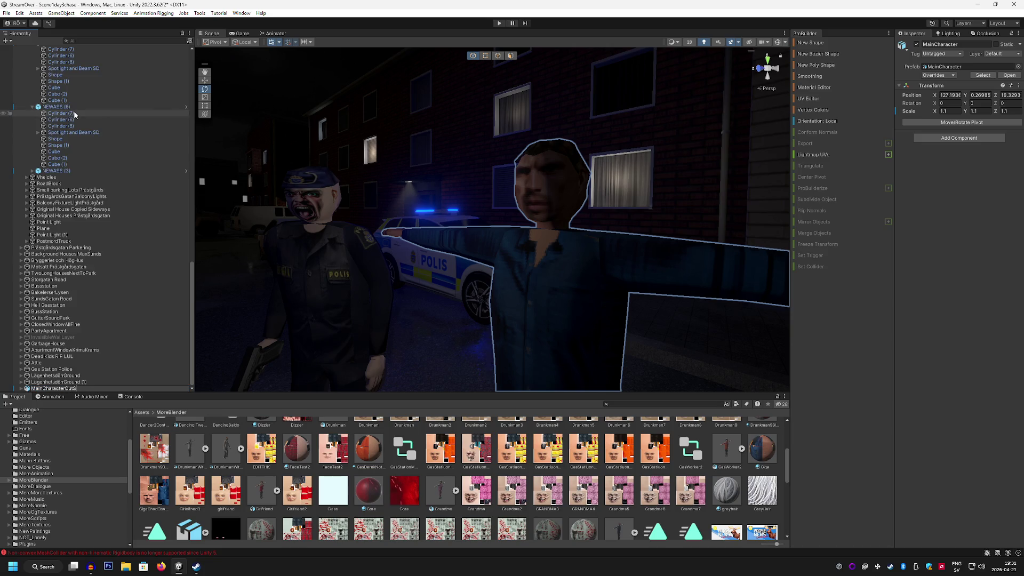
{"action": "key", "text": "Return"}
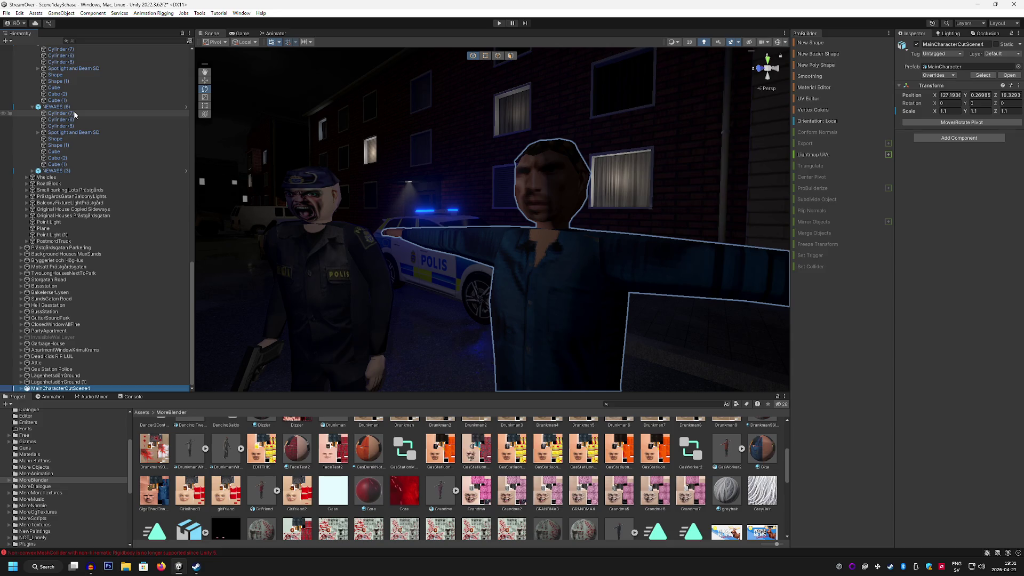
{"action": "left_click_drag", "start_coordinate": [59, 388], "coordinate": [79, 357]}
{"action": "scroll", "coordinate": [79, 358], "scroll_direction": "up", "scroll_amount": 10}
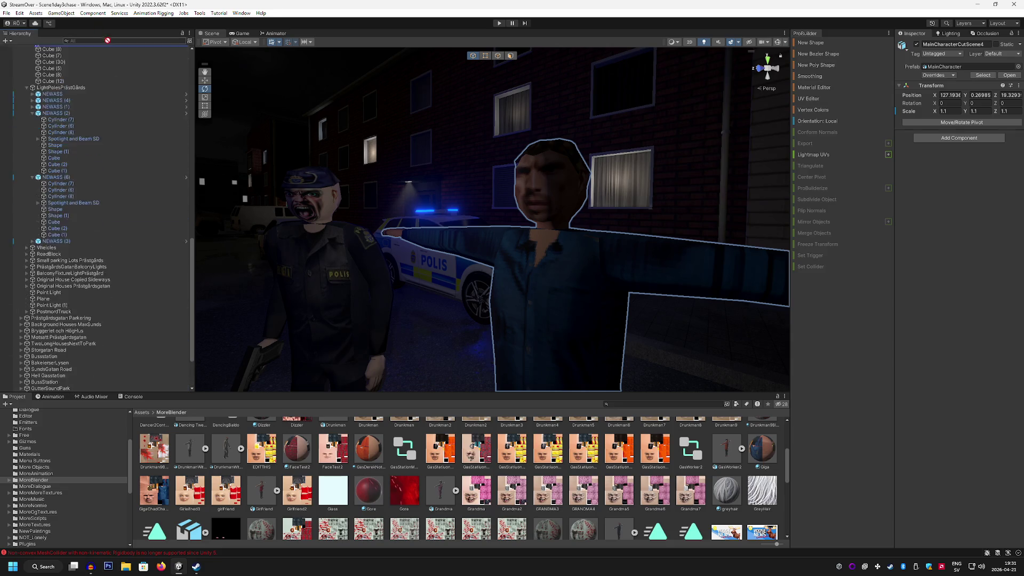
{"action": "mouse_move", "coordinate": [113, 77]}
{"action": "left_mouse_down"}
{"action": "mouse_move", "coordinate": [109, 113]}
{"action": "mouse_move", "coordinate": [91, 120]}
{"action": "left_mouse_up"}
{"action": "scroll", "coordinate": [79, 110], "scroll_direction": "up", "scroll_amount": 5}
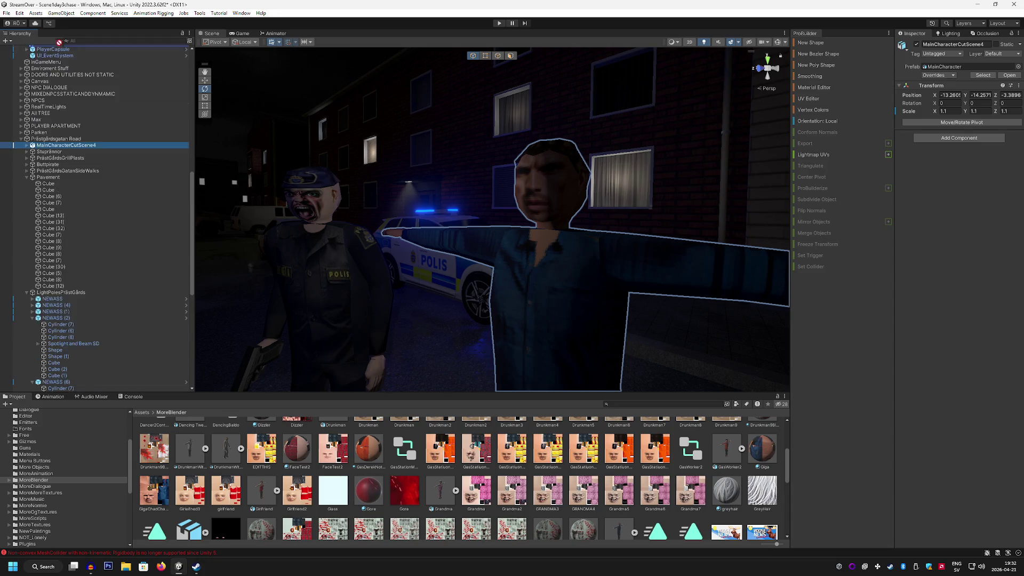
{"action": "scroll", "coordinate": [101, 53], "scroll_direction": "up", "scroll_amount": 4}
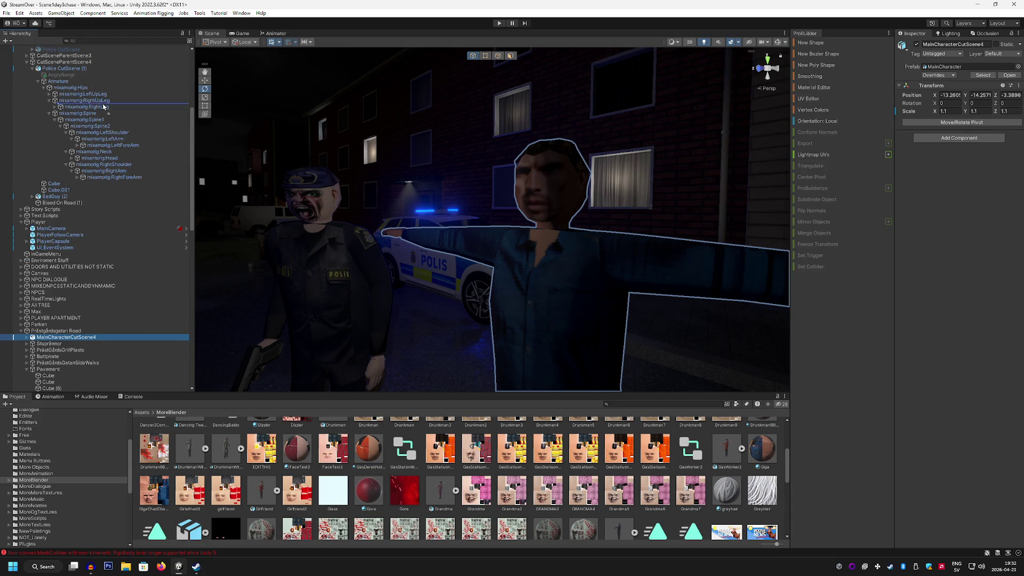
{"action": "left_click_drag", "start_coordinate": [91, 74], "coordinate": [91, 75]}
{"action": "scroll", "coordinate": [98, 203], "scroll_direction": "down", "scroll_amount": 5}
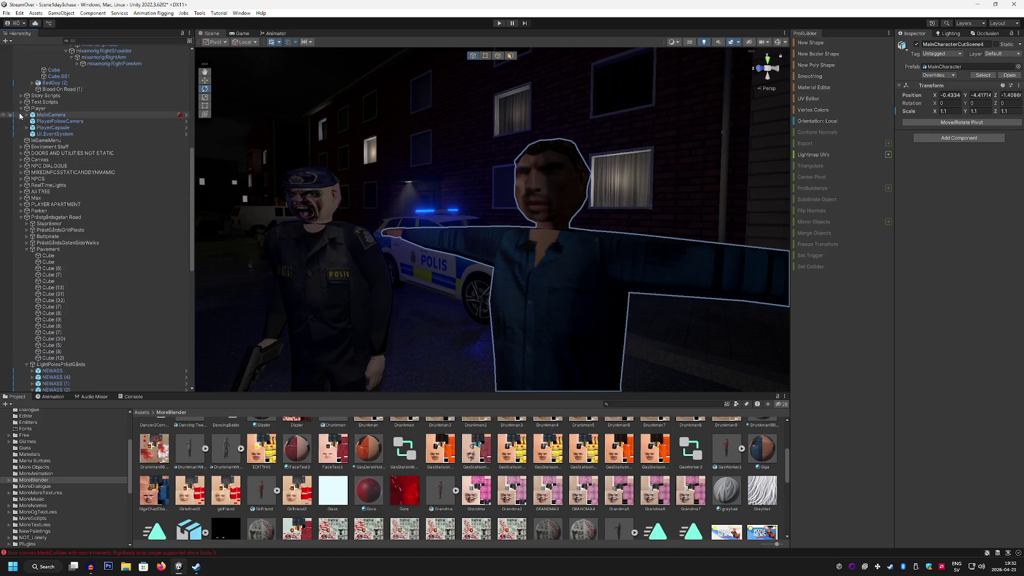
{"action": "scroll", "coordinate": [70, 196], "scroll_direction": "up", "scroll_amount": 8}
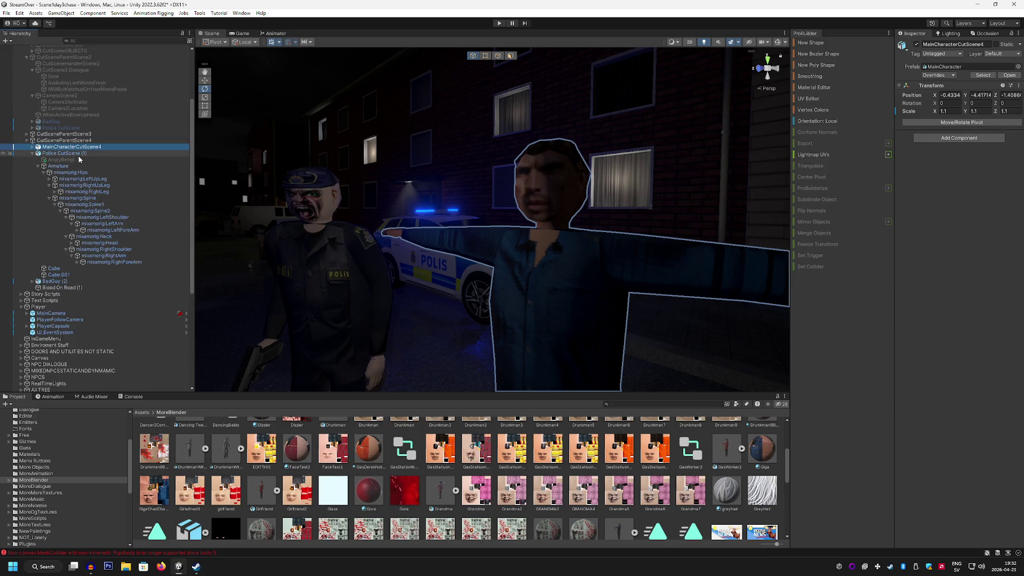
{"action": "left_click_drag", "start_coordinate": [445, 209], "coordinate": [496, 246]}
{"action": "left_click", "coordinate": [33, 146]}
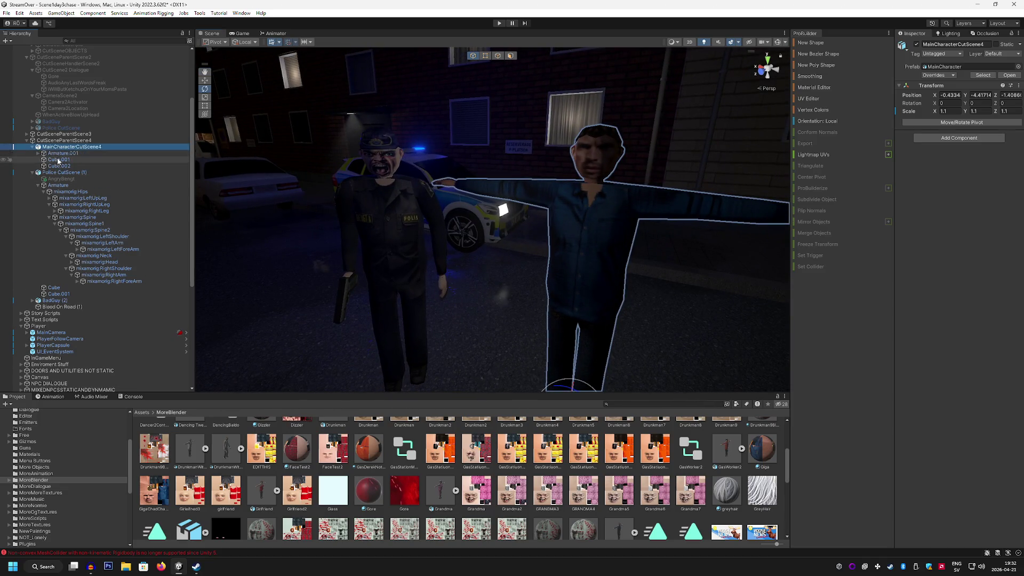
Step: Expand Armature.001 through Hips, Spine, Spine1 and Spine2 to both shoulder bones
{"action": "left_click", "coordinate": [38, 153]}
{"action": "left_click", "coordinate": [44, 159]}
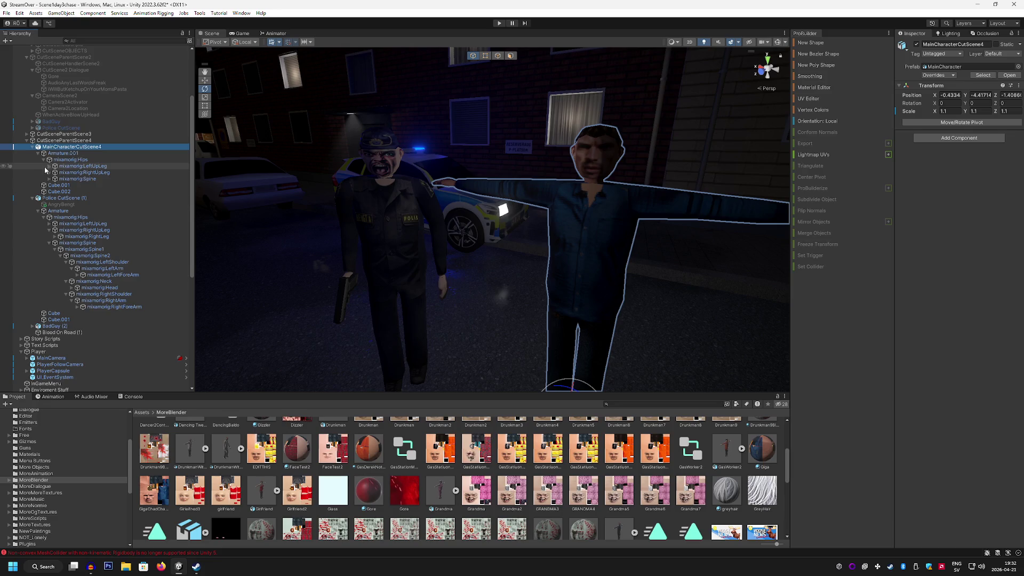
{"action": "left_click", "coordinate": [49, 179]}
{"action": "left_click", "coordinate": [55, 185]}
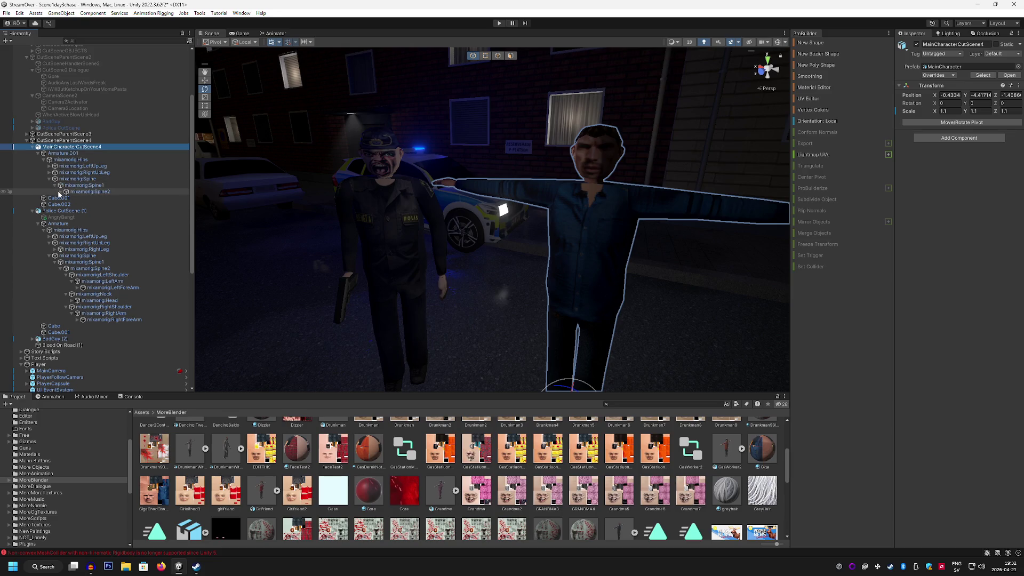
{"action": "left_click", "coordinate": [61, 192]}
{"action": "left_click", "coordinate": [66, 198]}
{"action": "left_click", "coordinate": [66, 217]}
Step: Rotate the left arm down out of the T-pose and bend the left forearm into place
{"action": "left_click", "coordinate": [101, 204]}
{"action": "mouse_move", "coordinate": [648, 198]}
{"action": "left_mouse_down"}
{"action": "mouse_move", "coordinate": [675, 289]}
{"action": "mouse_move", "coordinate": [704, 297]}
{"action": "mouse_move", "coordinate": [700, 283]}
{"action": "mouse_move", "coordinate": [625, 254]}
{"action": "left_mouse_up"}
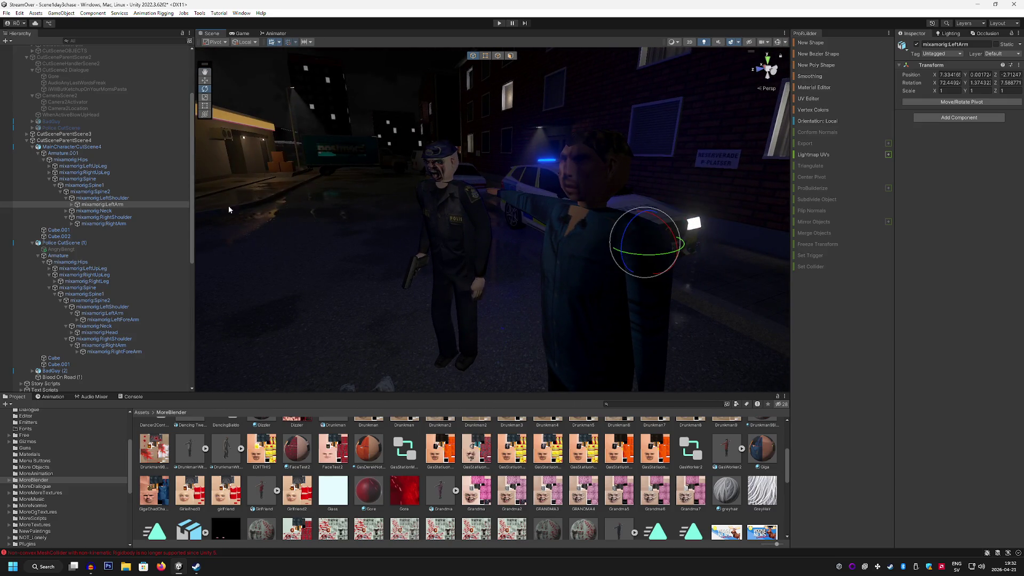
{"action": "left_click", "coordinate": [72, 204]}
{"action": "left_click", "coordinate": [106, 217]}
{"action": "left_click", "coordinate": [112, 211]}
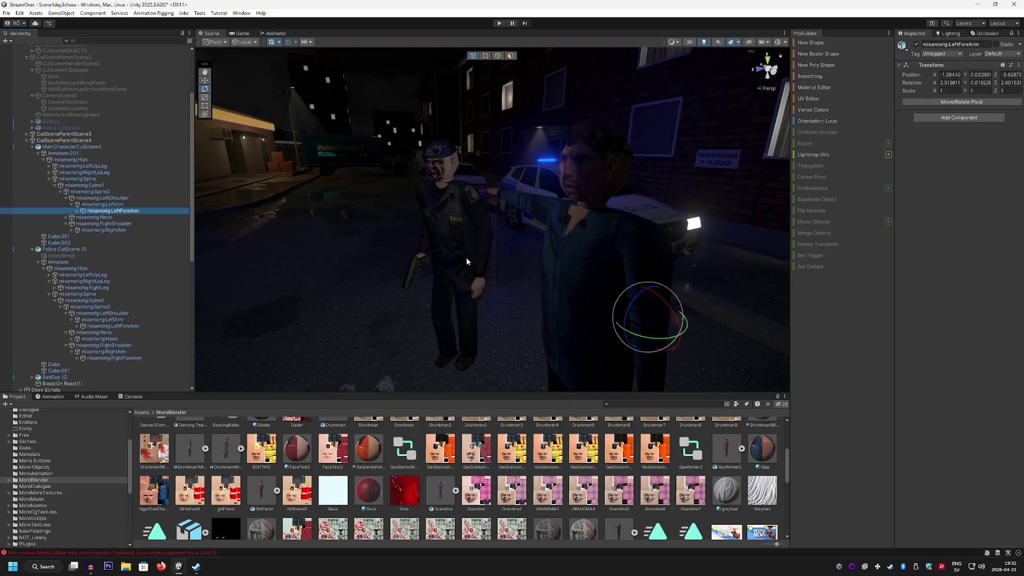
{"action": "left_click_drag", "start_coordinate": [579, 234], "coordinate": [581, 234]}
{"action": "mouse_move", "coordinate": [533, 240]}
{"action": "left_mouse_down"}
{"action": "mouse_move", "coordinate": [480, 243]}
{"action": "mouse_move", "coordinate": [470, 238]}
{"action": "mouse_move", "coordinate": [472, 201]}
{"action": "mouse_move", "coordinate": [437, 198]}
{"action": "left_mouse_up"}
Step: Swing the right arm down to his side and rotate the right forearm into place
{"action": "left_click", "coordinate": [151, 203]}
{"action": "left_click", "coordinate": [133, 223]}
{"action": "left_click", "coordinate": [130, 229]}
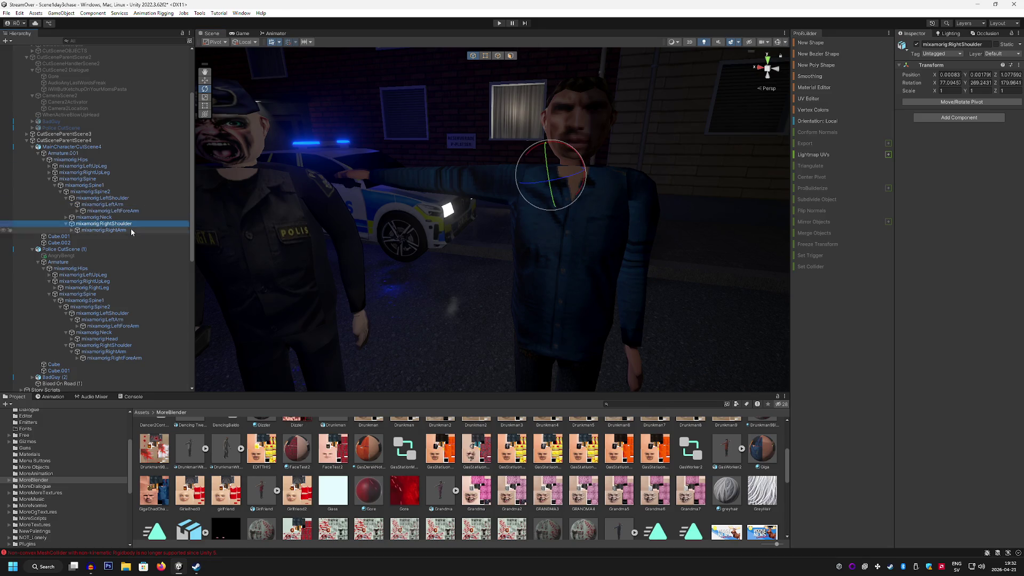
{"action": "mouse_move", "coordinate": [490, 162]}
{"action": "left_mouse_down"}
{"action": "mouse_move", "coordinate": [476, 246]}
{"action": "mouse_move", "coordinate": [465, 240]}
{"action": "mouse_move", "coordinate": [471, 232]}
{"action": "mouse_move", "coordinate": [596, 244]}
{"action": "left_mouse_up"}
{"action": "left_click_drag", "start_coordinate": [496, 192], "coordinate": [414, 201]}
{"action": "left_click", "coordinate": [73, 229]}
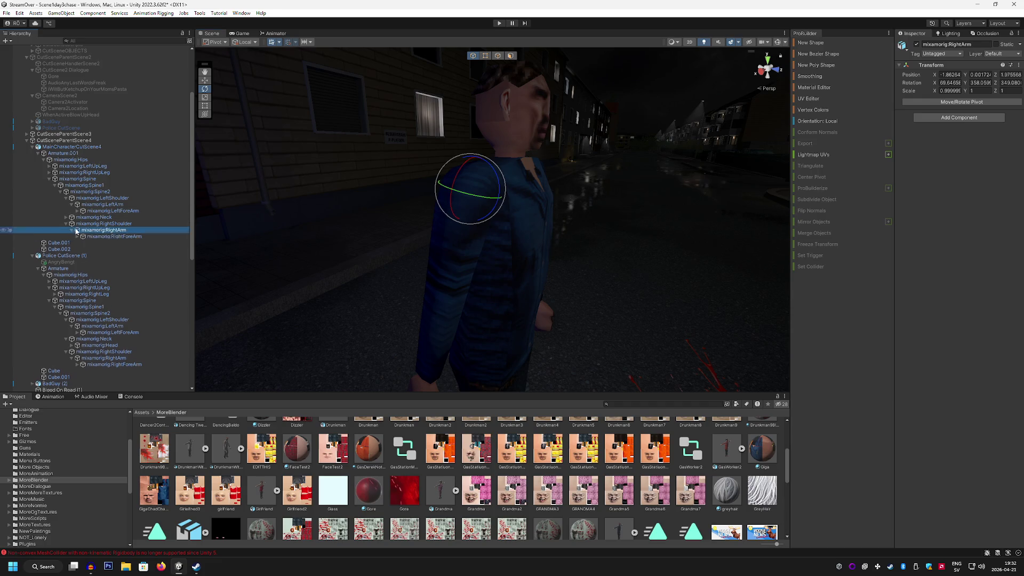
{"action": "left_click", "coordinate": [113, 236]}
{"action": "mouse_move", "coordinate": [470, 263]}
{"action": "left_mouse_down"}
{"action": "mouse_move", "coordinate": [464, 246]}
{"action": "mouse_move", "coordinate": [374, 256]}
{"action": "mouse_move", "coordinate": [442, 290]}
{"action": "mouse_move", "coordinate": [270, 228]}
{"action": "left_mouse_up"}
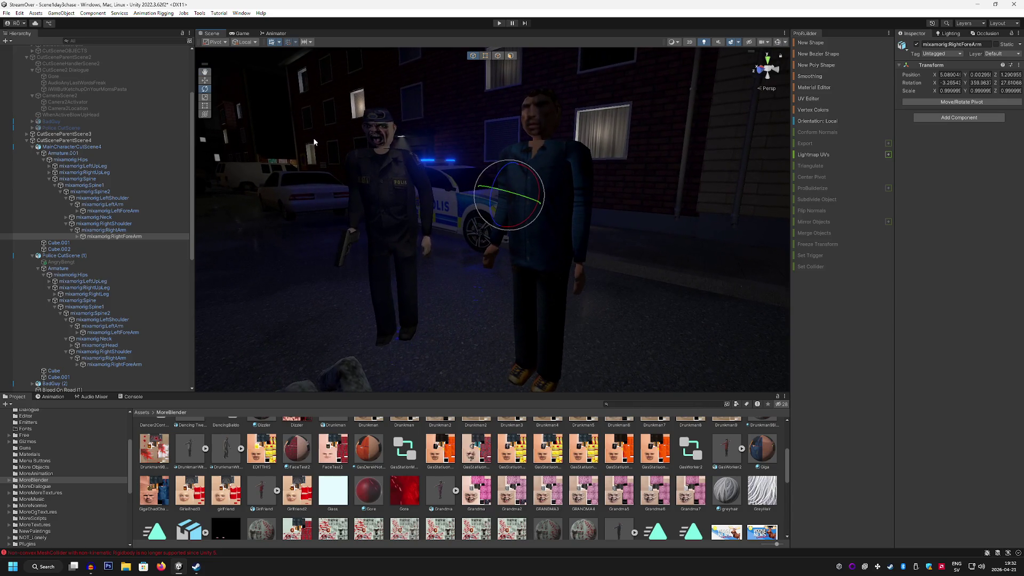
Step: Select the main character's head bone and pull back to view the whole scene
{"action": "left_click", "coordinate": [66, 217]}
{"action": "left_click", "coordinate": [130, 224]}
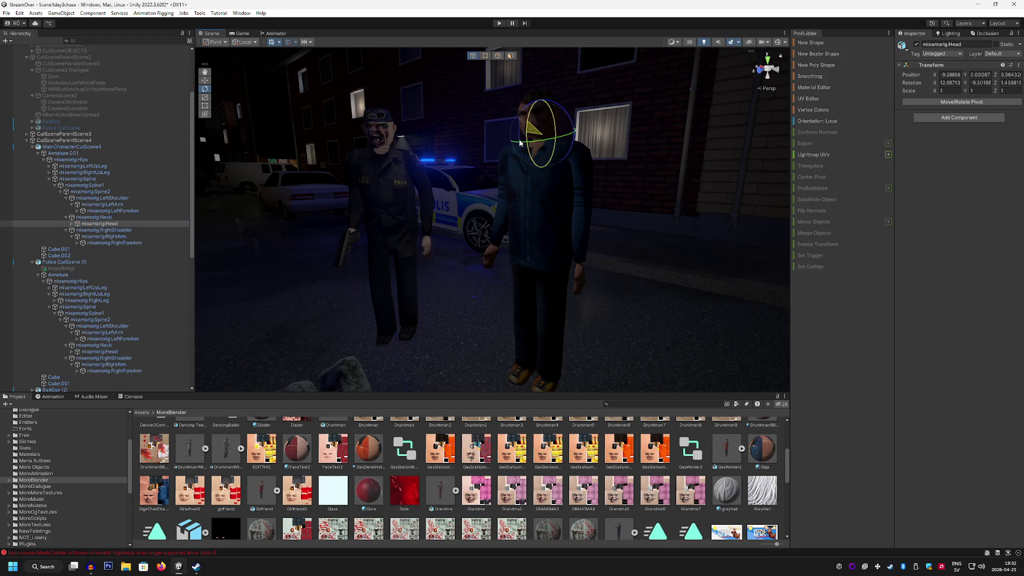
{"action": "mouse_move", "coordinate": [520, 125]}
{"action": "left_mouse_down"}
{"action": "mouse_move", "coordinate": [418, 120]}
{"action": "mouse_move", "coordinate": [368, 131]}
{"action": "left_mouse_up"}
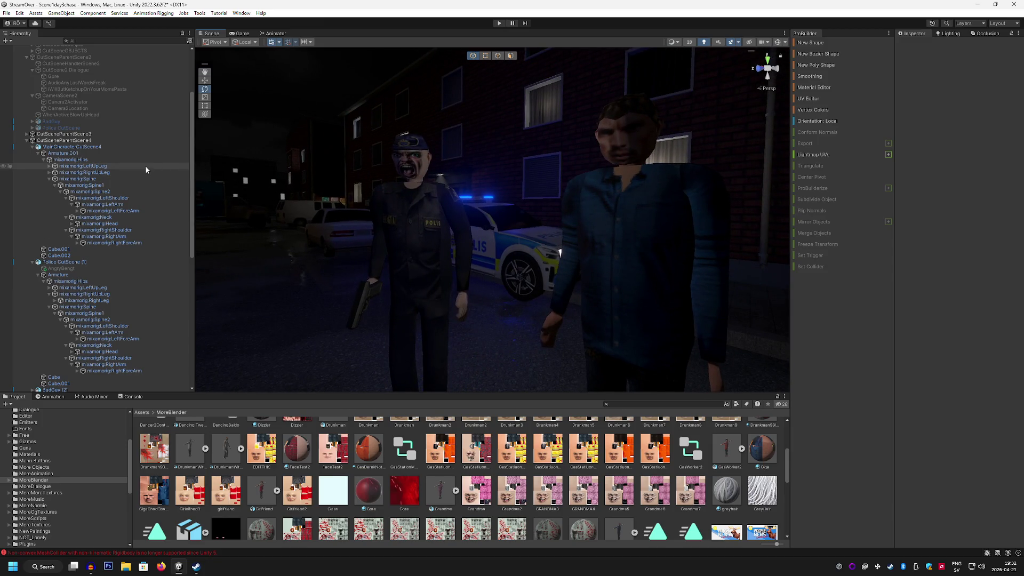
Step: Zoom the view in over the bloodied body and the man beside it, then select the Police group
{"action": "scroll", "coordinate": [123, 160], "scroll_direction": "down", "scroll_amount": 3}
{"action": "scroll", "coordinate": [112, 169], "scroll_direction": "up", "scroll_amount": 3}
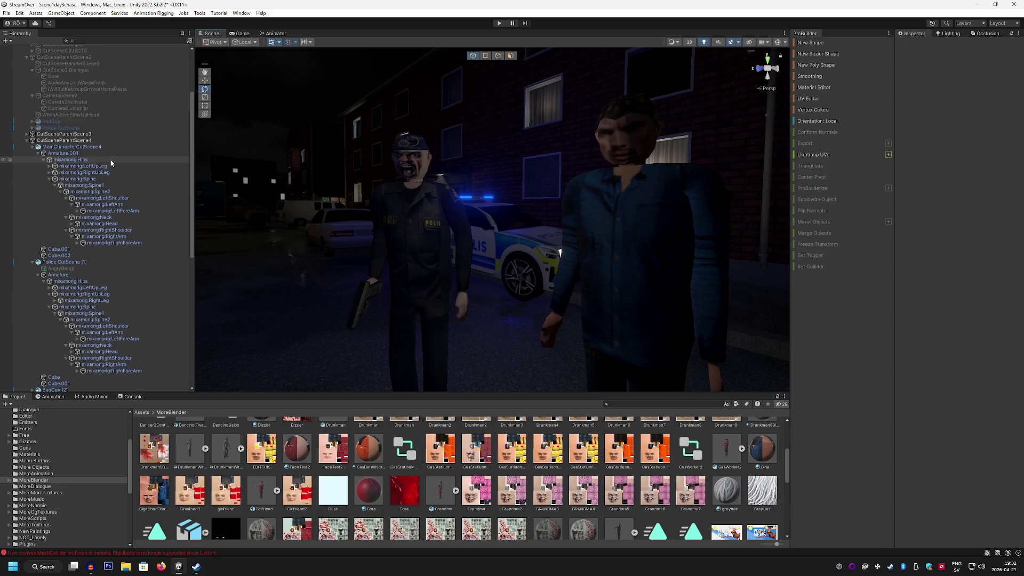
{"action": "scroll", "coordinate": [110, 169], "scroll_direction": "down", "scroll_amount": 2}
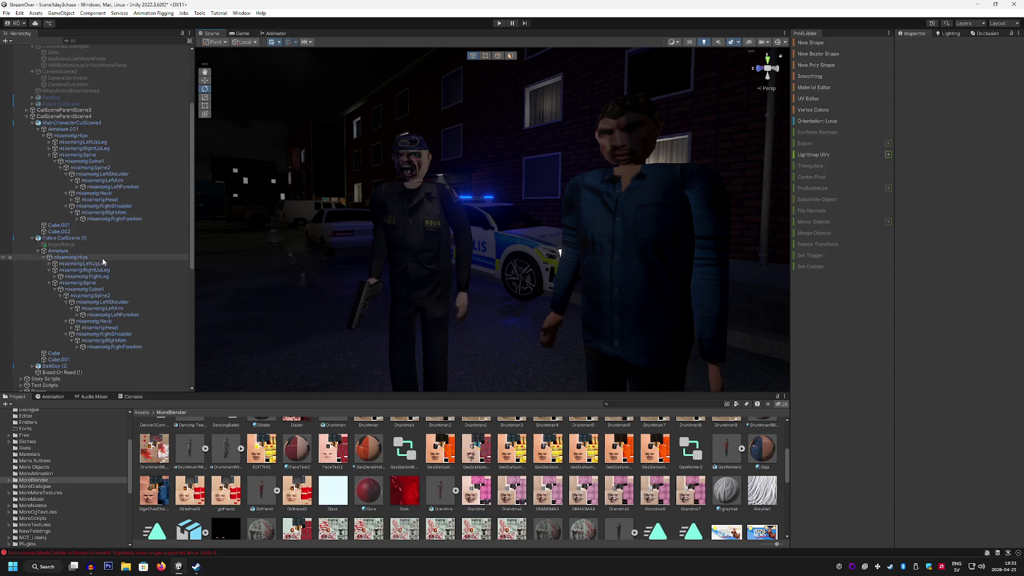
{"action": "left_click", "coordinate": [123, 327]}
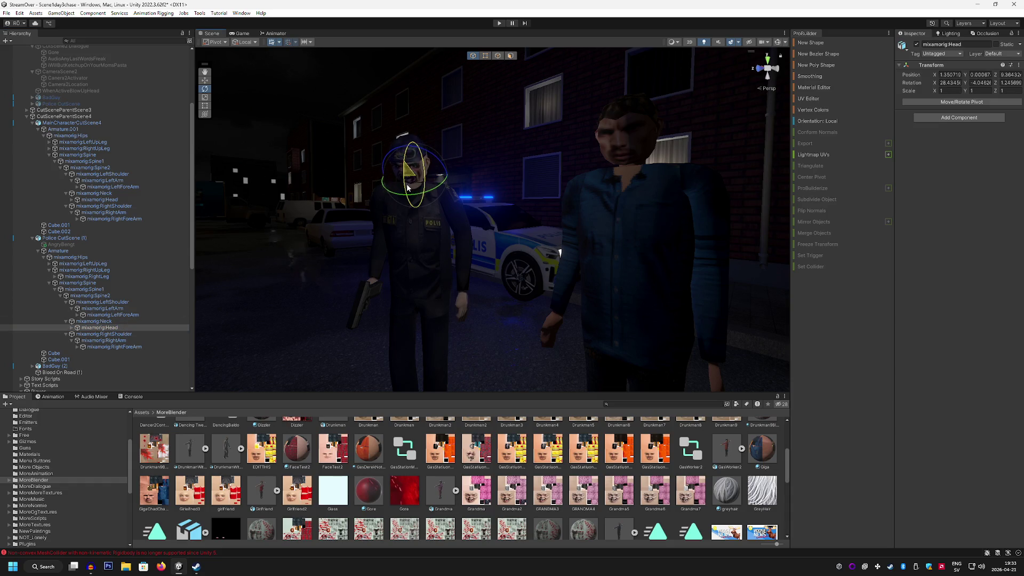
{"action": "mouse_move", "coordinate": [407, 187]}
{"action": "left_mouse_down"}
{"action": "mouse_move", "coordinate": [353, 217]}
{"action": "mouse_move", "coordinate": [347, 270]}
{"action": "mouse_move", "coordinate": [385, 273]}
{"action": "mouse_move", "coordinate": [374, 281]}
{"action": "mouse_move", "coordinate": [366, 266]}
{"action": "mouse_move", "coordinate": [378, 271]}
{"action": "left_mouse_up"}
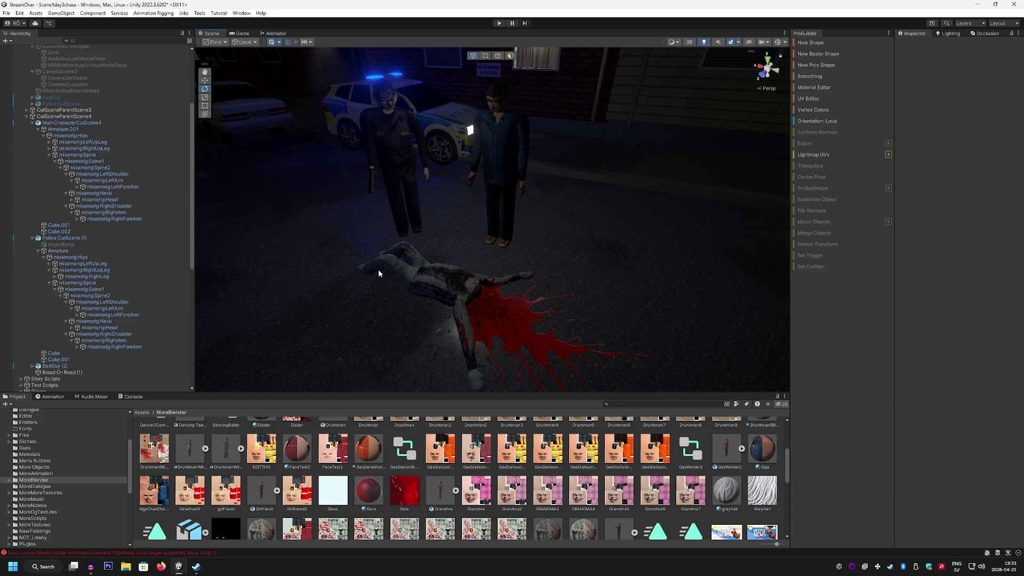
{"action": "mouse_move", "coordinate": [378, 273]}
{"action": "left_mouse_down"}
{"action": "mouse_move", "coordinate": [459, 216]}
{"action": "mouse_move", "coordinate": [522, 201]}
{"action": "mouse_move", "coordinate": [702, 258]}
{"action": "mouse_move", "coordinate": [662, 277]}
{"action": "mouse_move", "coordinate": [311, 288]}
{"action": "mouse_move", "coordinate": [546, 272]}
{"action": "mouse_move", "coordinate": [507, 207]}
{"action": "mouse_move", "coordinate": [633, 199]}
{"action": "mouse_move", "coordinate": [519, 191]}
{"action": "mouse_move", "coordinate": [384, 256]}
{"action": "mouse_move", "coordinate": [576, 242]}
{"action": "mouse_move", "coordinate": [401, 235]}
{"action": "mouse_move", "coordinate": [615, 224]}
{"action": "mouse_move", "coordinate": [555, 214]}
{"action": "mouse_move", "coordinate": [357, 219]}
{"action": "mouse_move", "coordinate": [387, 193]}
{"action": "mouse_move", "coordinate": [430, 241]}
{"action": "mouse_move", "coordinate": [480, 224]}
{"action": "mouse_move", "coordinate": [548, 230]}
{"action": "mouse_move", "coordinate": [620, 253]}
{"action": "mouse_move", "coordinate": [541, 253]}
{"action": "left_mouse_up"}
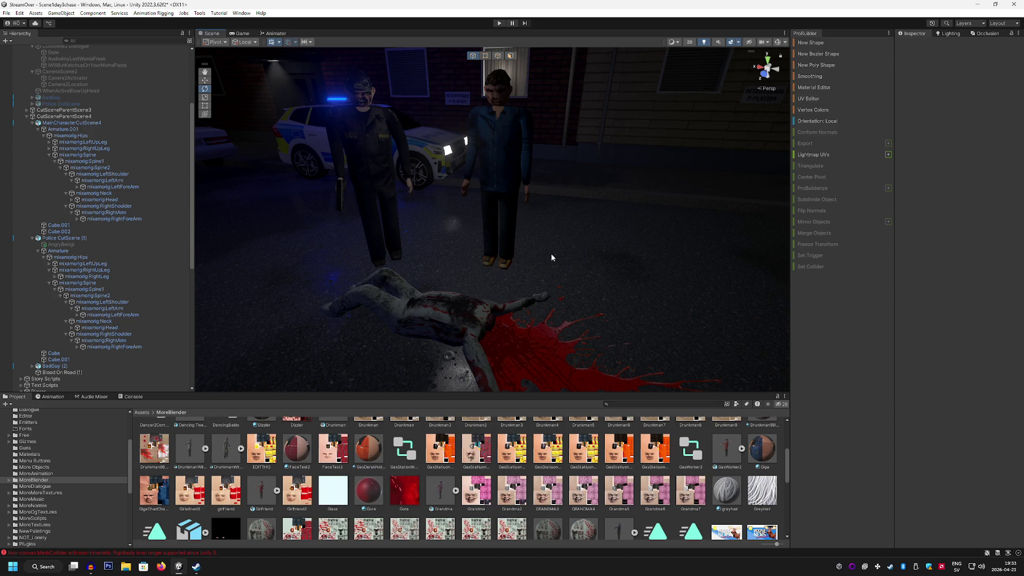
{"action": "mouse_move", "coordinate": [552, 257]}
{"action": "left_mouse_down"}
{"action": "mouse_move", "coordinate": [545, 290]}
{"action": "mouse_move", "coordinate": [480, 318]}
{"action": "mouse_move", "coordinate": [540, 263]}
{"action": "mouse_move", "coordinate": [551, 238]}
{"action": "mouse_move", "coordinate": [505, 247]}
{"action": "mouse_move", "coordinate": [494, 269]}
{"action": "mouse_move", "coordinate": [529, 265]}
{"action": "left_mouse_up"}
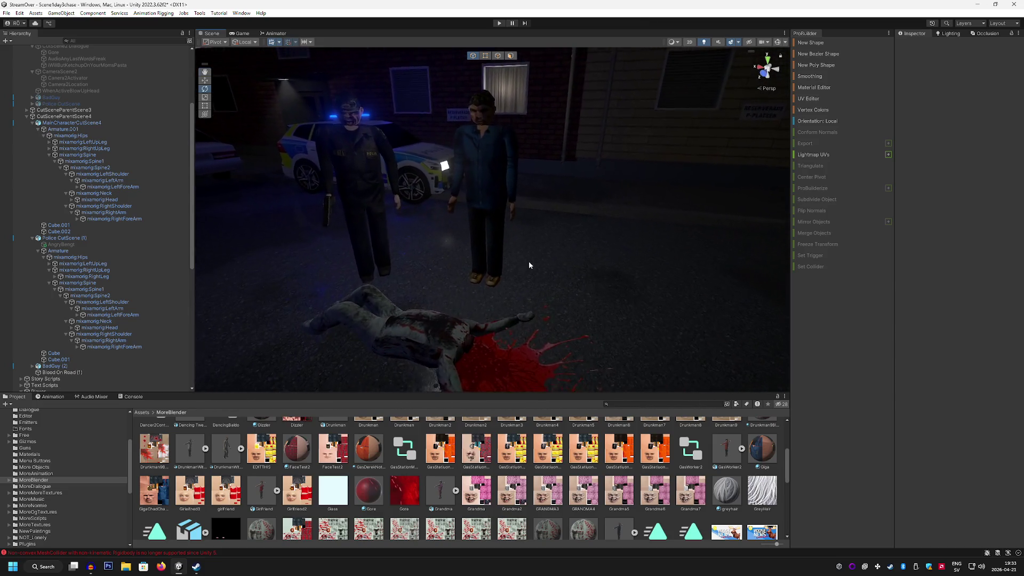
{"action": "scroll", "coordinate": [110, 208], "scroll_direction": "up", "scroll_amount": 5}
{"action": "left_click", "coordinate": [34, 80]}
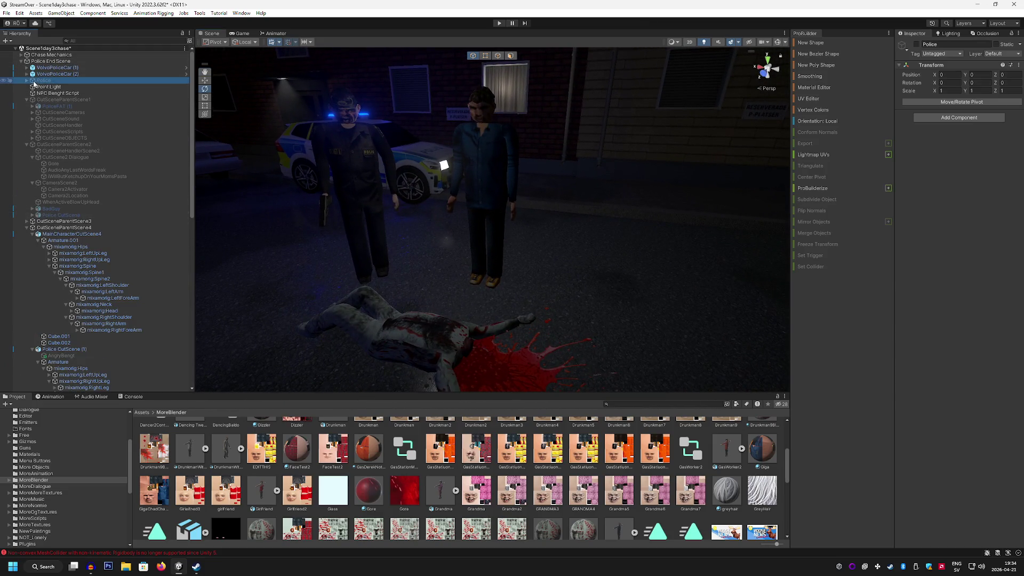
Step: Duplicate the PoliceWoman officer and move the copy into CutSceneParentScene4
{"action": "left_click", "coordinate": [27, 81]}
{"action": "left_click", "coordinate": [32, 87]}
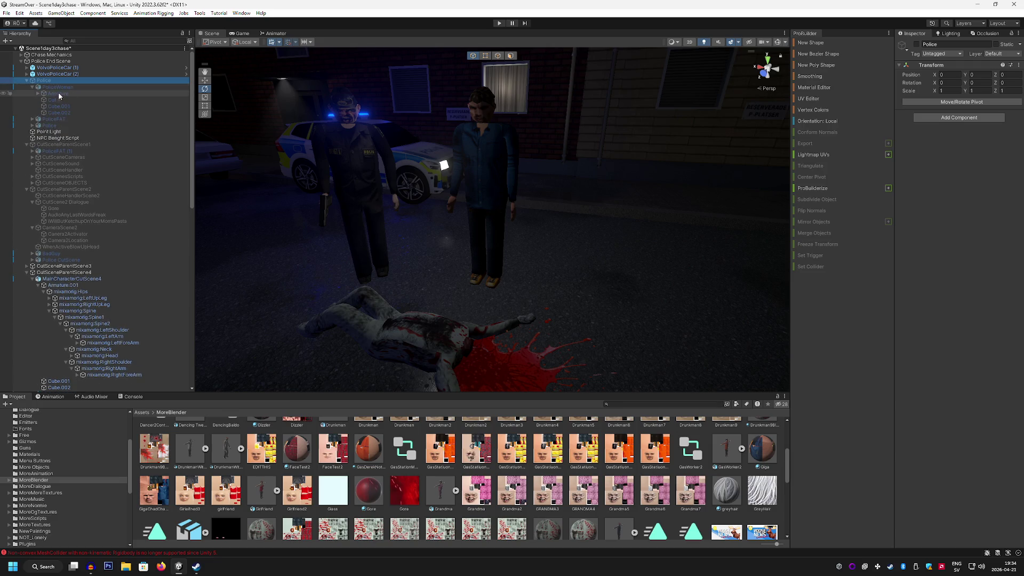
{"action": "left_click", "coordinate": [72, 87]}
{"action": "key", "text": "ctrl+d"}
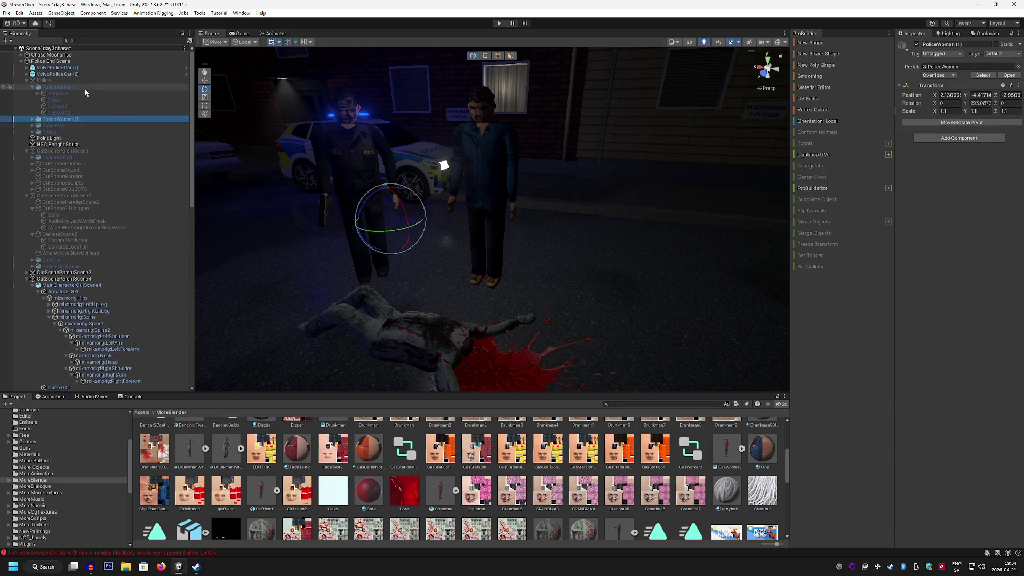
{"action": "scroll", "coordinate": [88, 102], "scroll_direction": "down", "scroll_amount": 1}
{"action": "mouse_move", "coordinate": [79, 94]}
{"action": "left_mouse_down"}
{"action": "mouse_move", "coordinate": [96, 301]}
{"action": "mouse_move", "coordinate": [105, 261]}
{"action": "left_mouse_up"}
Step: Turn the PoliceWoman copy and slide it to the right beside the officers and car
{"action": "mouse_move", "coordinate": [377, 246]}
{"action": "left_mouse_down"}
{"action": "mouse_move", "coordinate": [388, 244]}
{"action": "mouse_move", "coordinate": [270, 223]}
{"action": "left_mouse_up"}
{"action": "key", "text": "w"}
{"action": "mouse_move", "coordinate": [333, 228]}
{"action": "left_mouse_down"}
{"action": "mouse_move", "coordinate": [565, 305]}
{"action": "mouse_move", "coordinate": [549, 317]}
{"action": "mouse_move", "coordinate": [530, 310]}
{"action": "left_mouse_up"}
{"action": "key", "text": "e"}
{"action": "mouse_move", "coordinate": [521, 319]}
{"action": "left_mouse_down", "text": "alt"}
{"action": "mouse_move", "coordinate": [548, 290]}
{"action": "mouse_move", "coordinate": [534, 277]}
{"action": "left_mouse_up", "text": "alt"}
{"action": "left_click_drag", "start_coordinate": [447, 254], "coordinate": [421, 229], "text": "alt"}
Step: Fly the view over to the wall with the parking sign
{"action": "scroll", "coordinate": [452, 487], "scroll_direction": "up", "scroll_amount": 3}
{"action": "scroll", "coordinate": [452, 487], "scroll_direction": "up", "scroll_amount": 2}
{"action": "left_click_drag", "start_coordinate": [448, 288], "coordinate": [445, 283], "text": "alt"}
{"action": "scroll", "coordinate": [623, 486], "scroll_direction": "down", "scroll_amount": 1}
{"action": "scroll", "coordinate": [623, 486], "scroll_direction": "down", "scroll_amount": 2}
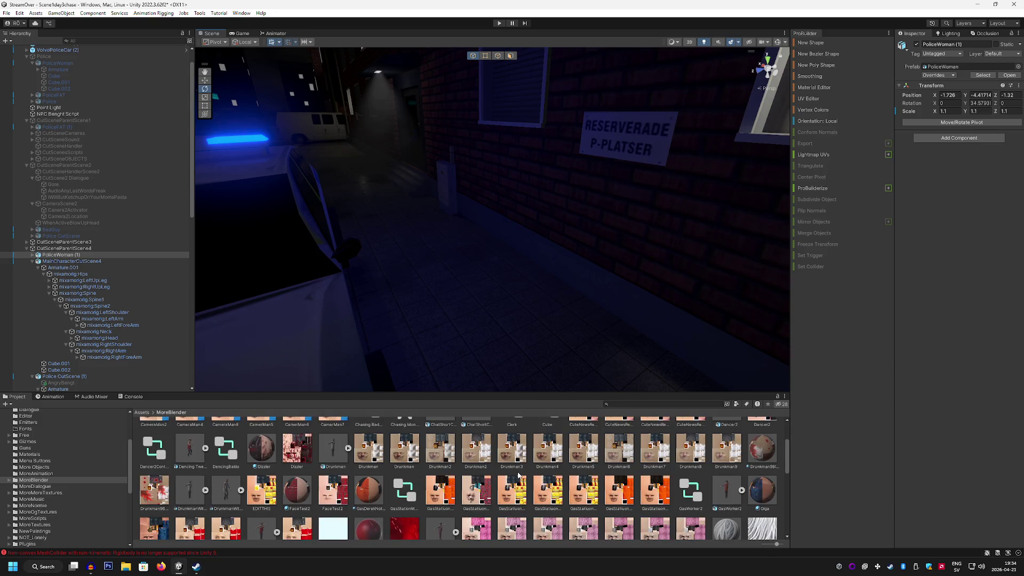
{"action": "scroll", "coordinate": [518, 476], "scroll_direction": "up", "scroll_amount": 2}
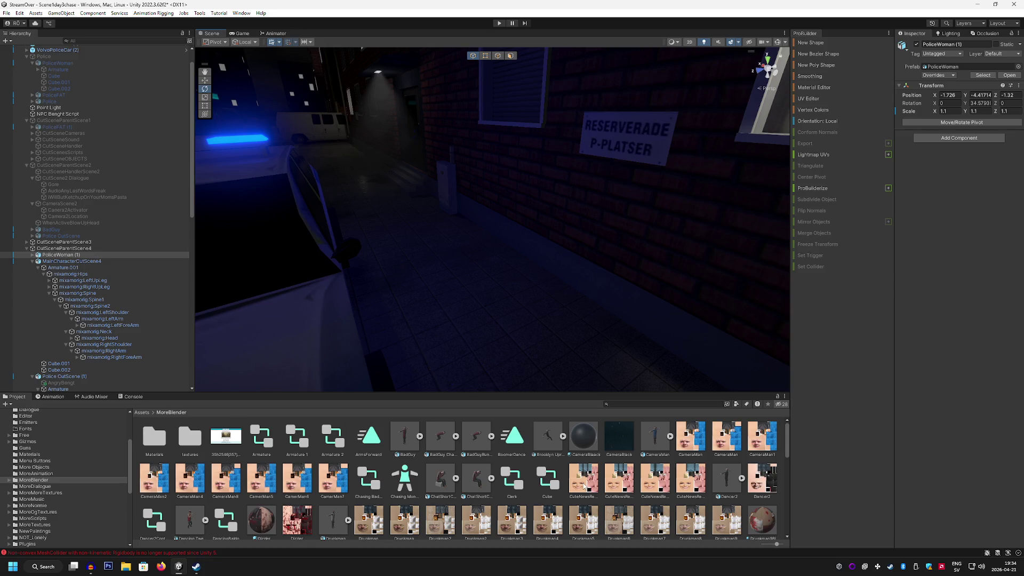
{"action": "scroll", "coordinate": [585, 487], "scroll_direction": "down", "scroll_amount": 4}
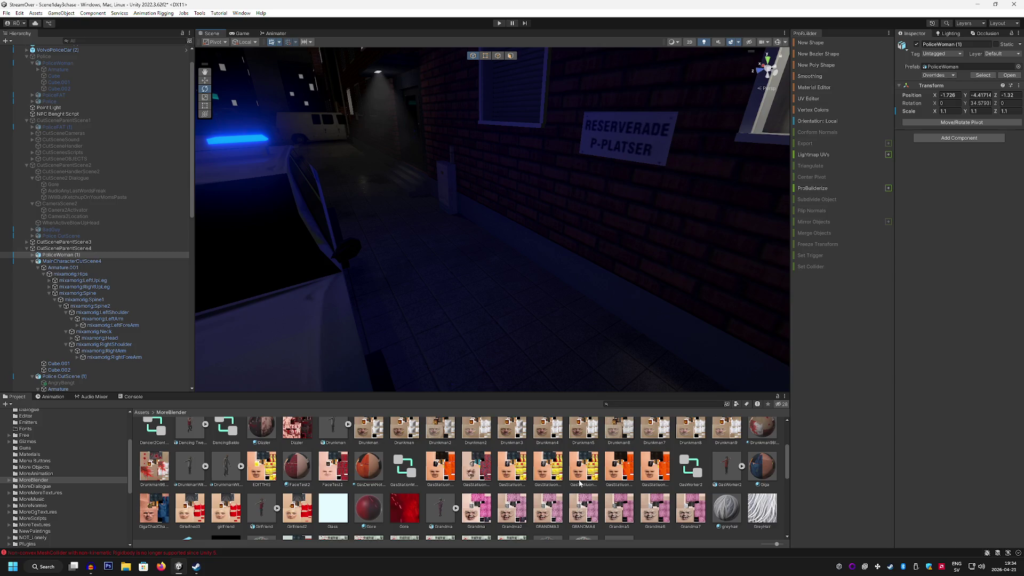
{"action": "scroll", "coordinate": [580, 483], "scroll_direction": "down", "scroll_amount": 2}
{"action": "scroll", "coordinate": [580, 483], "scroll_direction": "down", "scroll_amount": 2}
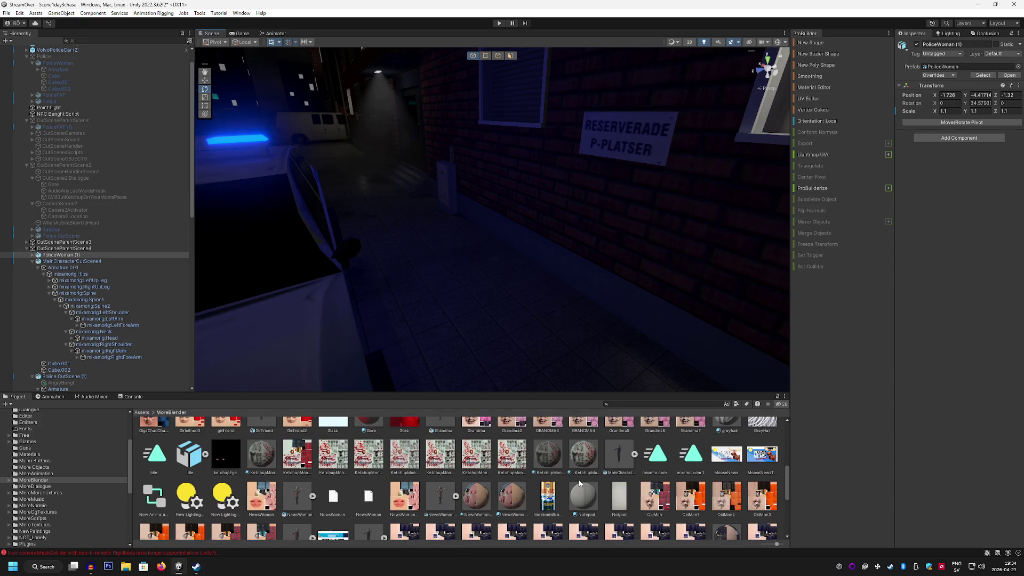
{"action": "scroll", "coordinate": [579, 483], "scroll_direction": "down", "scroll_amount": 2}
{"action": "scroll", "coordinate": [580, 483], "scroll_direction": "down", "scroll_amount": 2}
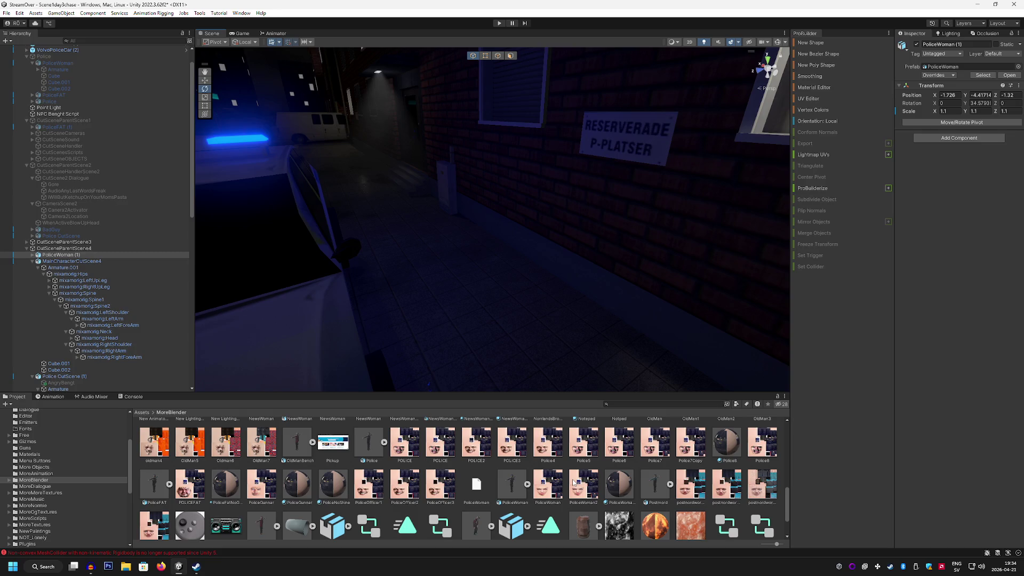
{"action": "scroll", "coordinate": [573, 483], "scroll_direction": "down", "scroll_amount": 1}
{"action": "scroll", "coordinate": [573, 483], "scroll_direction": "down", "scroll_amount": 1}
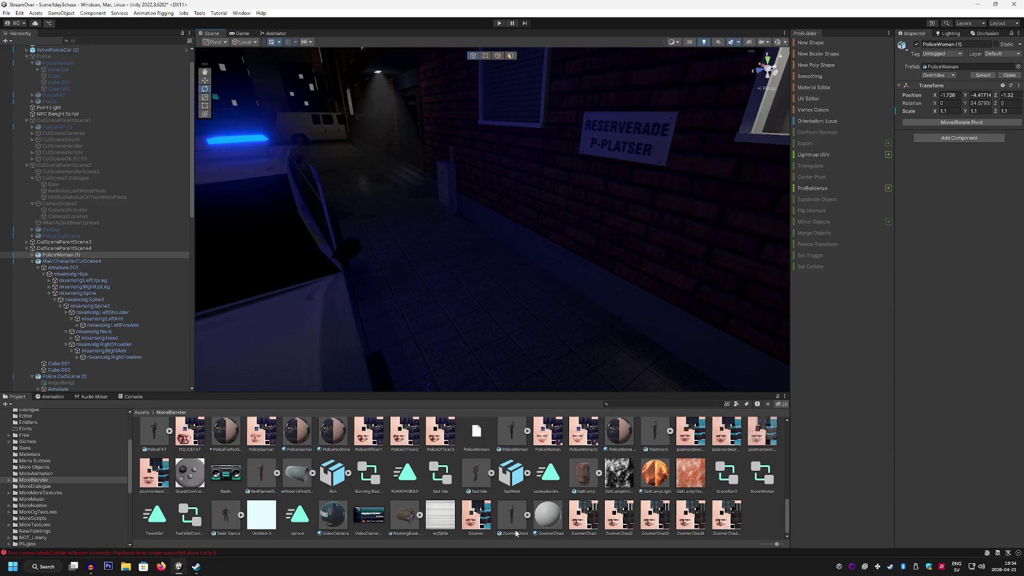
{"action": "scroll", "coordinate": [632, 520], "scroll_direction": "up", "scroll_amount": 10}
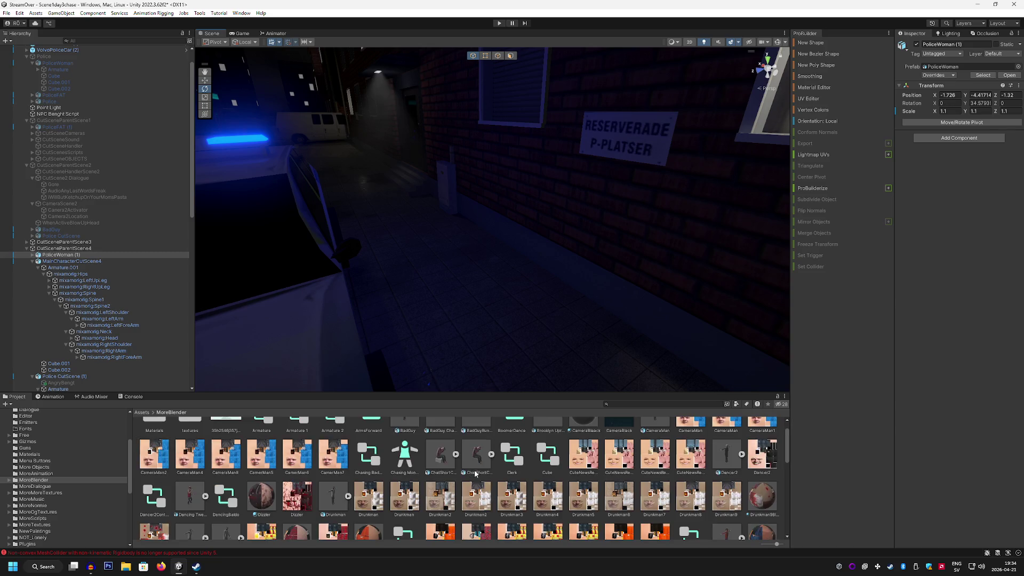
{"action": "scroll", "coordinate": [472, 471], "scroll_direction": "down", "scroll_amount": 1}
{"action": "scroll", "coordinate": [474, 472], "scroll_direction": "up", "scroll_amount": 1}
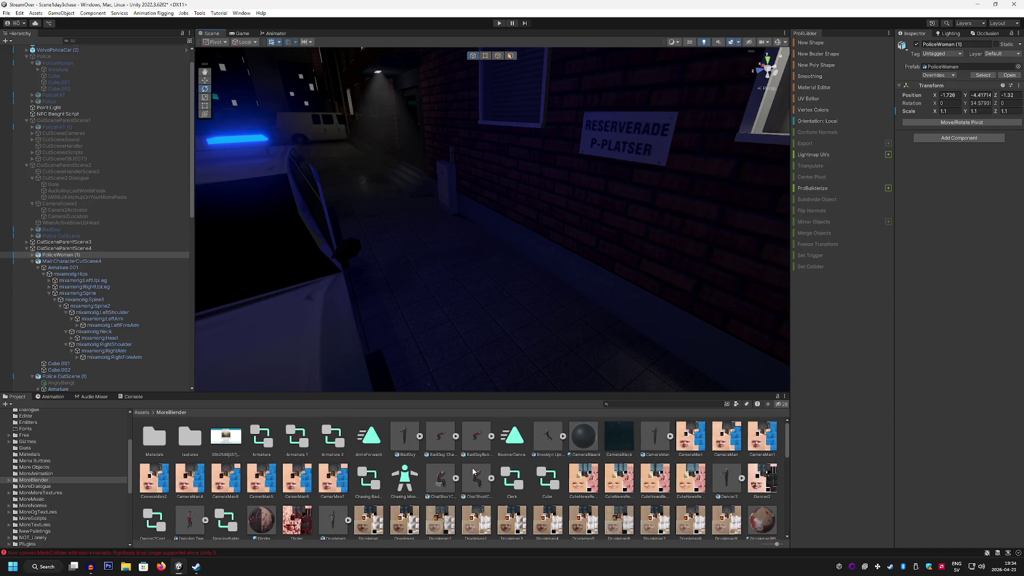
{"action": "scroll", "coordinate": [473, 472], "scroll_direction": "down", "scroll_amount": 2}
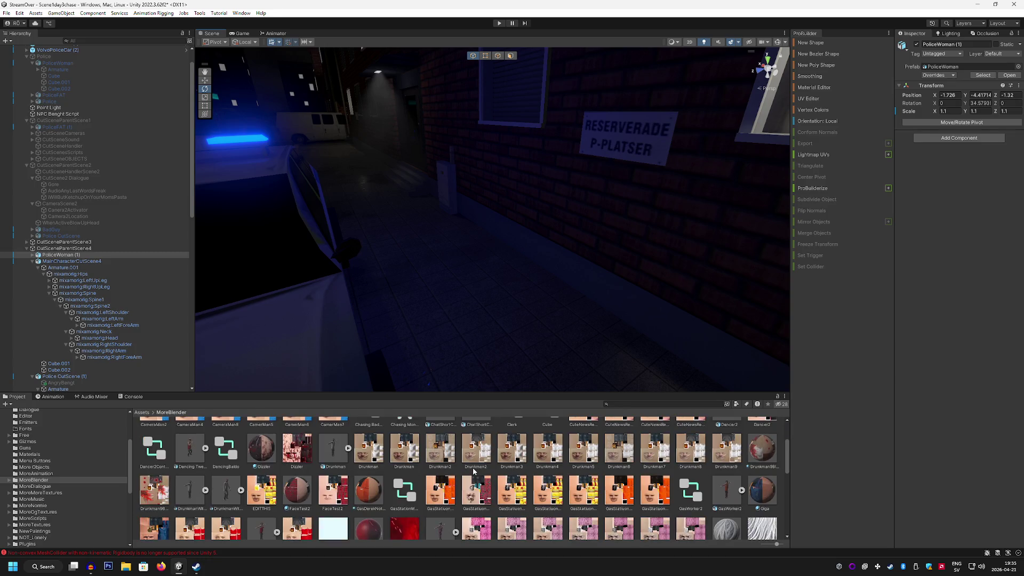
{"action": "scroll", "coordinate": [473, 472], "scroll_direction": "down", "scroll_amount": 1}
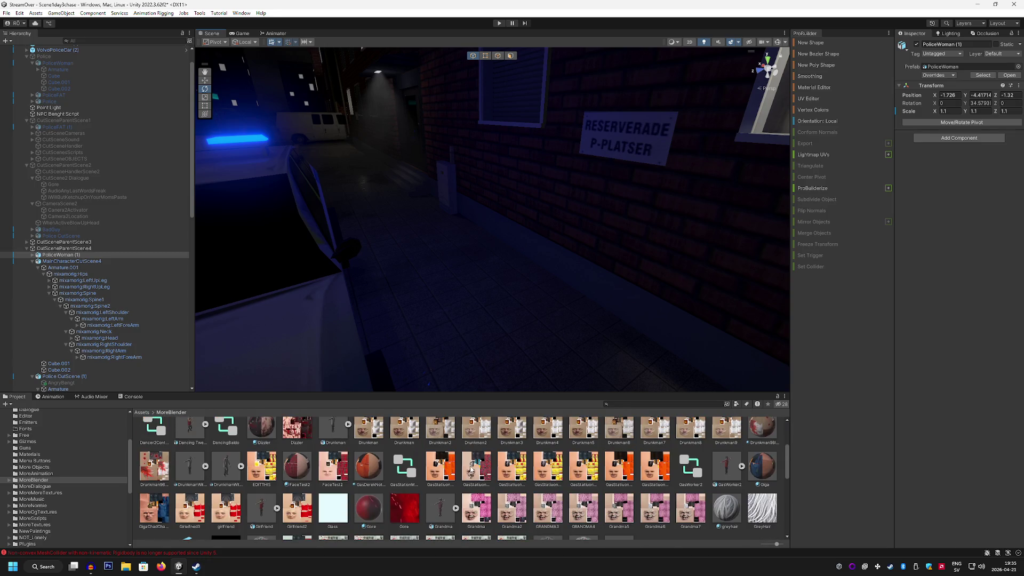
{"action": "scroll", "coordinate": [471, 469], "scroll_direction": "up", "scroll_amount": 1}
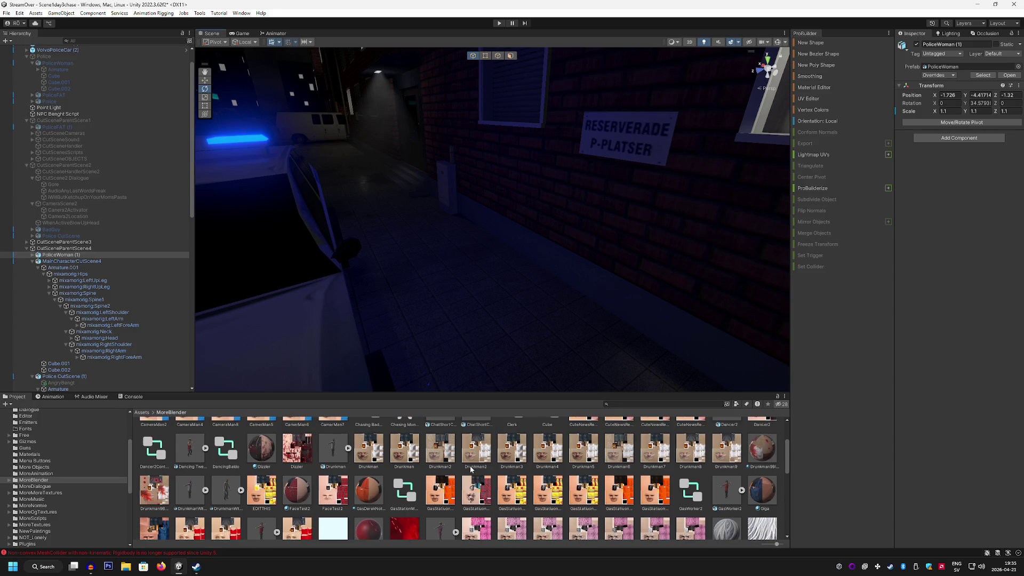
{"action": "scroll", "coordinate": [471, 469], "scroll_direction": "up", "scroll_amount": 1}
{"action": "scroll", "coordinate": [470, 470], "scroll_direction": "up", "scroll_amount": 2}
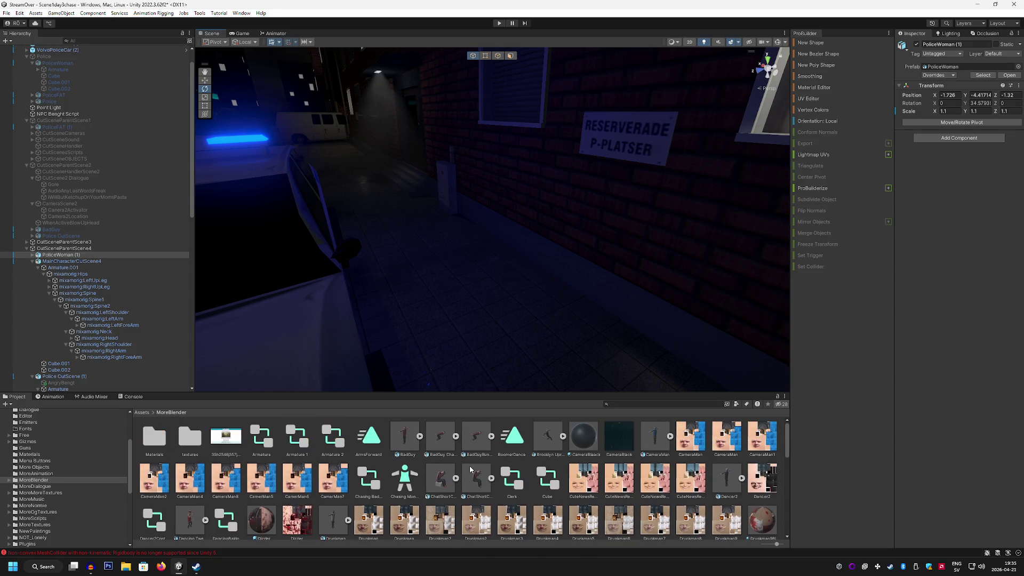
Step: Drop the BadGuy character into the scene and rename it Zoomer
{"action": "mouse_move", "coordinate": [408, 445]}
{"action": "left_mouse_down"}
{"action": "mouse_move", "coordinate": [413, 421]}
{"action": "mouse_move", "coordinate": [456, 373]}
{"action": "mouse_move", "coordinate": [450, 347]}
{"action": "left_mouse_up"}
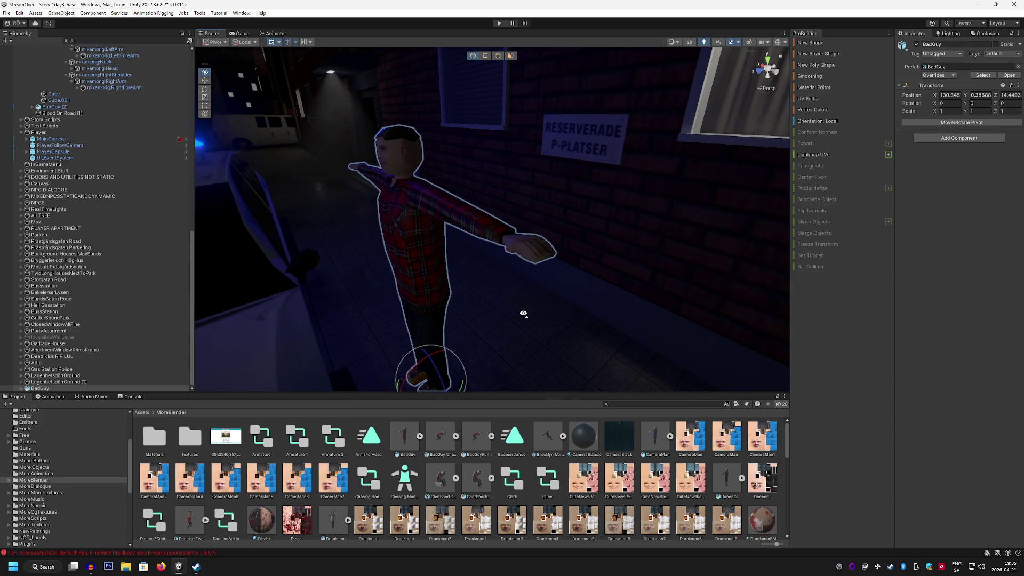
{"action": "right_click", "coordinate": [54, 388]}
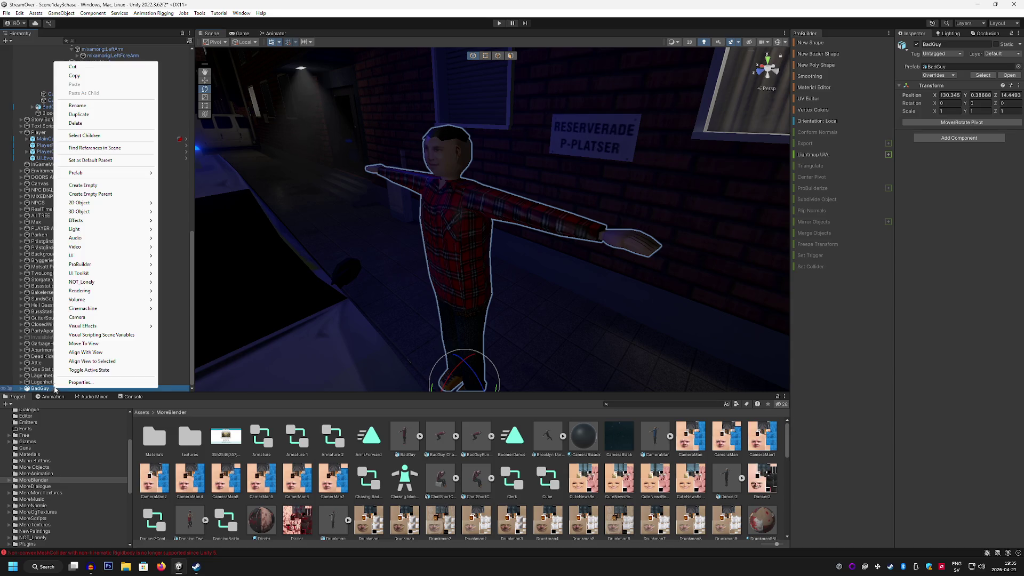
{"action": "left_click", "coordinate": [80, 115]}
{"action": "type", "text": "r"}
{"action": "key", "text": "Return"}
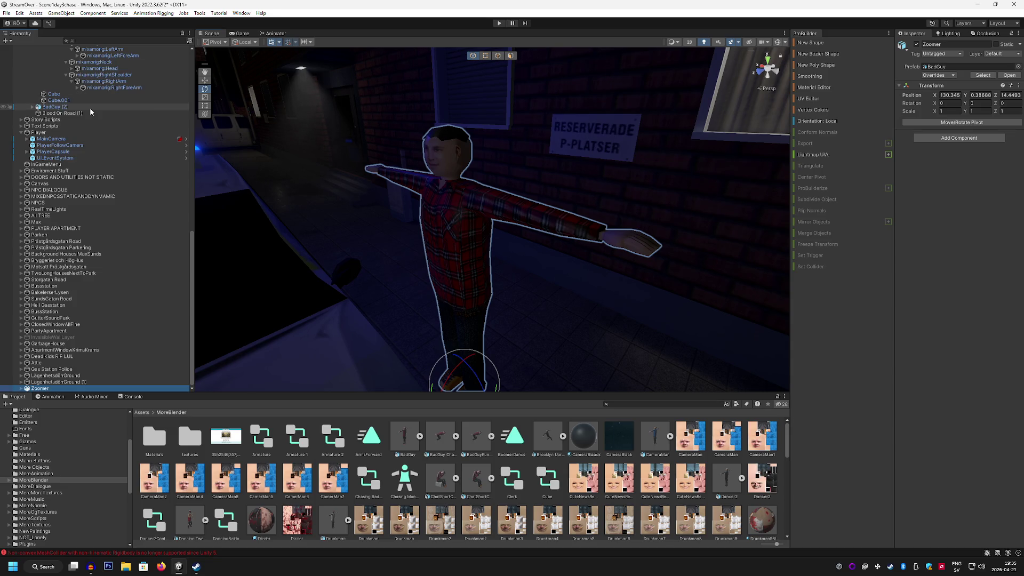
Step: Delete a selected character from the scene and place the Postmord police officer
{"action": "scroll", "coordinate": [675, 474], "scroll_direction": "down", "scroll_amount": 10}
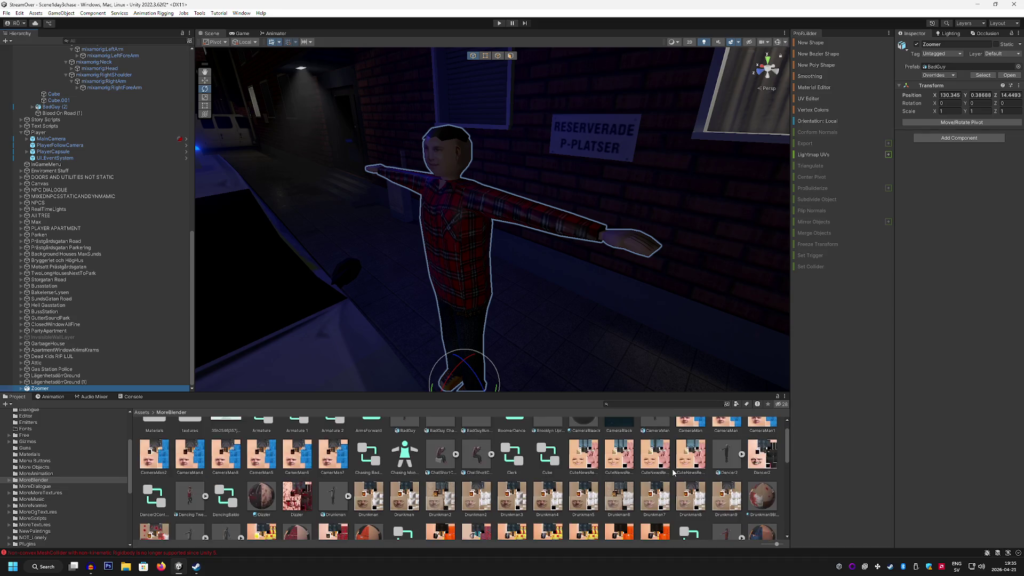
{"action": "scroll", "coordinate": [662, 469], "scroll_direction": "down", "scroll_amount": 3}
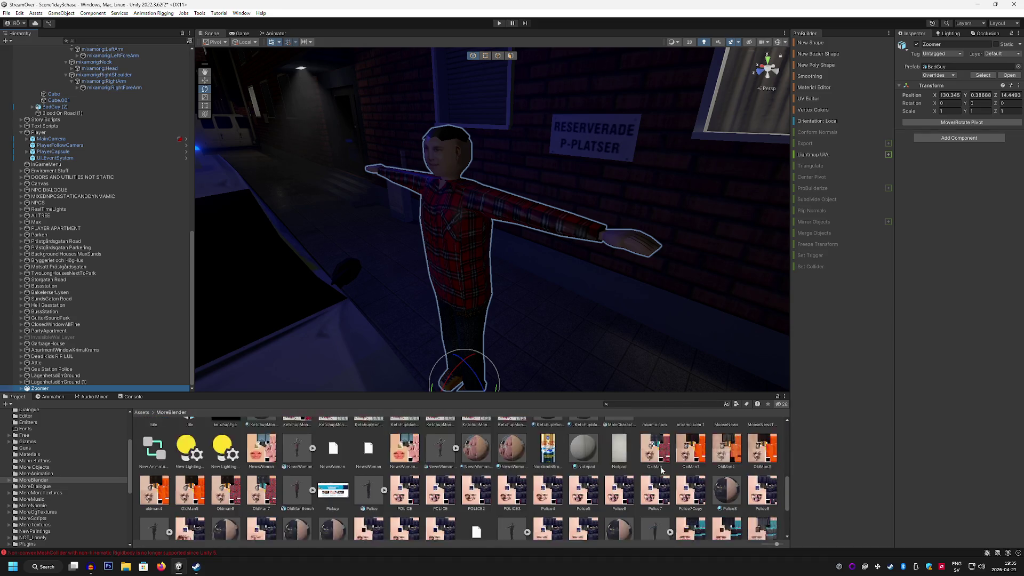
{"action": "scroll", "coordinate": [657, 466], "scroll_direction": "down", "scroll_amount": 2}
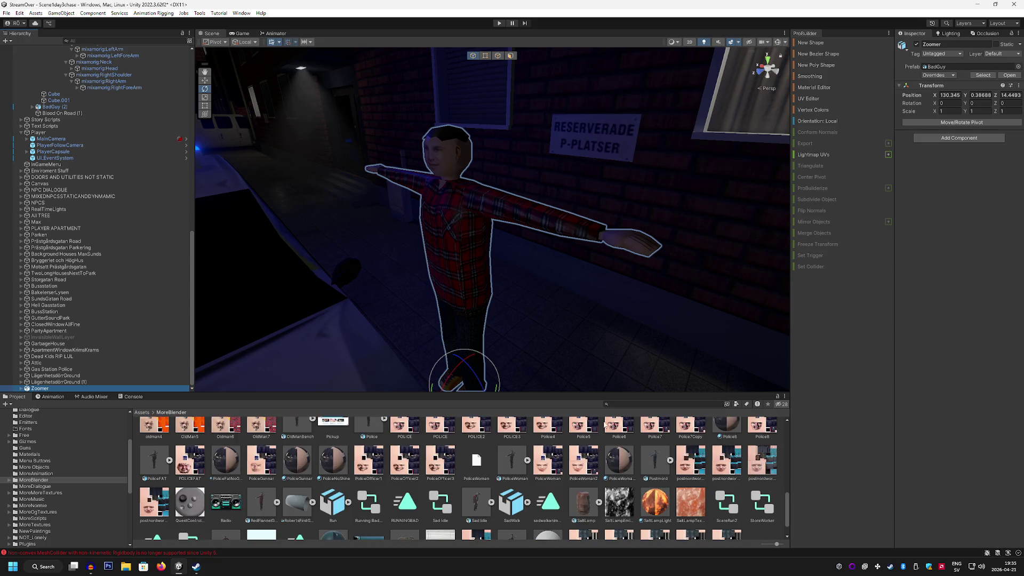
{"action": "left_click", "coordinate": [459, 257]}
{"action": "key", "text": "Delete"}
{"action": "mouse_move", "coordinate": [634, 429]}
{"action": "left_mouse_down"}
{"action": "mouse_move", "coordinate": [510, 367]}
{"action": "mouse_move", "coordinate": [470, 368]}
{"action": "mouse_move", "coordinate": [482, 331]}
{"action": "mouse_move", "coordinate": [539, 320]}
{"action": "mouse_move", "coordinate": [519, 327]}
{"action": "mouse_move", "coordinate": [626, 441]}
{"action": "left_mouse_up"}
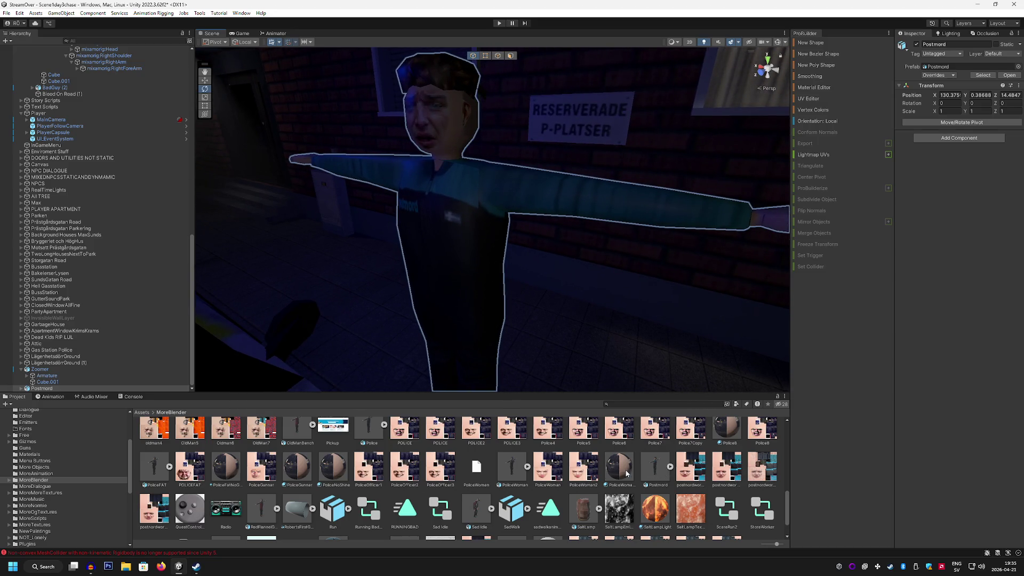
Step: Scale the Postmord officer to 1.1 and move him beside the police car
{"action": "mouse_move", "coordinate": [560, 372]}
{"action": "left_mouse_down"}
{"action": "mouse_move", "coordinate": [569, 359]}
{"action": "mouse_move", "coordinate": [541, 375]}
{"action": "mouse_move", "coordinate": [515, 369]}
{"action": "mouse_move", "coordinate": [520, 347]}
{"action": "left_mouse_up"}
{"action": "left_click", "coordinate": [947, 110]}
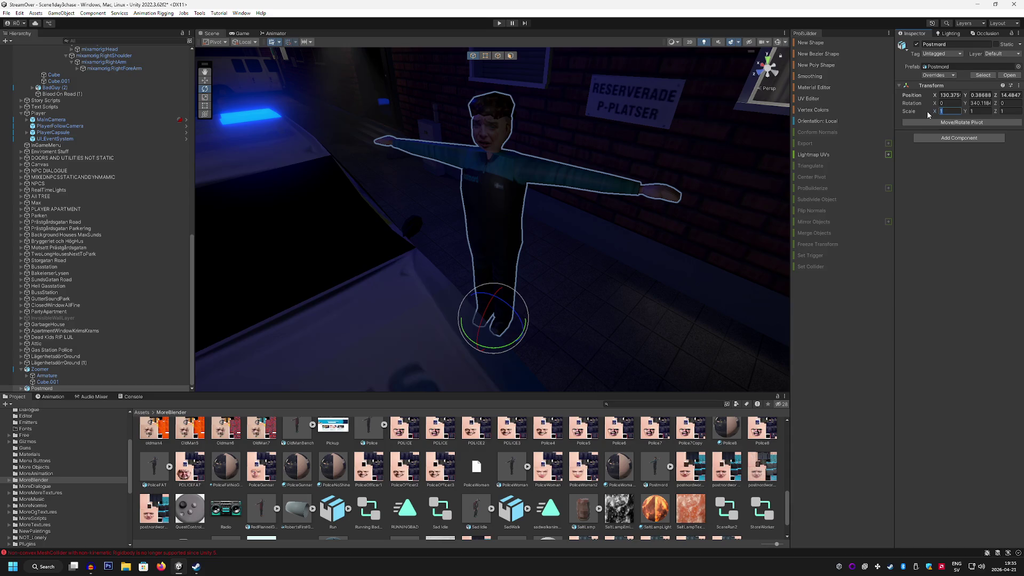
{"action": "type", "text": "1.1"}
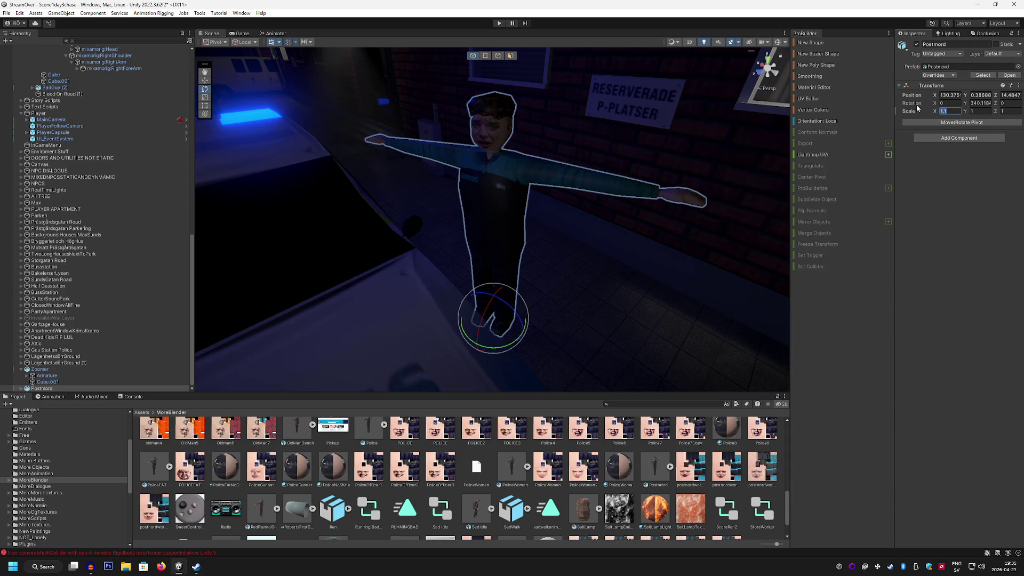
{"action": "type", "text": ".1"}
{"action": "mouse_move", "coordinate": [560, 213]}
{"action": "left_mouse_down"}
{"action": "mouse_move", "coordinate": [617, 179]}
{"action": "mouse_move", "coordinate": [464, 183]}
{"action": "left_mouse_up"}
{"action": "key", "text": "w"}
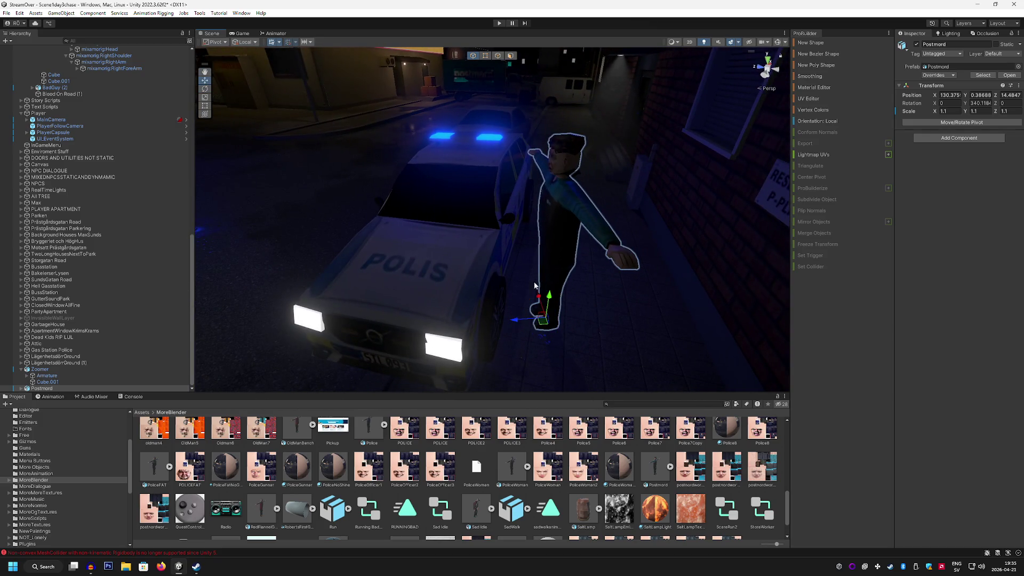
{"action": "mouse_move", "coordinate": [541, 321]}
{"action": "left_mouse_down"}
{"action": "mouse_move", "coordinate": [526, 325]}
{"action": "mouse_move", "coordinate": [523, 306]}
{"action": "mouse_move", "coordinate": [512, 368]}
{"action": "mouse_move", "coordinate": [555, 298]}
{"action": "mouse_move", "coordinate": [642, 208]}
{"action": "mouse_move", "coordinate": [701, 226]}
{"action": "mouse_move", "coordinate": [679, 230]}
{"action": "mouse_move", "coordinate": [673, 247]}
{"action": "mouse_move", "coordinate": [637, 242]}
{"action": "left_mouse_up"}
Step: Delete the Zoomer character and select the Postmord officer
{"action": "left_click", "coordinate": [491, 232]}
{"action": "left_click_drag", "start_coordinate": [492, 232], "coordinate": [620, 265]}
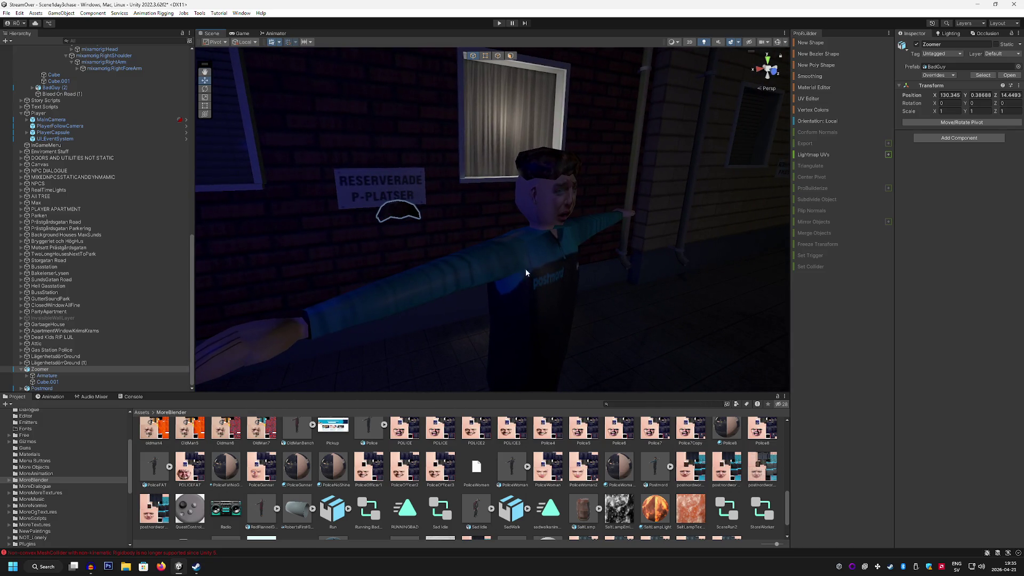
{"action": "key", "text": "Delete"}
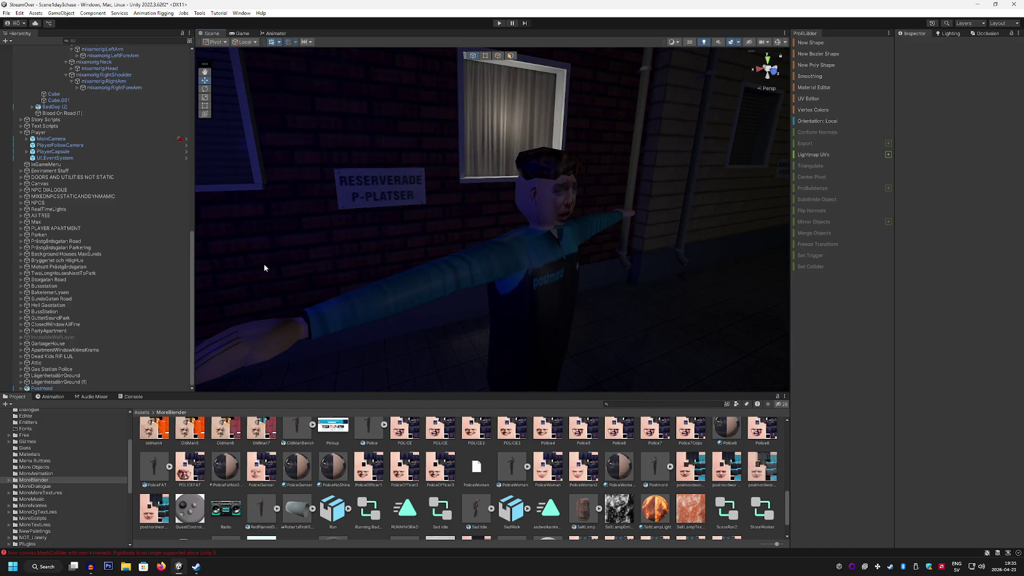
{"action": "left_click", "coordinate": [43, 389]}
{"action": "scroll", "coordinate": [133, 152], "scroll_direction": "up", "scroll_amount": 5}
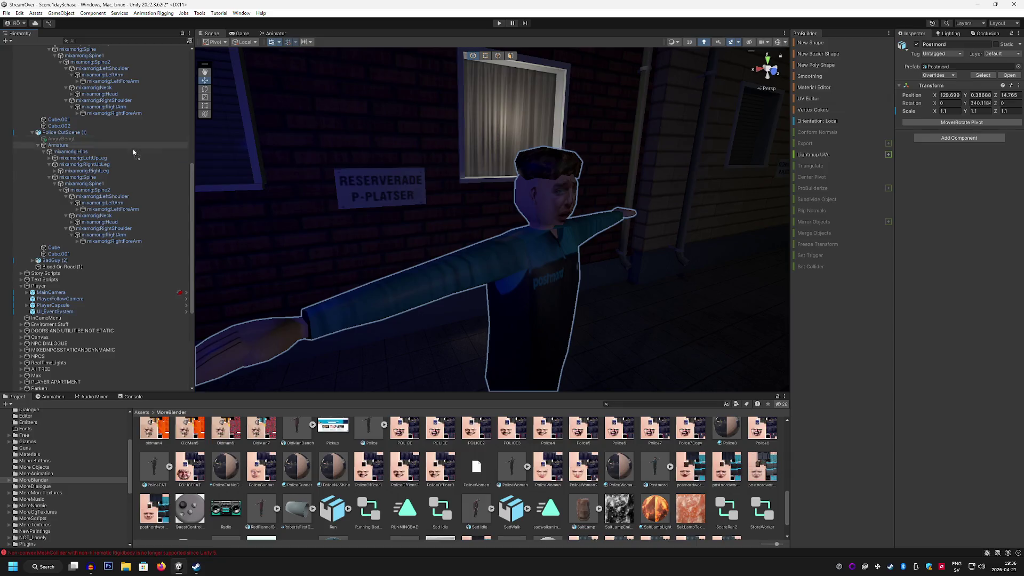
Step: Move Postmord into CutSceneParentScene4 and collapse Police CutScene (1) and MainCharacterCutScene4
{"action": "scroll", "coordinate": [132, 71], "scroll_direction": "up", "scroll_amount": 3}
{"action": "mouse_move", "coordinate": [149, 231]}
{"action": "left_mouse_down"}
{"action": "mouse_move", "coordinate": [141, 237]}
{"action": "mouse_move", "coordinate": [134, 154]}
{"action": "mouse_move", "coordinate": [100, 108]}
{"action": "left_mouse_up"}
{"action": "left_click", "coordinate": [32, 254]}
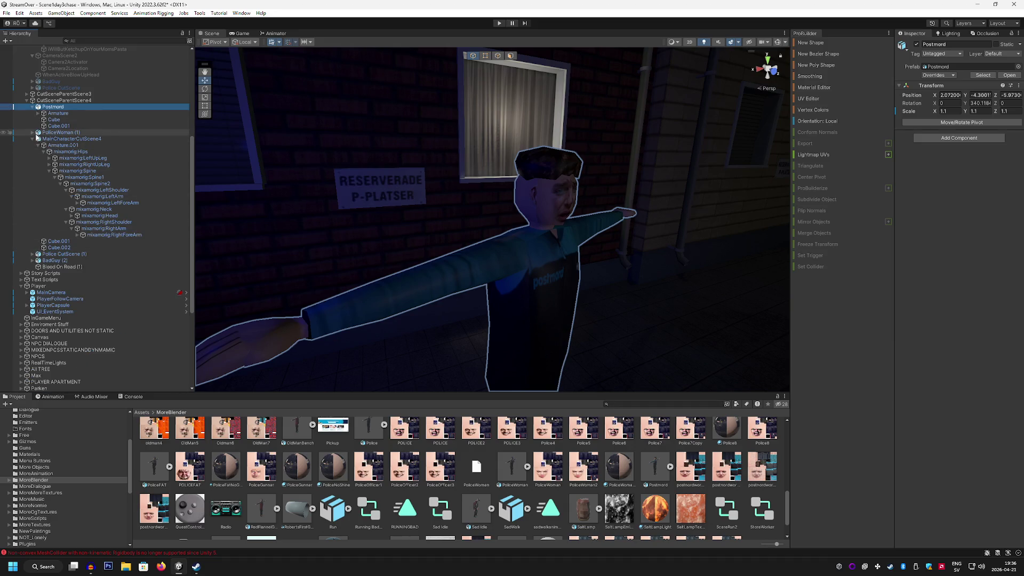
{"action": "left_click", "coordinate": [33, 139]}
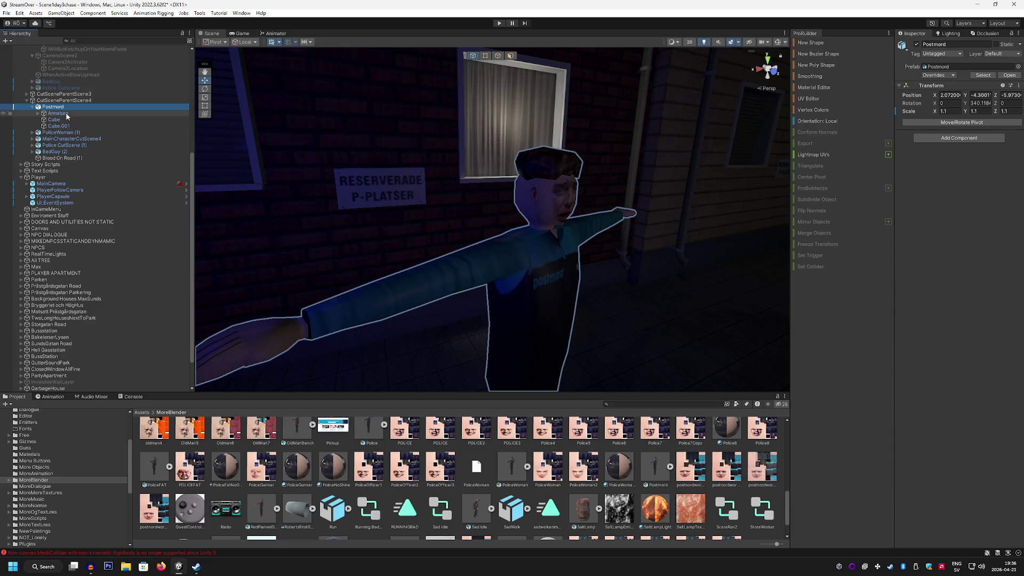
Step: Expand Postmord's armature through Hips, Spine, Spine1 and Spine2 to both shoulders, arms and forearms
{"action": "left_click", "coordinate": [39, 113]}
{"action": "left_click", "coordinate": [44, 120]}
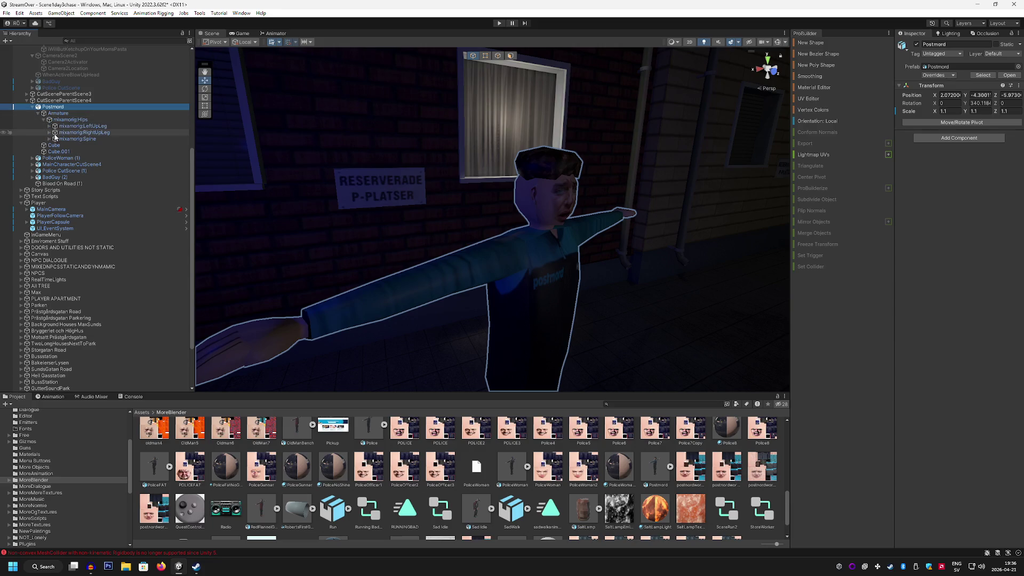
{"action": "left_click", "coordinate": [50, 139]}
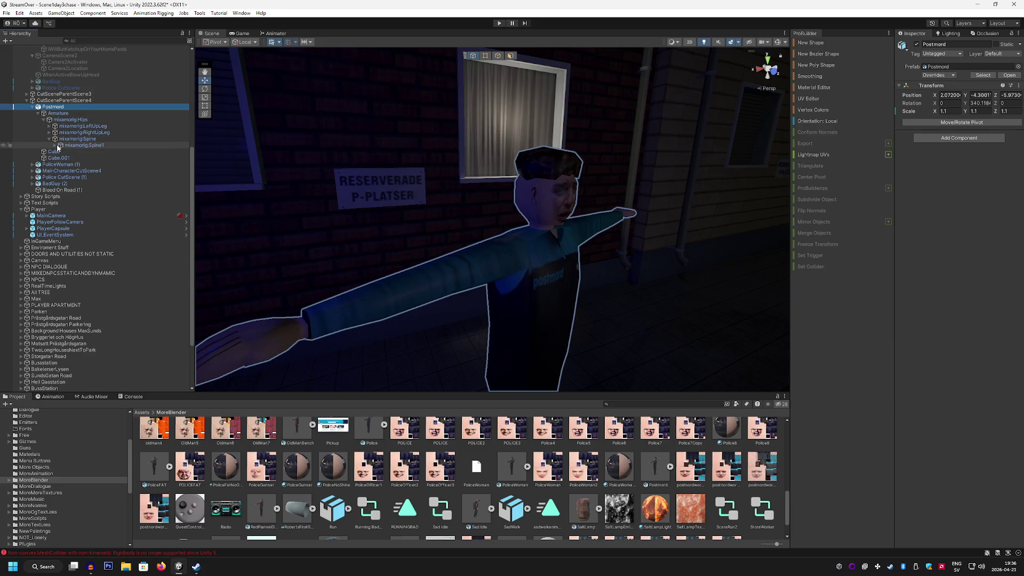
{"action": "left_click", "coordinate": [58, 147]}
{"action": "left_click", "coordinate": [56, 146]}
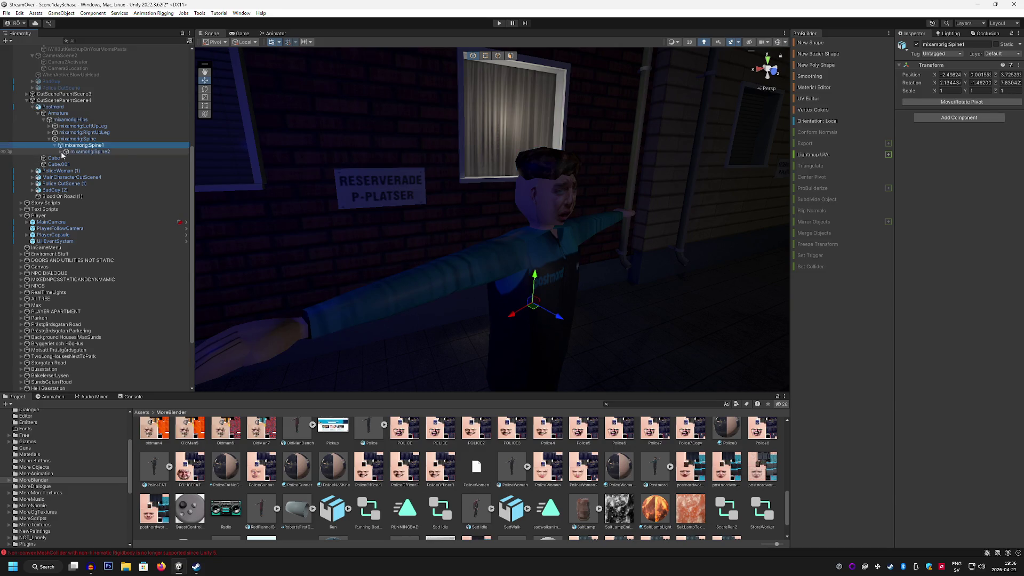
{"action": "left_click", "coordinate": [61, 152]}
{"action": "left_click", "coordinate": [66, 171]}
{"action": "left_click", "coordinate": [66, 158]}
{"action": "left_click", "coordinate": [72, 164]}
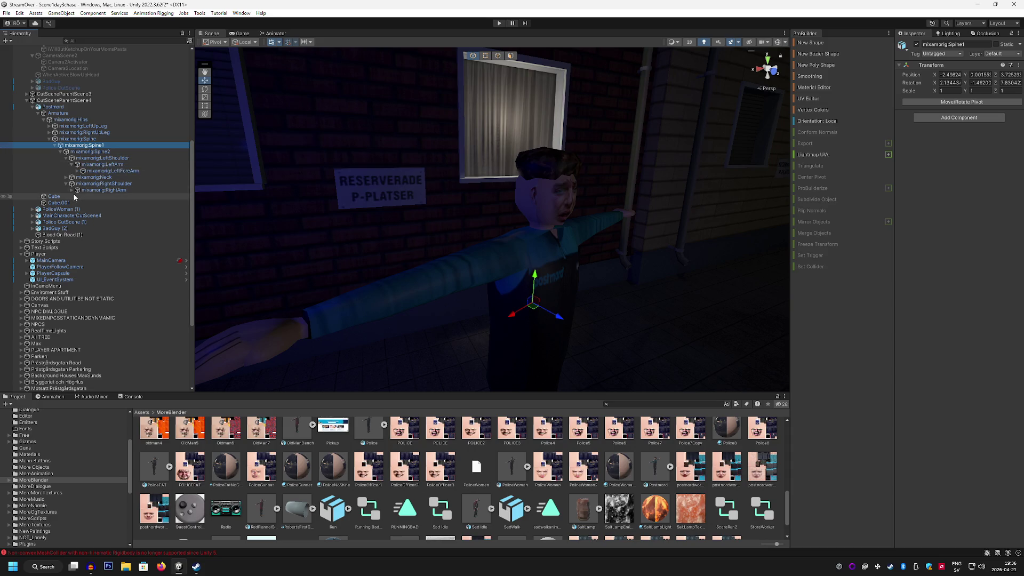
{"action": "left_click", "coordinate": [71, 191]}
{"action": "left_click", "coordinate": [105, 190]}
{"action": "left_click_drag", "start_coordinate": [423, 244], "coordinate": [339, 257]}
Step: Lower the right arm and bend the right forearm so the hand rests against the head
{"action": "left_click", "coordinate": [204, 88]}
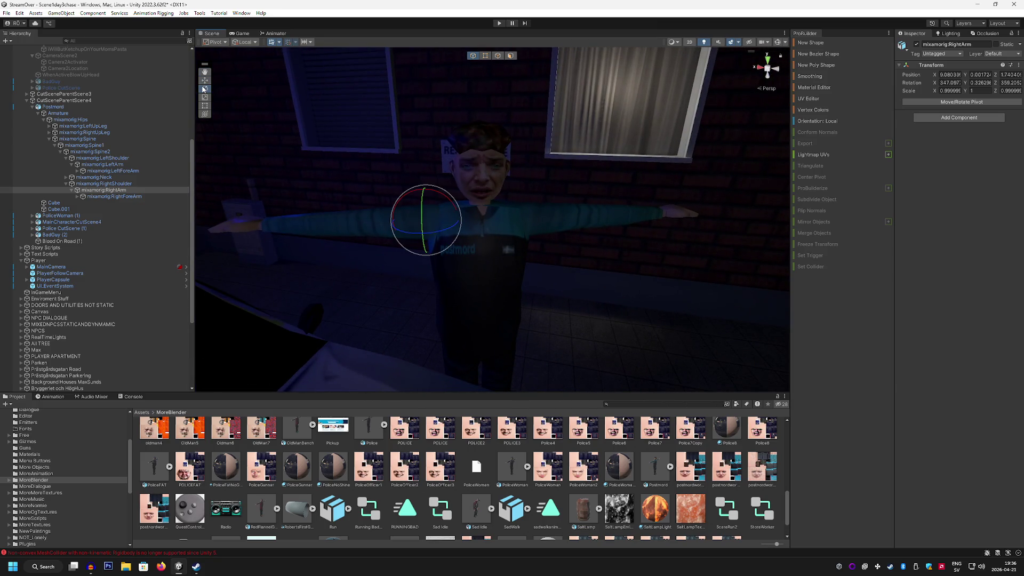
{"action": "mouse_move", "coordinate": [405, 202]}
{"action": "left_mouse_down"}
{"action": "mouse_move", "coordinate": [369, 234]}
{"action": "mouse_move", "coordinate": [369, 265]}
{"action": "mouse_move", "coordinate": [428, 220]}
{"action": "mouse_move", "coordinate": [449, 145]}
{"action": "left_mouse_up"}
{"action": "left_click", "coordinate": [142, 197]}
{"action": "left_click_drag", "start_coordinate": [416, 252], "coordinate": [464, 149]}
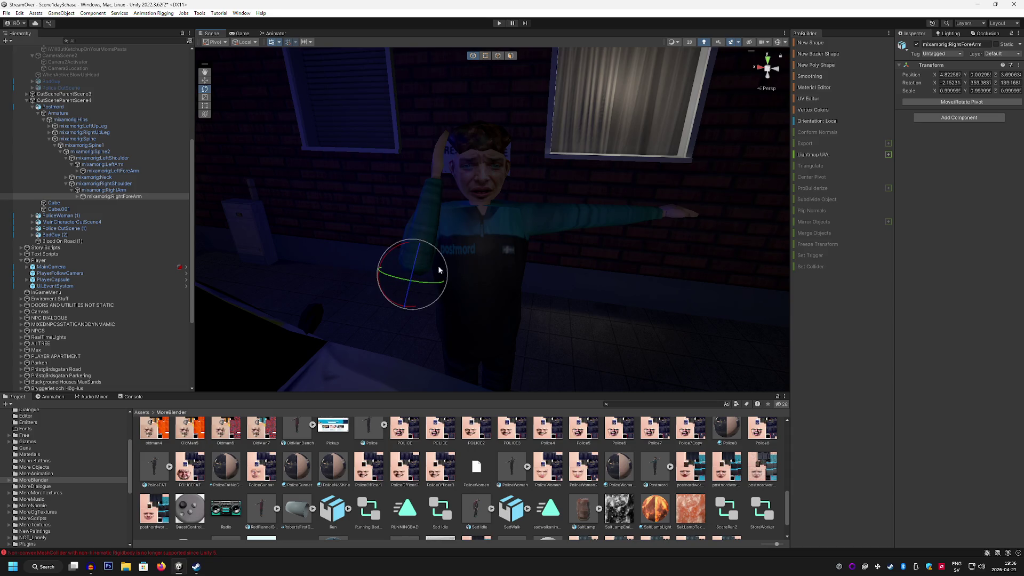
{"action": "mouse_move", "coordinate": [405, 252]}
{"action": "left_mouse_down"}
{"action": "mouse_move", "coordinate": [459, 197]}
{"action": "mouse_move", "coordinate": [480, 213]}
{"action": "mouse_move", "coordinate": [472, 323]}
{"action": "left_mouse_up"}
{"action": "left_click", "coordinate": [204, 89]}
{"action": "left_click_drag", "start_coordinate": [471, 324], "coordinate": [433, 292]}
{"action": "left_click_drag", "start_coordinate": [383, 354], "coordinate": [421, 362]}
{"action": "scroll", "coordinate": [445, 296], "scroll_direction": "up", "scroll_amount": 3}
{"action": "left_click_drag", "start_coordinate": [439, 301], "coordinate": [432, 304]}
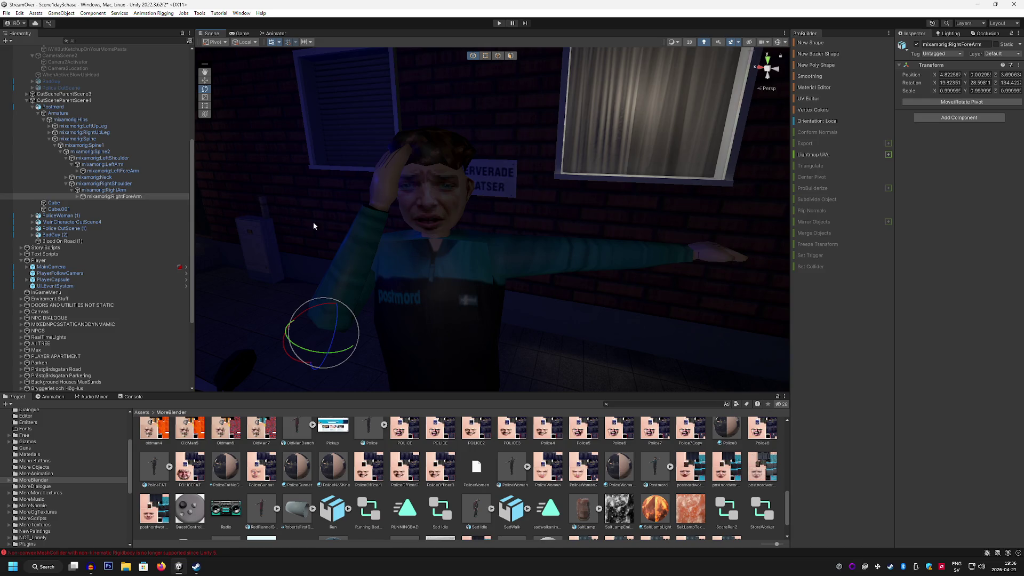
Step: Swing the left upper arm down and in toward the body
{"action": "left_click", "coordinate": [130, 172]}
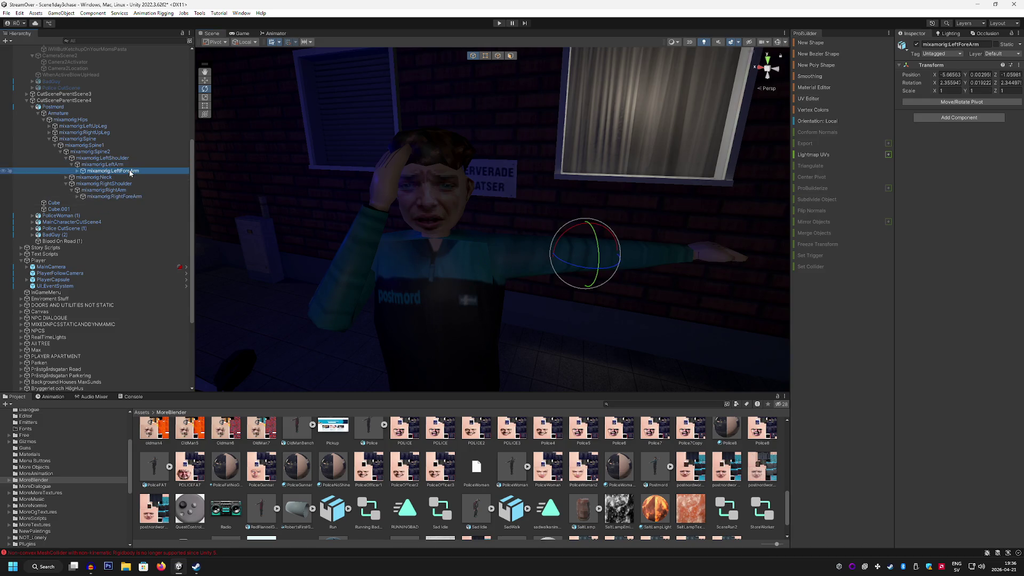
{"action": "left_click", "coordinate": [115, 165]}
{"action": "left_click_drag", "start_coordinate": [536, 245], "coordinate": [540, 297]}
{"action": "mouse_move", "coordinate": [496, 240]}
{"action": "left_mouse_down"}
{"action": "mouse_move", "coordinate": [491, 229]}
{"action": "mouse_move", "coordinate": [377, 235]}
{"action": "mouse_move", "coordinate": [368, 257]}
{"action": "left_mouse_up"}
{"action": "mouse_move", "coordinate": [472, 247]}
{"action": "left_mouse_down"}
{"action": "mouse_move", "coordinate": [497, 238]}
{"action": "mouse_move", "coordinate": [327, 226]}
{"action": "mouse_move", "coordinate": [453, 240]}
{"action": "left_mouse_up"}
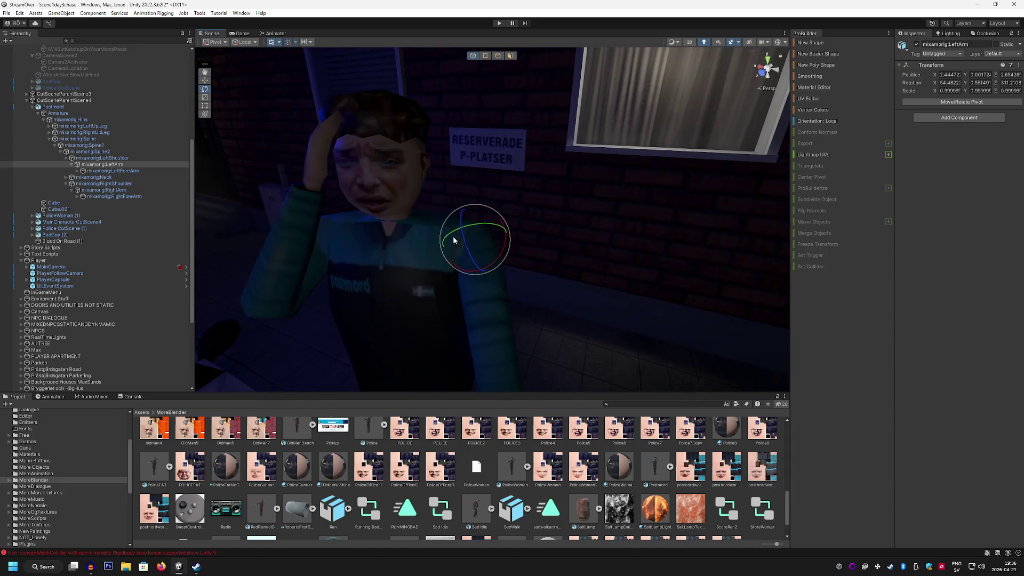
Step: Bend the left forearm and turn the left hand so it rests on the head
{"action": "left_click", "coordinate": [110, 171]}
{"action": "mouse_move", "coordinate": [480, 321]}
{"action": "left_mouse_down"}
{"action": "mouse_move", "coordinate": [472, 234]}
{"action": "mouse_move", "coordinate": [512, 222]}
{"action": "mouse_move", "coordinate": [464, 213]}
{"action": "left_mouse_up"}
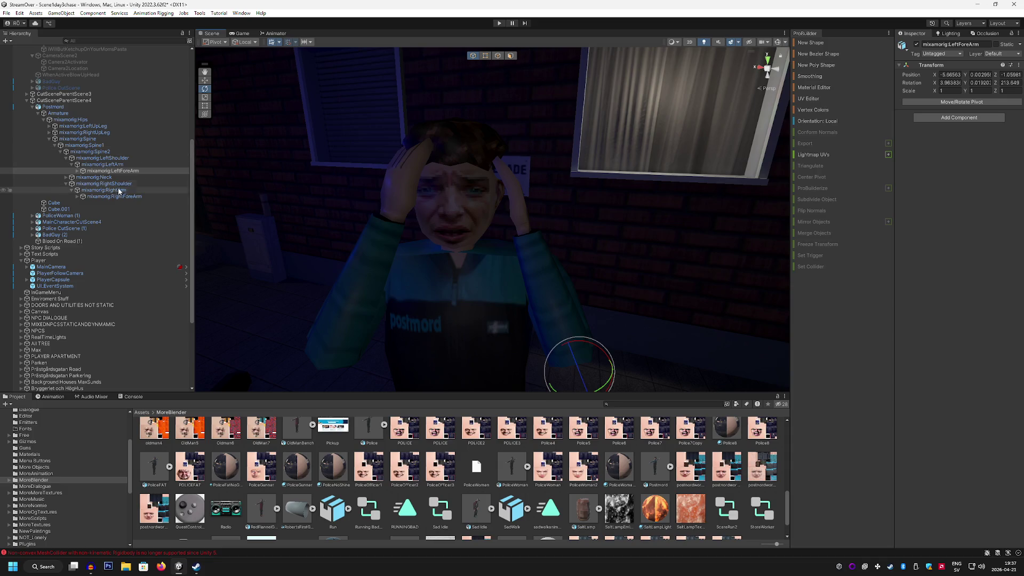
{"action": "left_click", "coordinate": [77, 170]}
{"action": "left_click", "coordinate": [112, 177]}
{"action": "left_click_drag", "start_coordinate": [486, 244], "coordinate": [331, 195]}
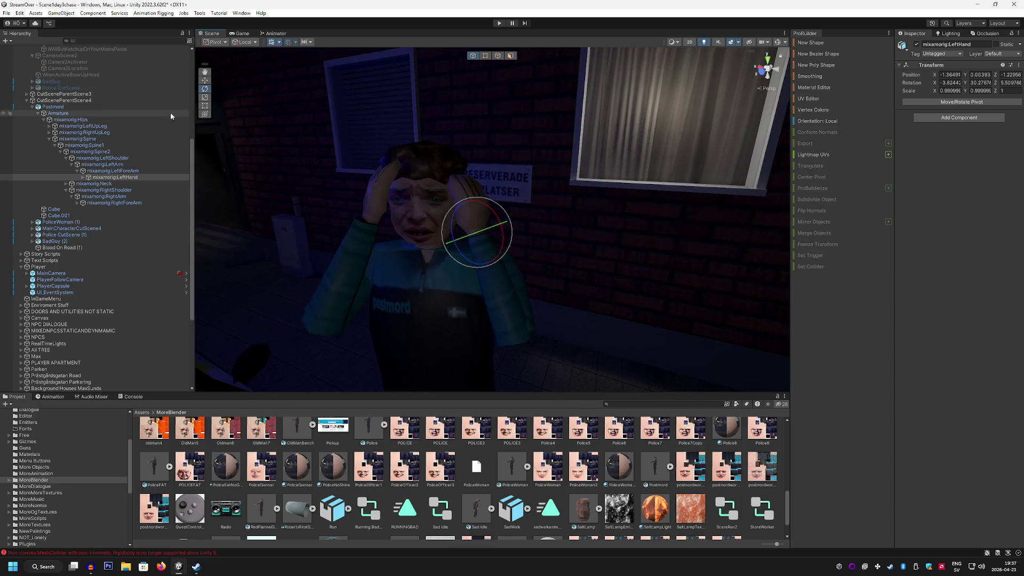
{"action": "left_click", "coordinate": [113, 171]}
{"action": "left_click_drag", "start_coordinate": [518, 364], "coordinate": [518, 367]}
{"action": "left_click", "coordinate": [102, 164]}
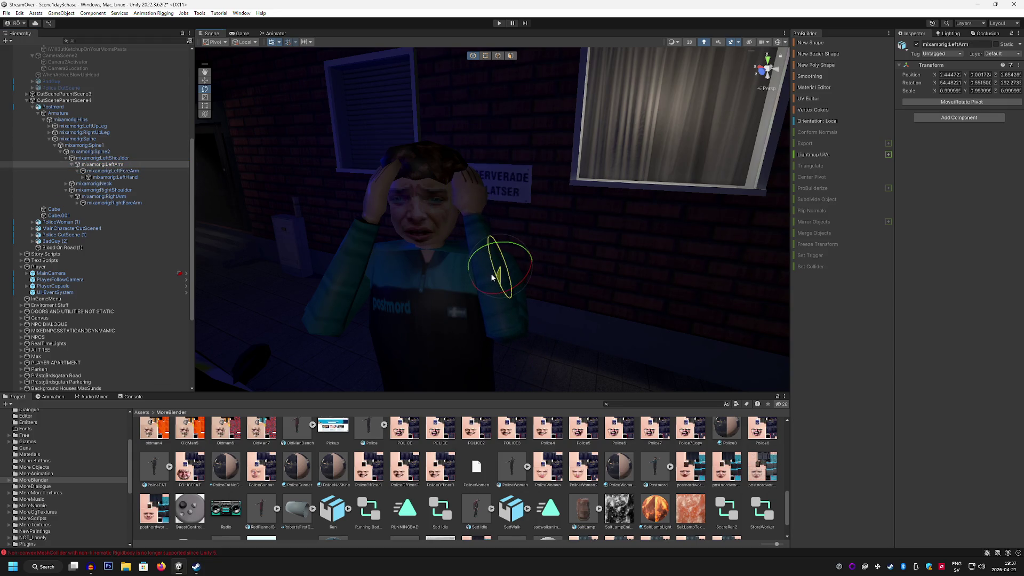
{"action": "left_click", "coordinate": [150, 171]}
{"action": "mouse_move", "coordinate": [495, 342]}
{"action": "left_mouse_down"}
{"action": "mouse_move", "coordinate": [510, 358]}
{"action": "mouse_move", "coordinate": [504, 349]}
{"action": "left_mouse_up"}
Step: Refine the left upper arm tilt and forearm bend, checking from the side
{"action": "scroll", "coordinate": [468, 285], "scroll_direction": "up", "scroll_amount": 3}
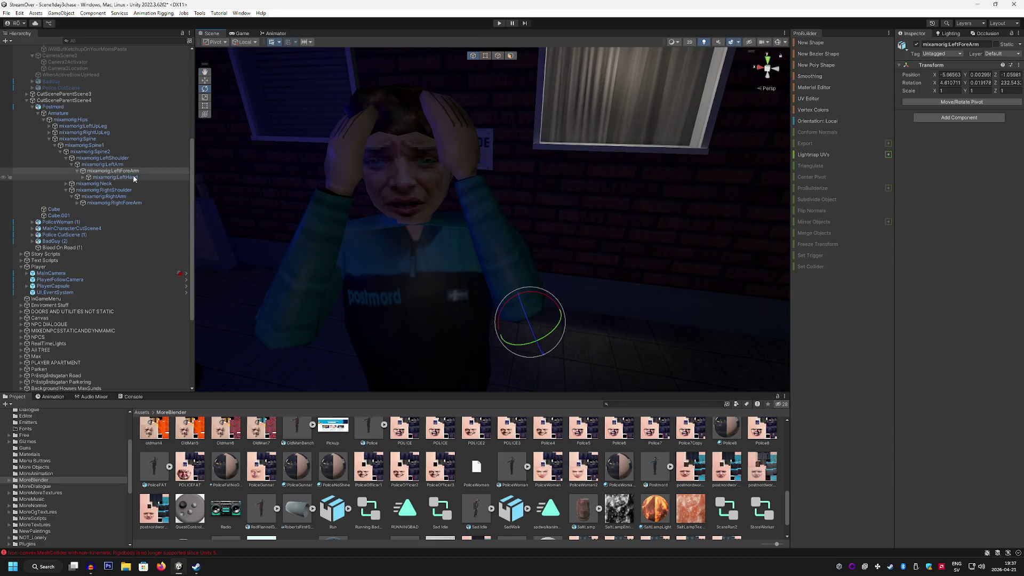
{"action": "left_click", "coordinate": [127, 177]}
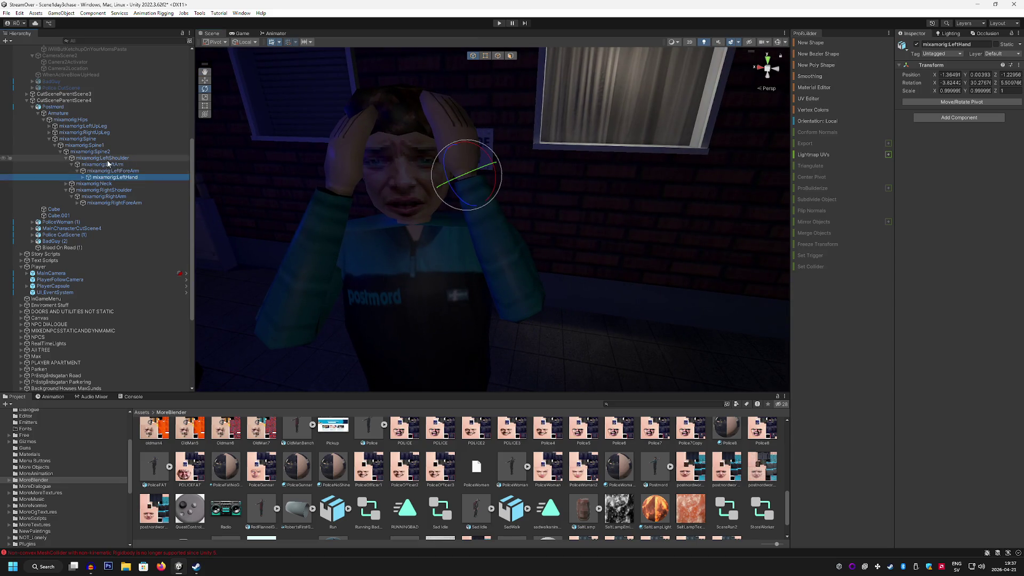
{"action": "left_click", "coordinate": [115, 165]}
{"action": "left_click_drag", "start_coordinate": [497, 237], "coordinate": [493, 242]}
{"action": "left_click_drag", "start_coordinate": [493, 242], "coordinate": [406, 247]}
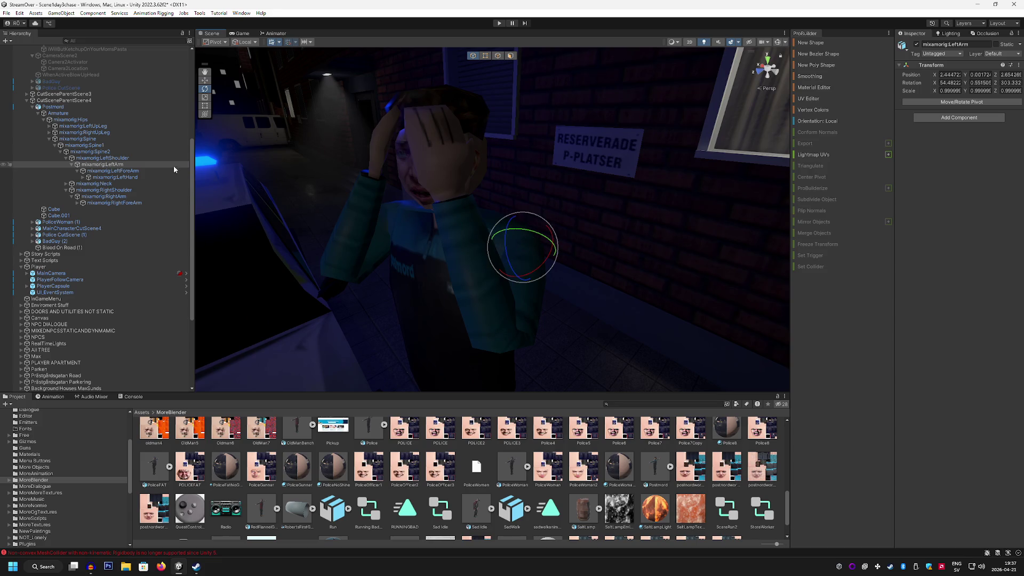
{"action": "left_click", "coordinate": [138, 171]}
{"action": "mouse_move", "coordinate": [511, 327]}
{"action": "left_mouse_down"}
{"action": "mouse_move", "coordinate": [514, 346]}
{"action": "mouse_move", "coordinate": [581, 231]}
{"action": "mouse_move", "coordinate": [622, 244]}
{"action": "mouse_move", "coordinate": [613, 231]}
{"action": "mouse_move", "coordinate": [350, 165]}
{"action": "mouse_move", "coordinate": [361, 203]}
{"action": "left_mouse_up"}
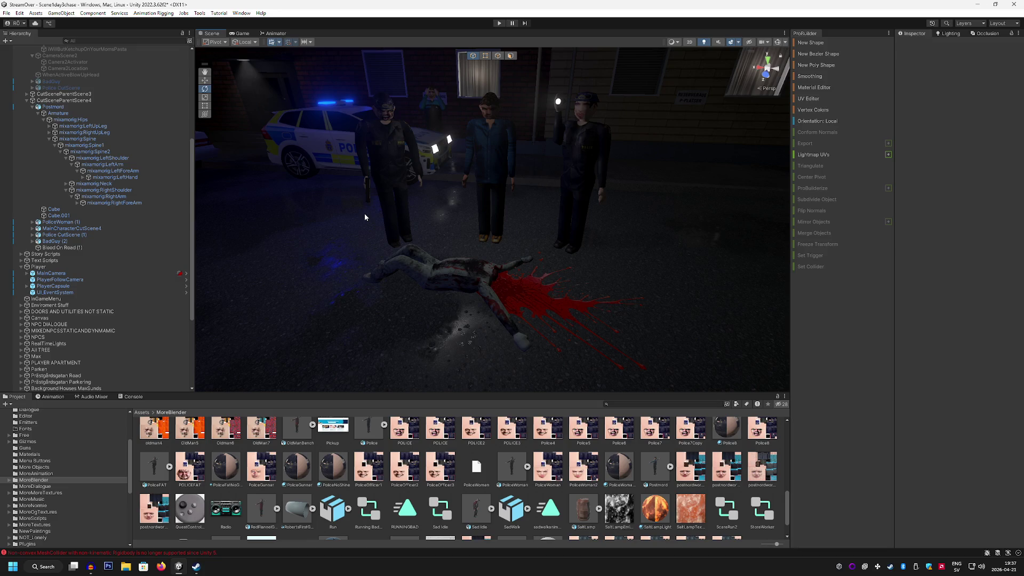
Step: Save the scene of police officers standing over the bloody body
{"action": "left_click", "coordinate": [6, 12]}
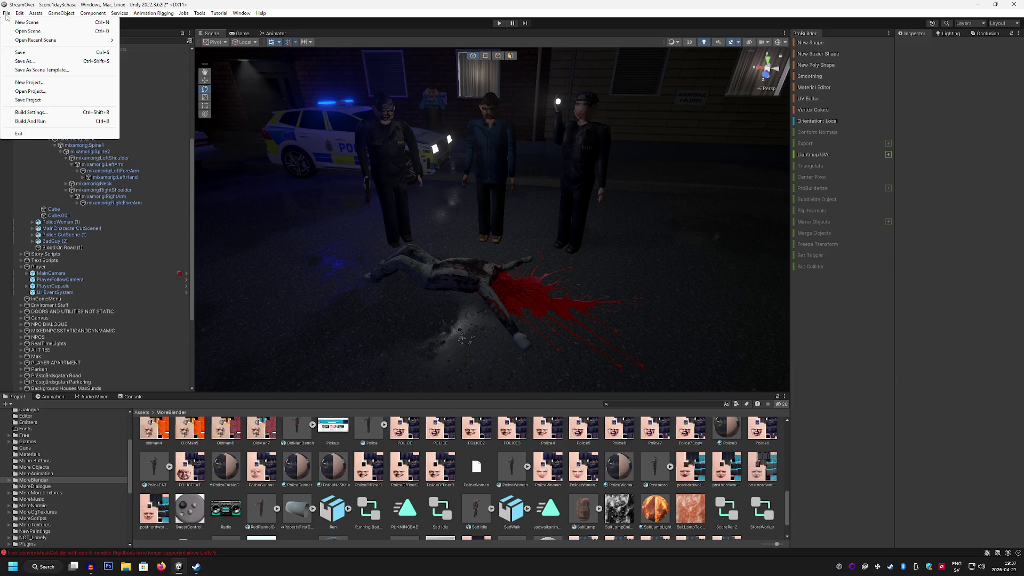
{"action": "left_click", "coordinate": [30, 52]}
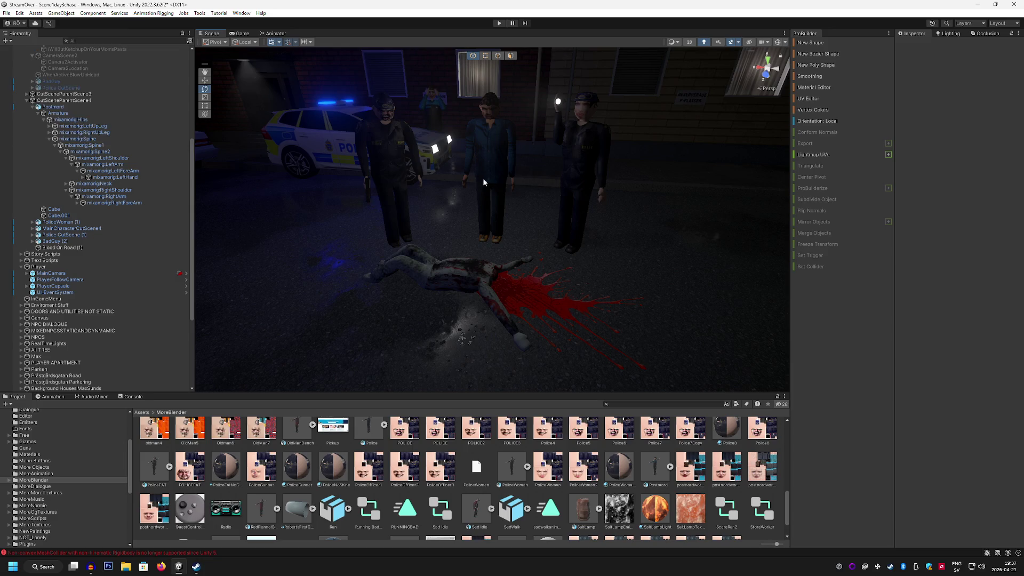
{"action": "mouse_move", "coordinate": [335, 105]}
{"action": "left_mouse_down"}
{"action": "mouse_move", "coordinate": [421, 151]}
{"action": "mouse_move", "coordinate": [412, 154]}
{"action": "left_mouse_up"}
{"action": "key", "text": "alt+f"}
{"action": "key", "text": "Escape"}
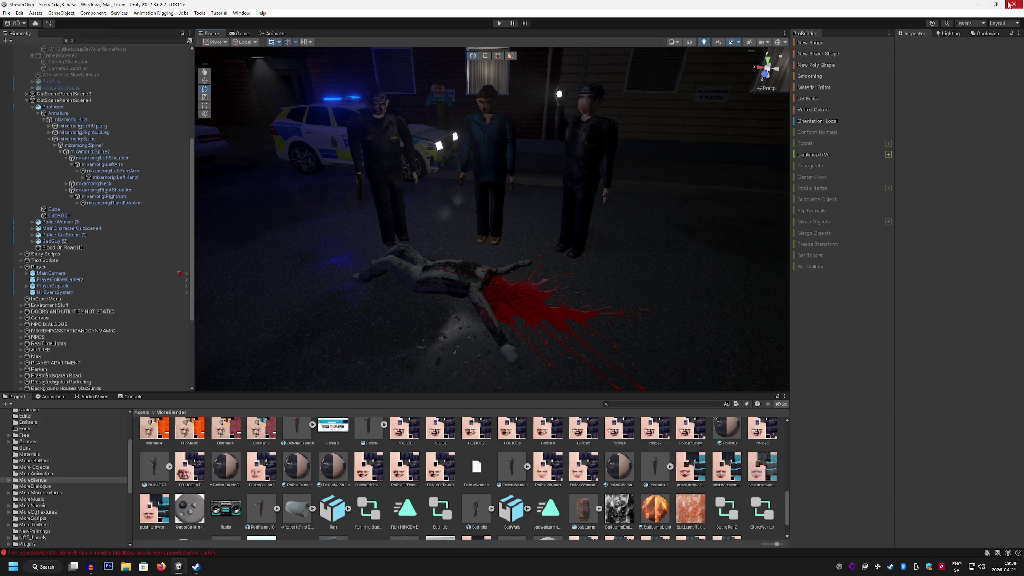
Step: Orbit and fly the Scene view to frame the officers, body, street and police car
{"action": "mouse_move", "coordinate": [652, 178]}
{"action": "left_mouse_down"}
{"action": "mouse_move", "coordinate": [691, 183]}
{"action": "mouse_move", "coordinate": [708, 206]}
{"action": "mouse_move", "coordinate": [595, 216]}
{"action": "mouse_move", "coordinate": [635, 143]}
{"action": "mouse_move", "coordinate": [610, 202]}
{"action": "mouse_move", "coordinate": [626, 201]}
{"action": "left_mouse_up"}
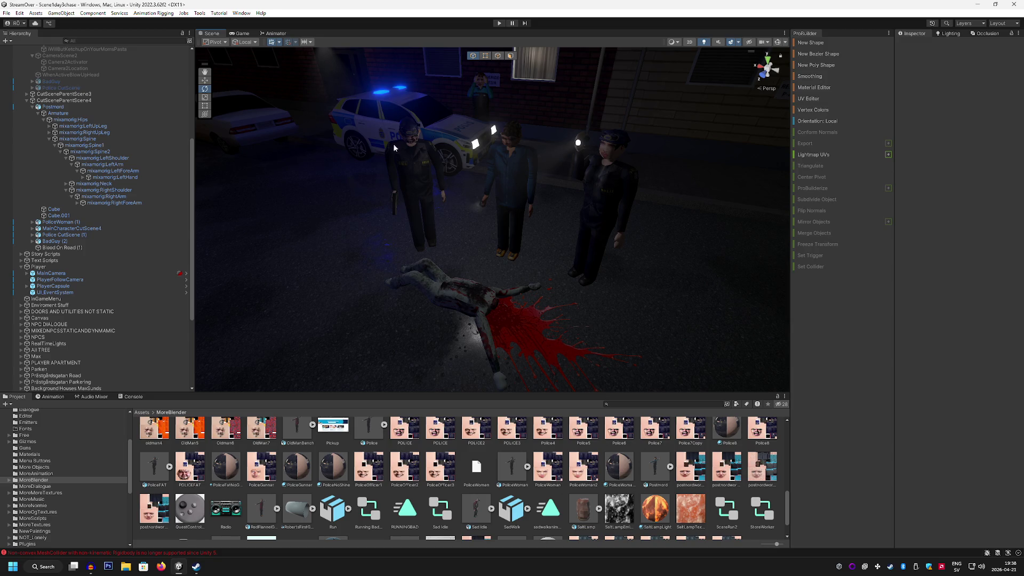
{"action": "left_click_drag", "start_coordinate": [478, 175], "coordinate": [427, 133]}
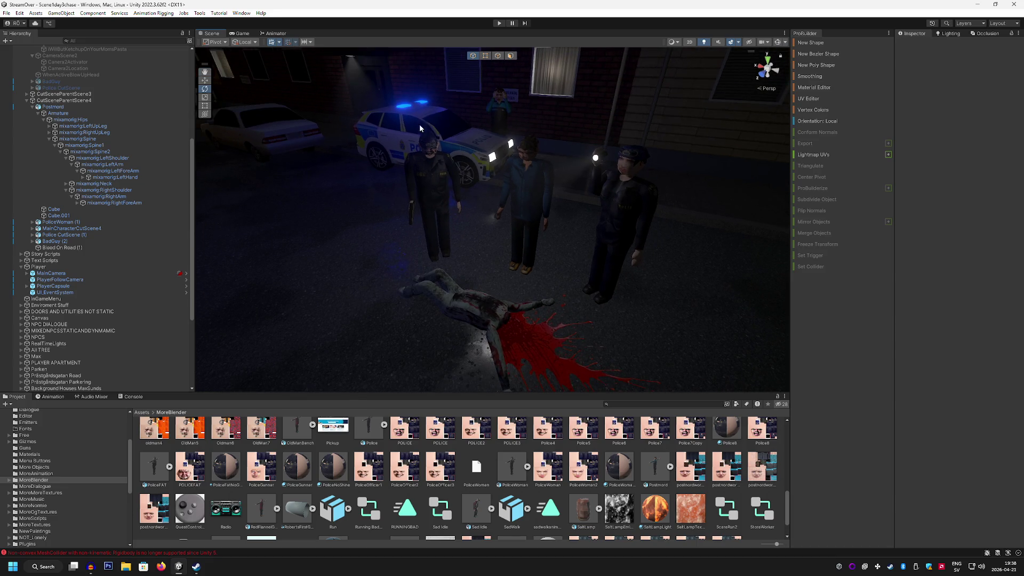
{"action": "left_click_drag", "start_coordinate": [557, 235], "coordinate": [454, 268]}
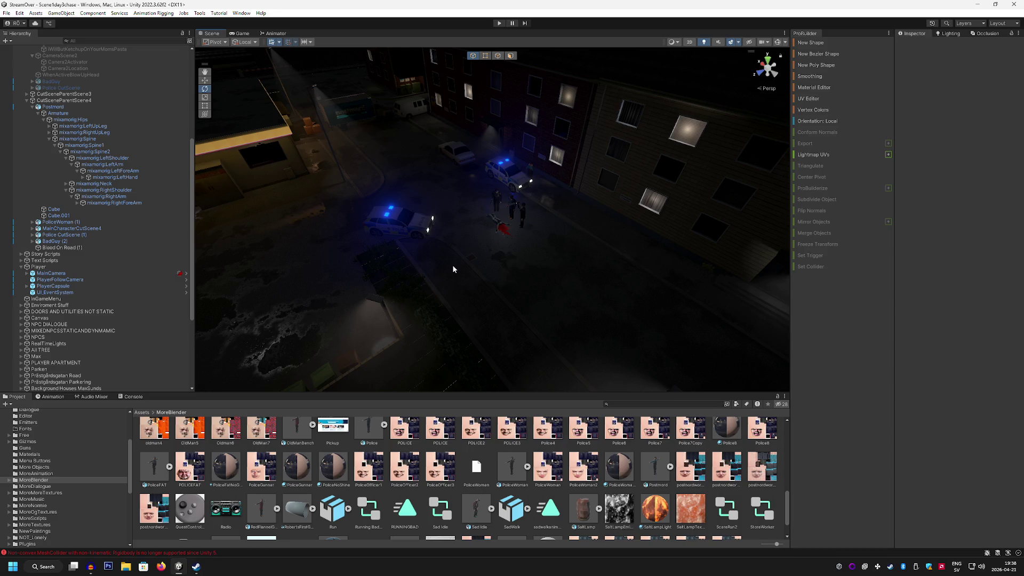
{"action": "key", "text": "w"}
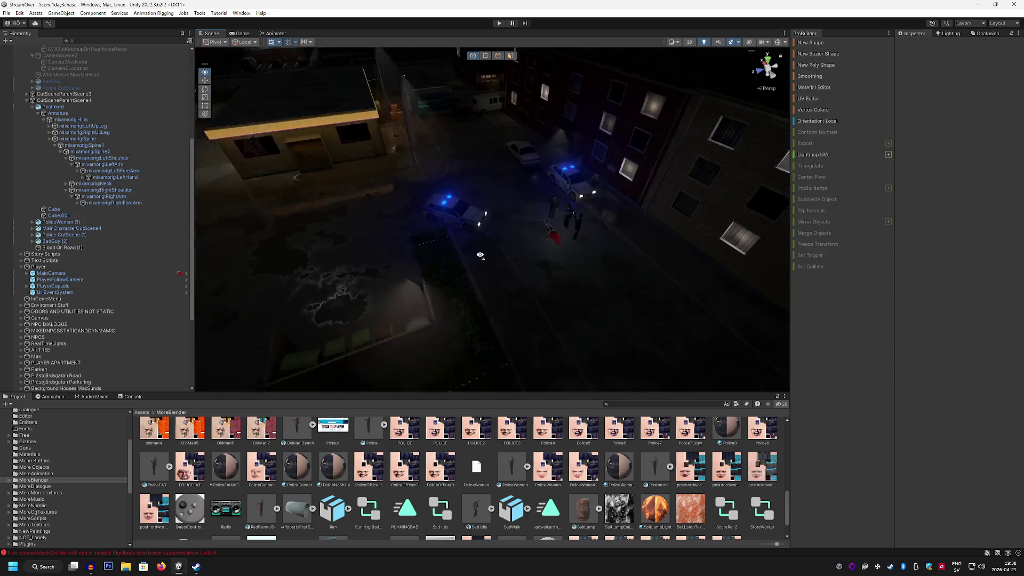
{"action": "left_click_drag", "start_coordinate": [453, 249], "coordinate": [500, 244]}
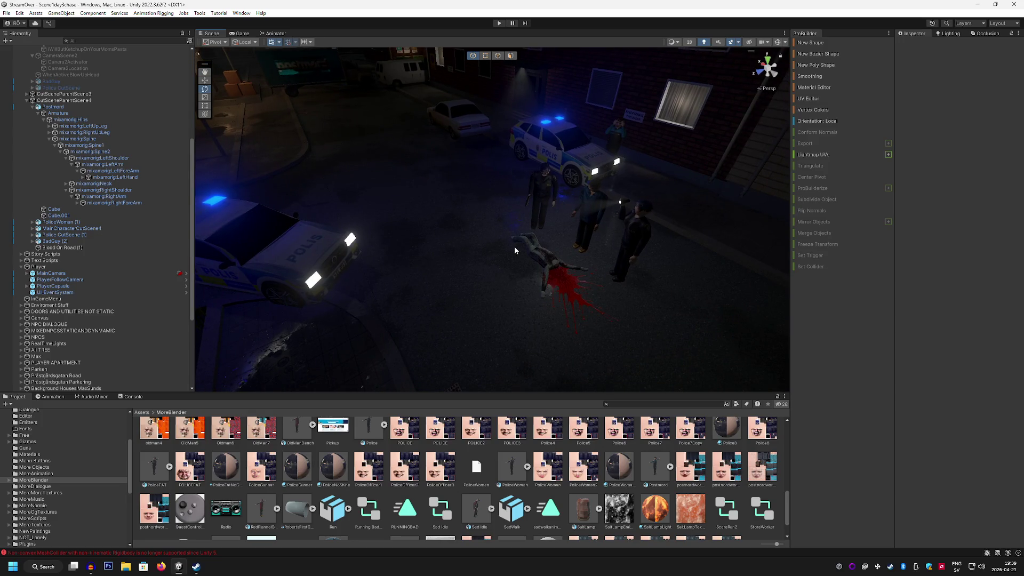
Step: Save the scene again, then close the Unity editor and Steam
{"action": "left_click", "coordinate": [6, 12]}
{"action": "left_click", "coordinate": [30, 55]}
{"action": "mouse_move", "coordinate": [476, 170]}
{"action": "left_mouse_down"}
{"action": "mouse_move", "coordinate": [507, 170]}
{"action": "mouse_move", "coordinate": [483, 184]}
{"action": "mouse_move", "coordinate": [493, 189]}
{"action": "left_mouse_up"}
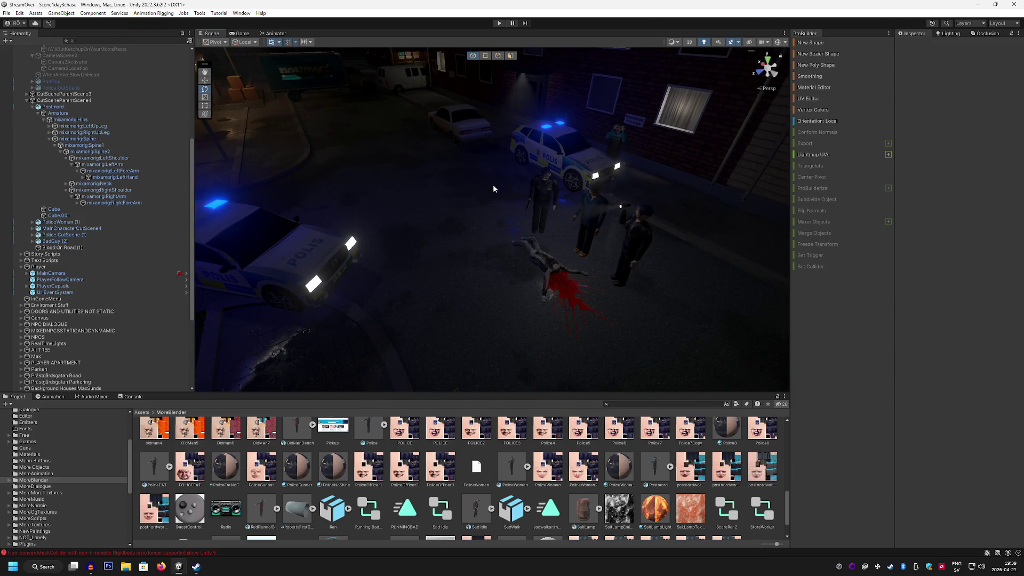
{"action": "left_click", "coordinate": [1015, 4]}
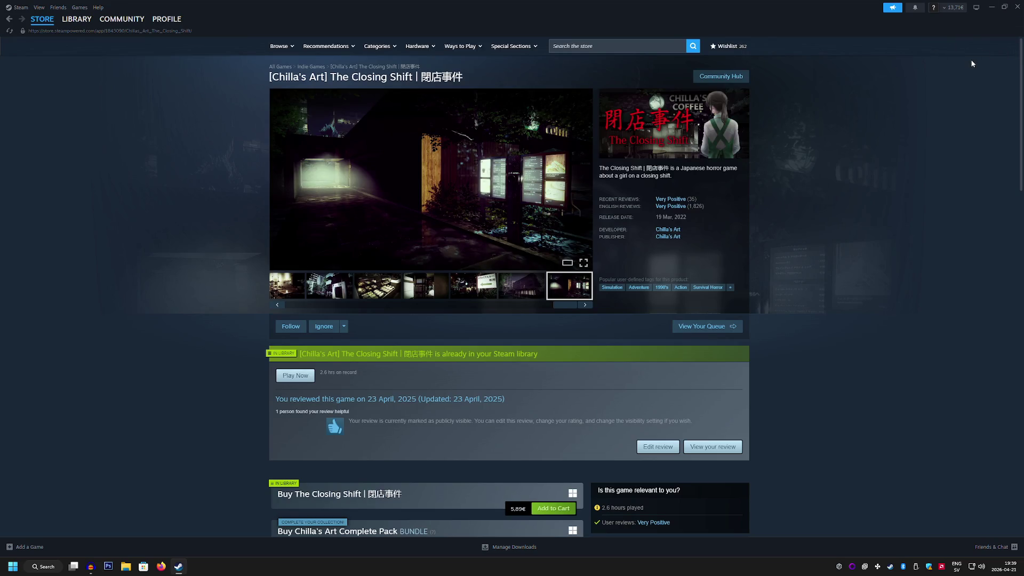
{"action": "left_click", "coordinate": [1017, 6]}
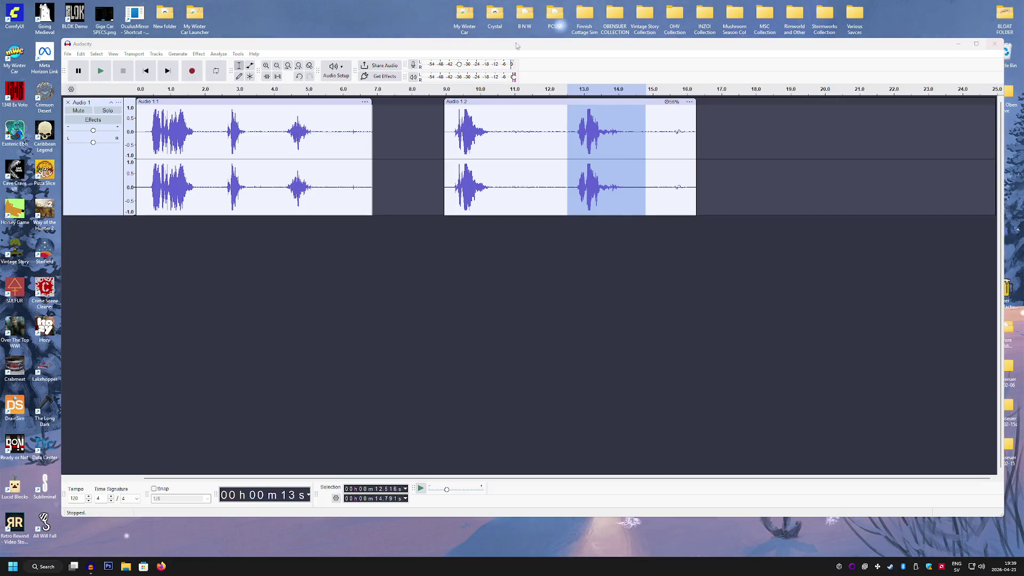
Step: Save the Audacity project as 'More Audio' and clear the windows to show the desktop
{"action": "left_click", "coordinate": [68, 54]}
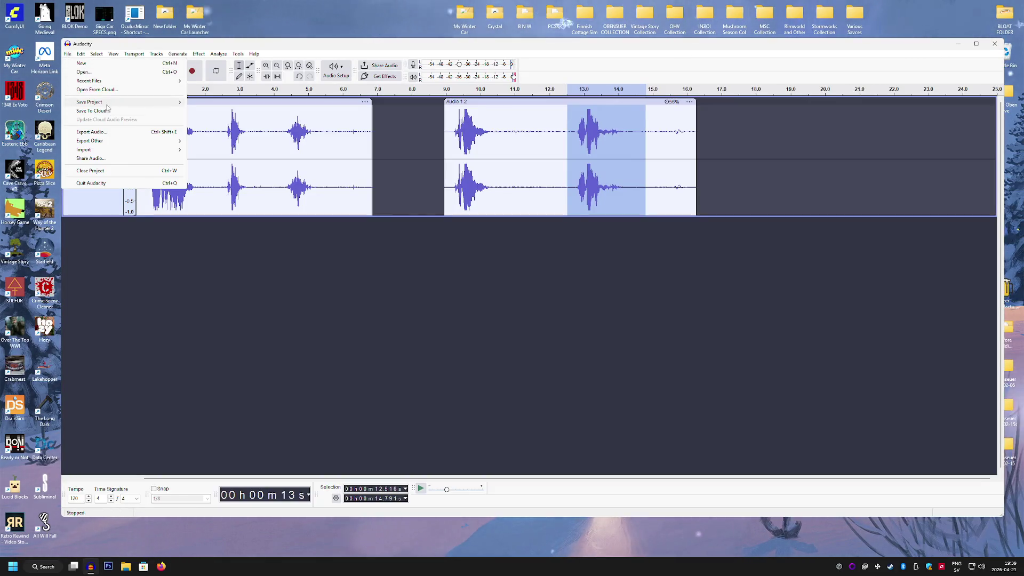
{"action": "mouse_move", "coordinate": [106, 102]}
{"action": "left_click", "coordinate": [218, 116]}
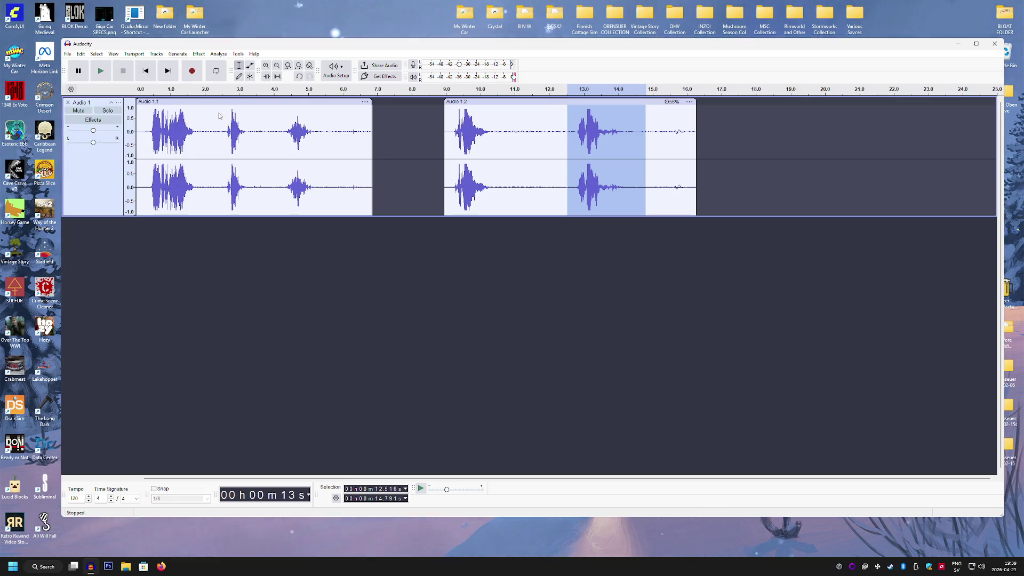
{"action": "type", "text": "More "}
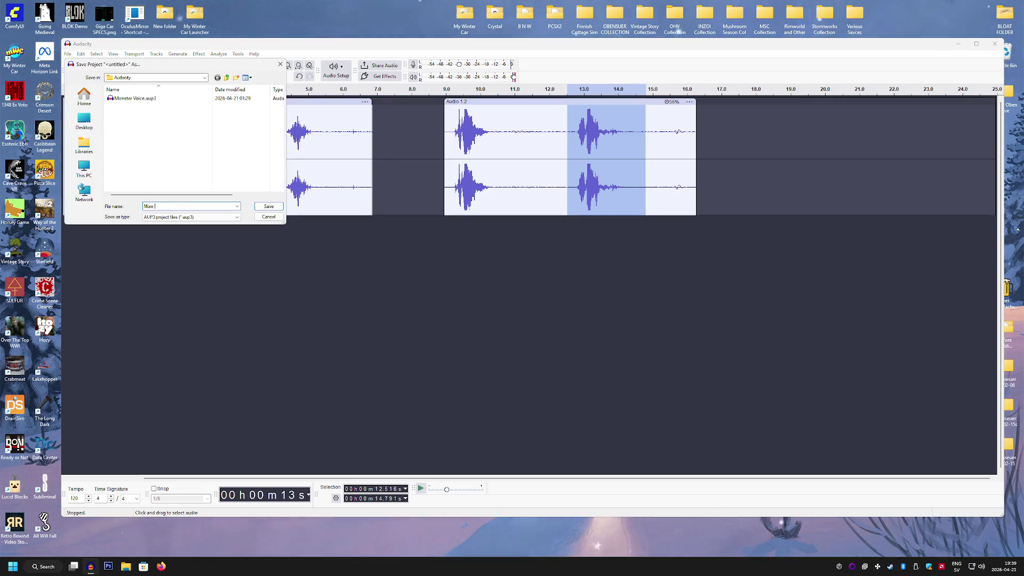
{"action": "type", "text": "Audio"}
{"action": "key", "text": "Return"}
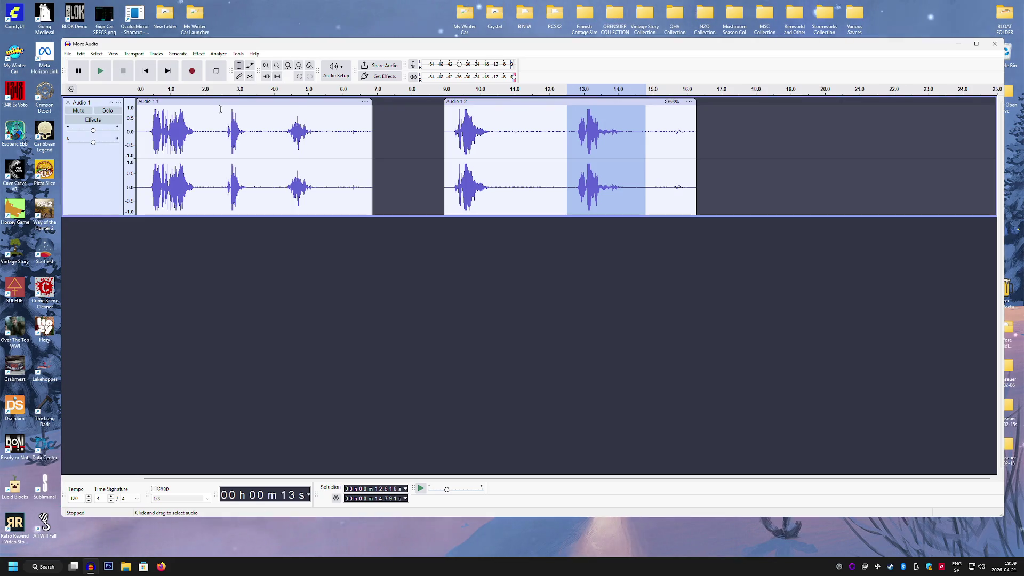
{"action": "key", "text": "super+d"}
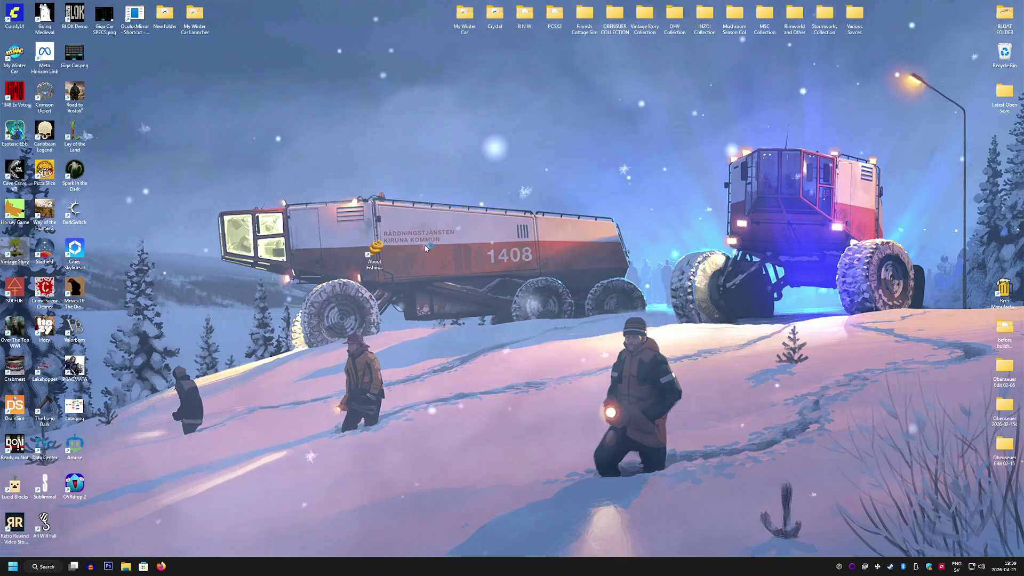
Step: Start Vintage Story from its desktop shortcut
{"action": "double_click", "coordinate": [375, 250]}
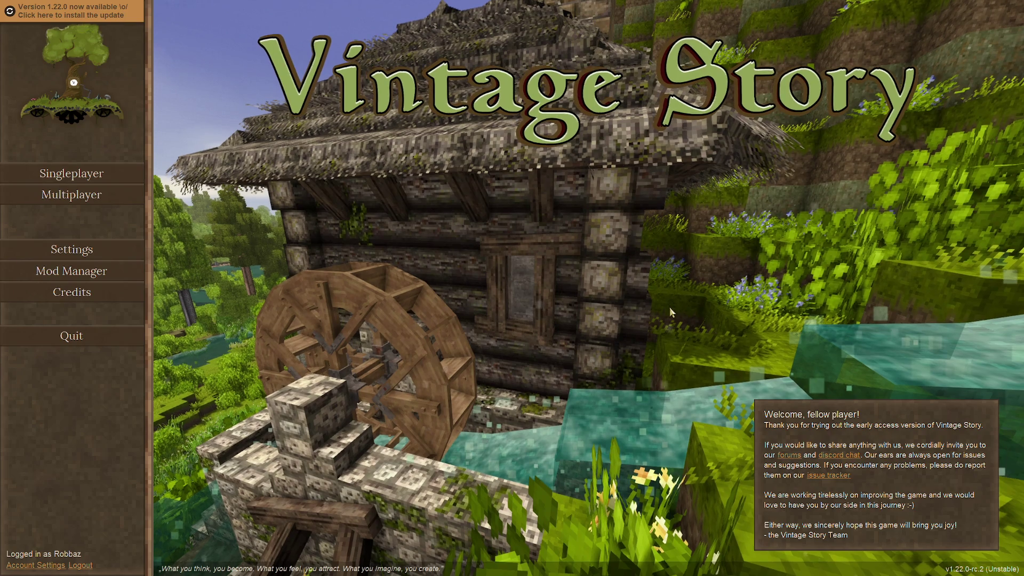
Step: Install the Vintage Story 1.22.0 update, then launch Firefox from the Start menu
{"action": "left_click", "coordinate": [68, 21]}
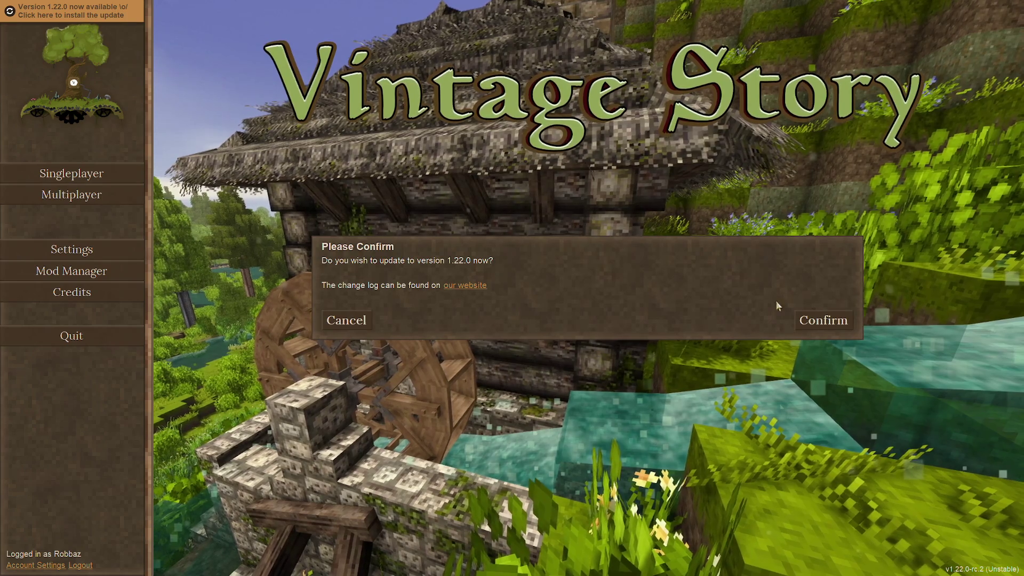
{"action": "left_click", "coordinate": [827, 321]}
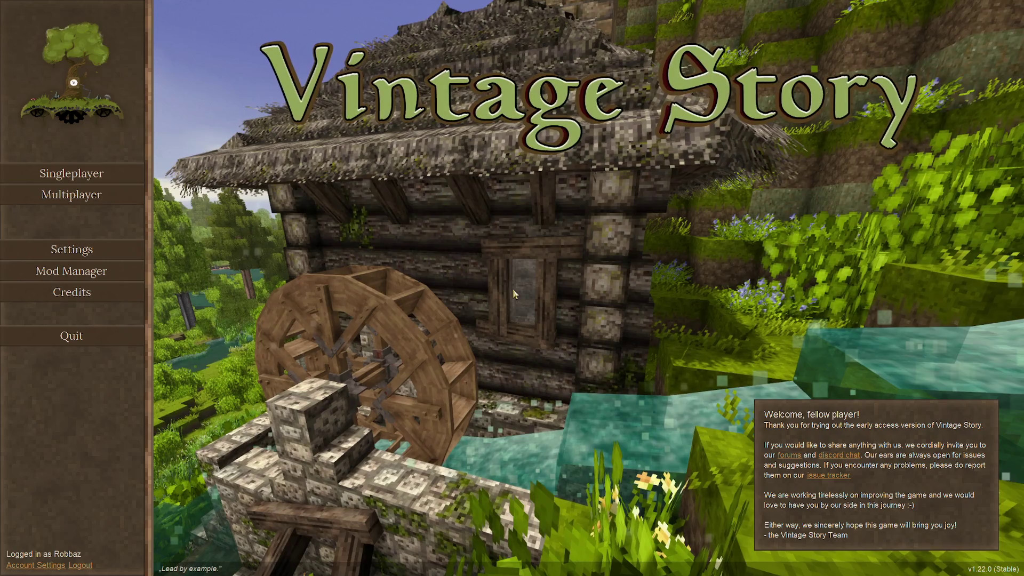
{"action": "key", "text": "alt+Tab"}
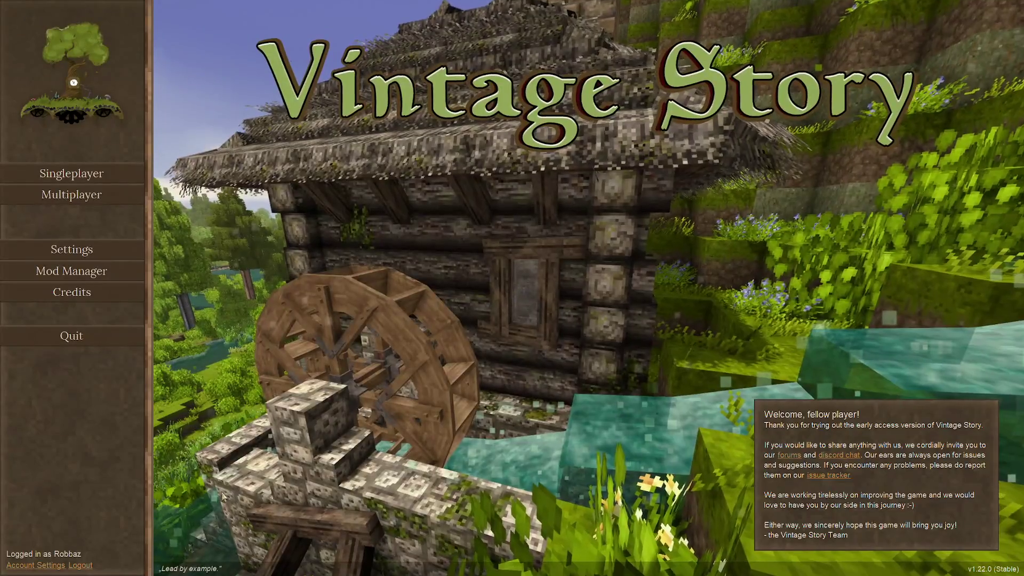
{"action": "key", "text": "super"}
{"action": "left_click", "coordinate": [162, 565]}
Step: Search 'vintage story blog' and open the 1.22.0 update trailer from its news page on YouTube
{"action": "type", "text": "vintage stor"}
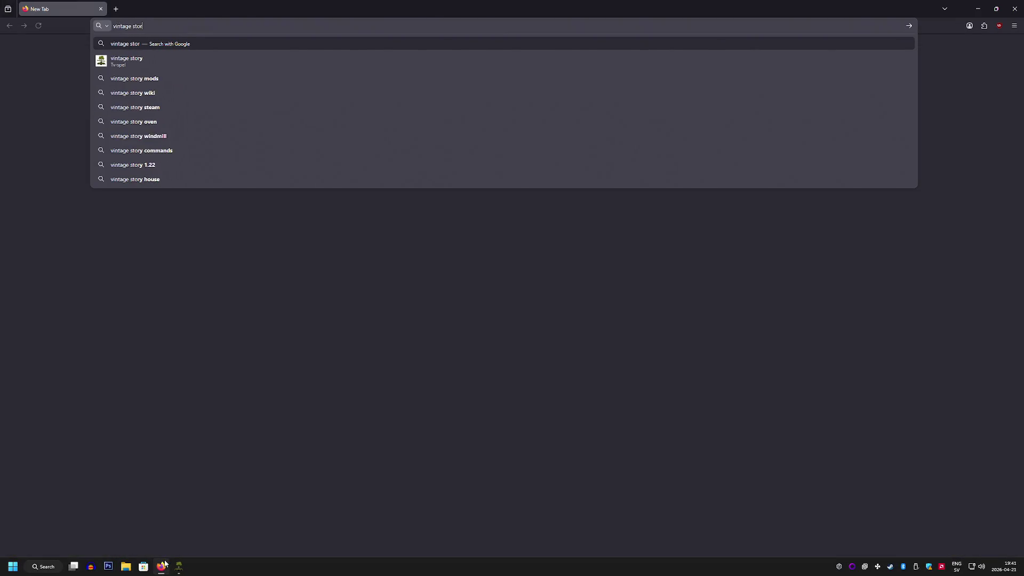
{"action": "type", "text": "y blog"}
{"action": "key", "text": "Return"}
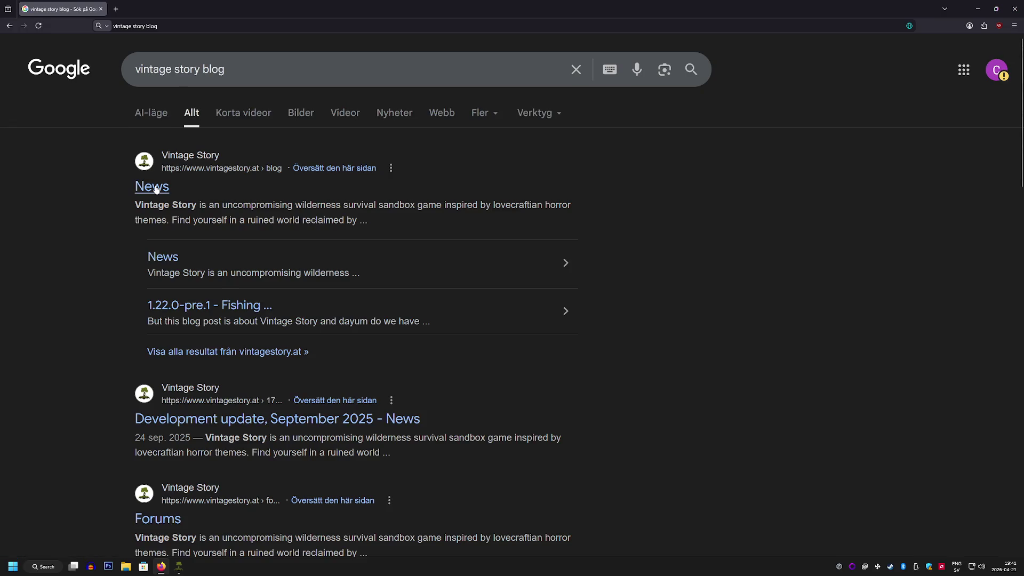
{"action": "left_click", "coordinate": [155, 186]}
{"action": "scroll", "coordinate": [155, 184], "scroll_direction": "down", "scroll_amount": 5}
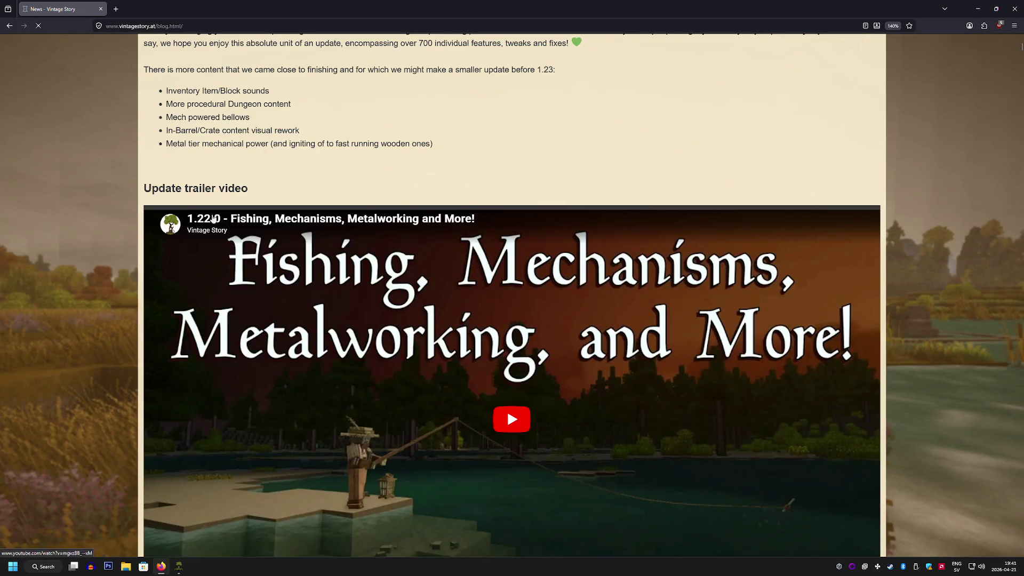
{"action": "left_click", "coordinate": [272, 223]}
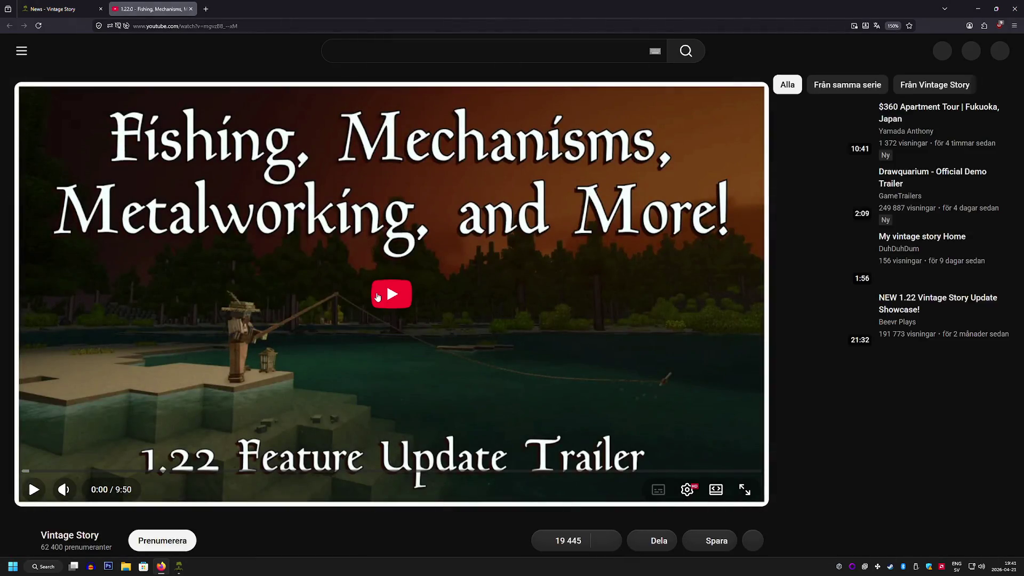
{"action": "left_click", "coordinate": [378, 297]}
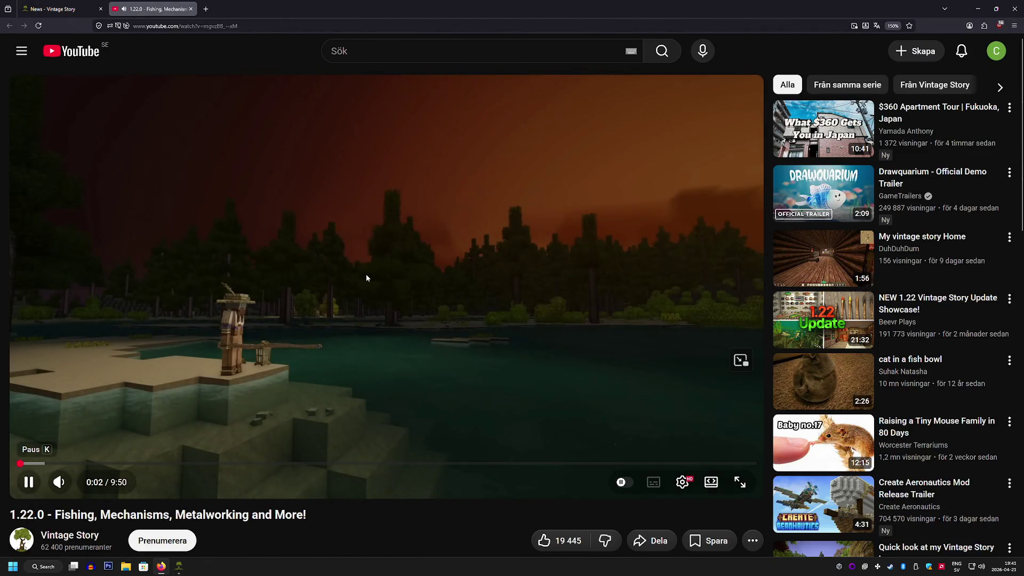
Step: Switch the 1.22.0 Fishing, Mechanisms, Metalworking trailer to full screen
{"action": "left_click", "coordinate": [741, 482]}
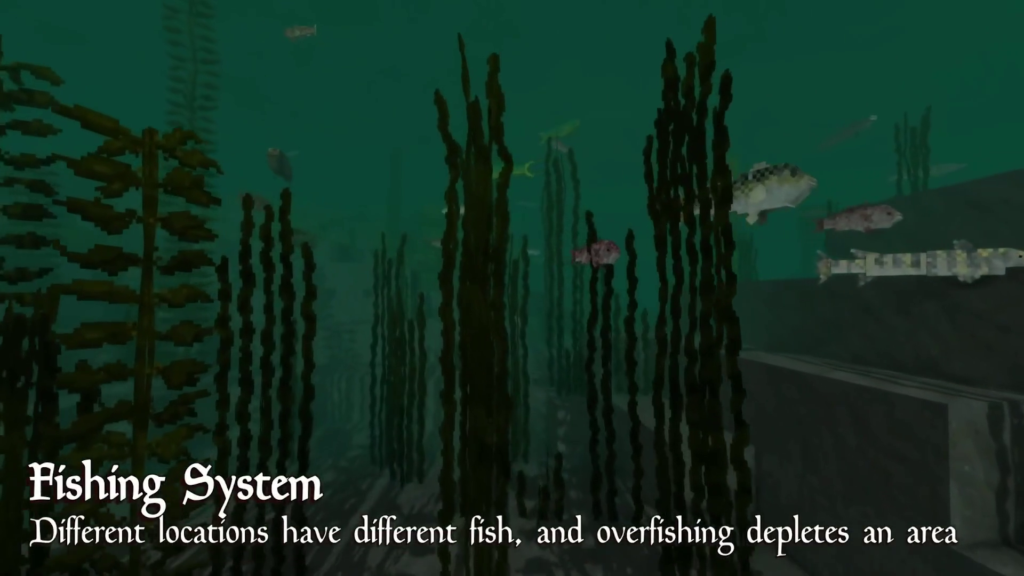
Step: Pause and resume the trailer during its Fishing System section
{"action": "mouse_move", "coordinate": [784, 308]}
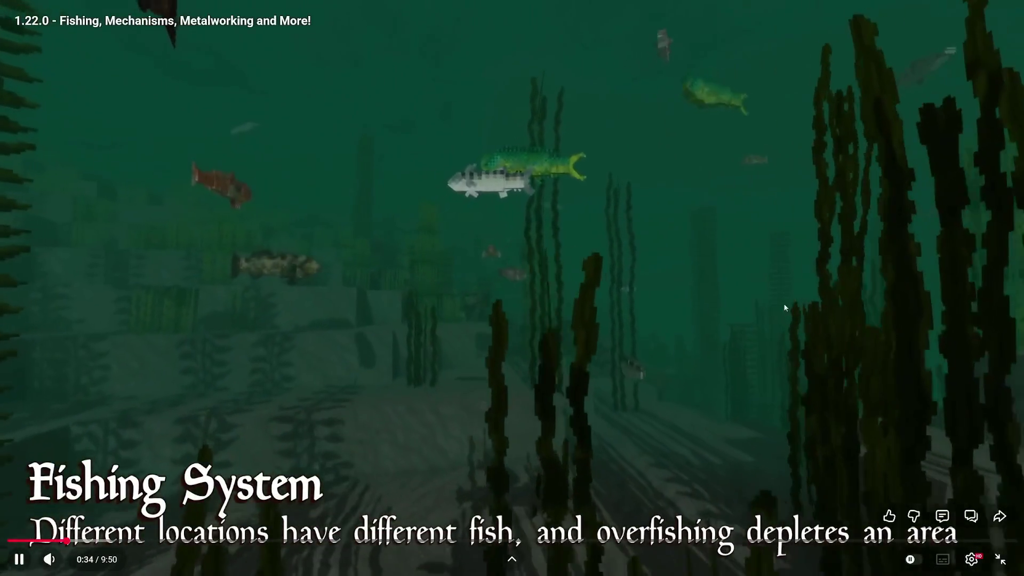
{"action": "left_click", "coordinate": [700, 306]}
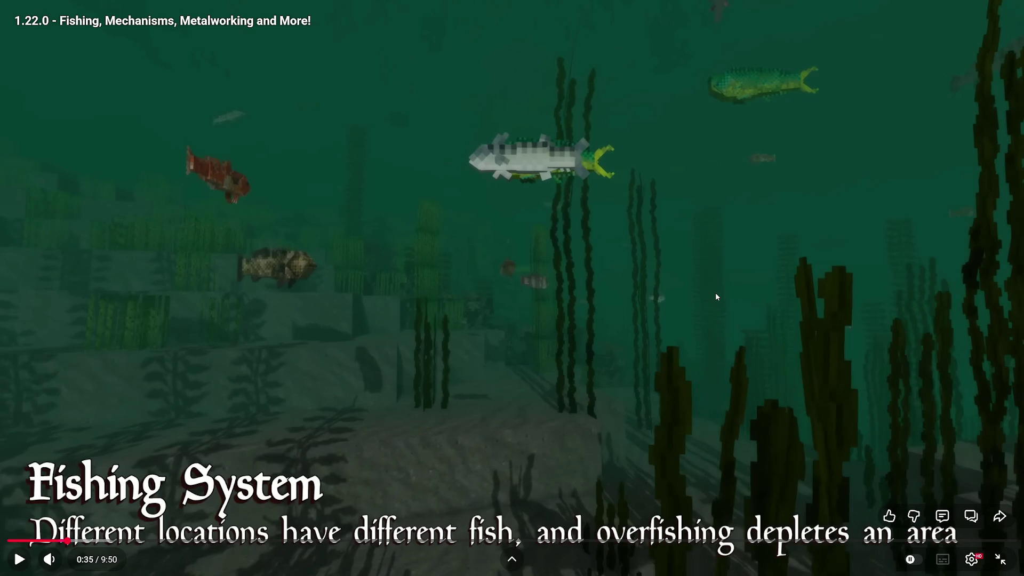
{"action": "left_click", "coordinate": [738, 286]}
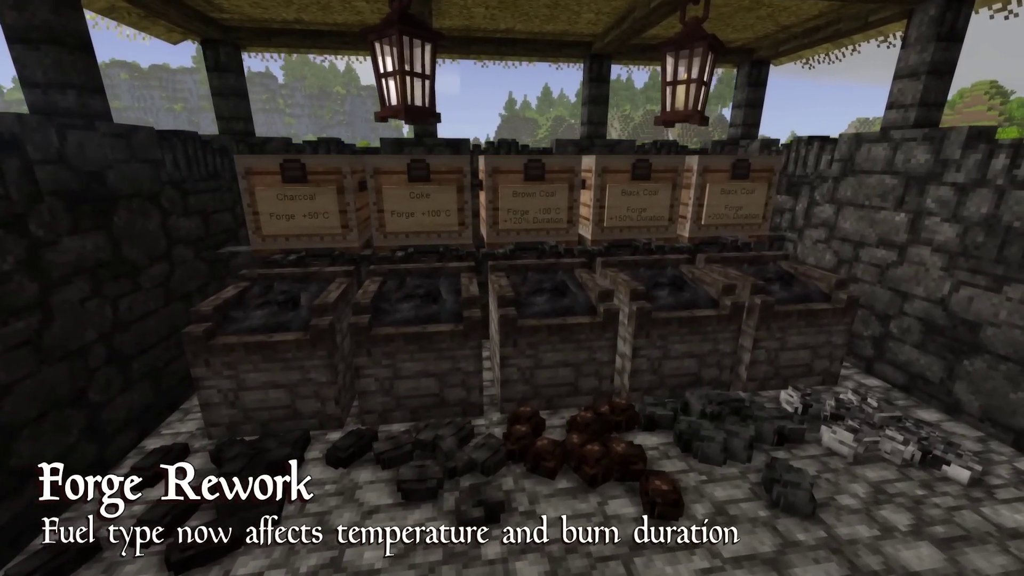
Step: Pause and resume the trailer at the Forge Rework and quenching sections
{"action": "mouse_move", "coordinate": [989, 175]}
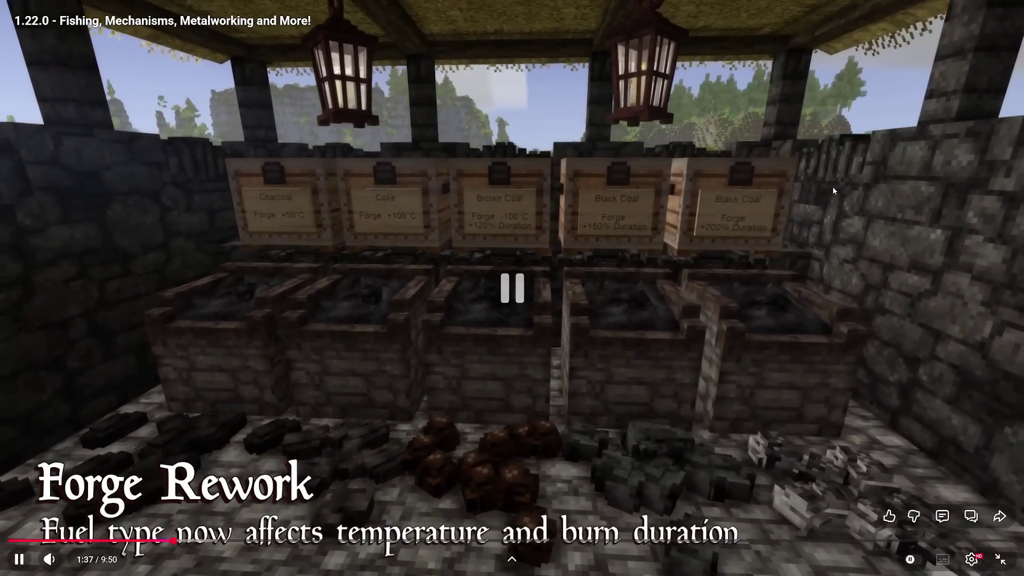
{"action": "left_click", "coordinate": [833, 187]}
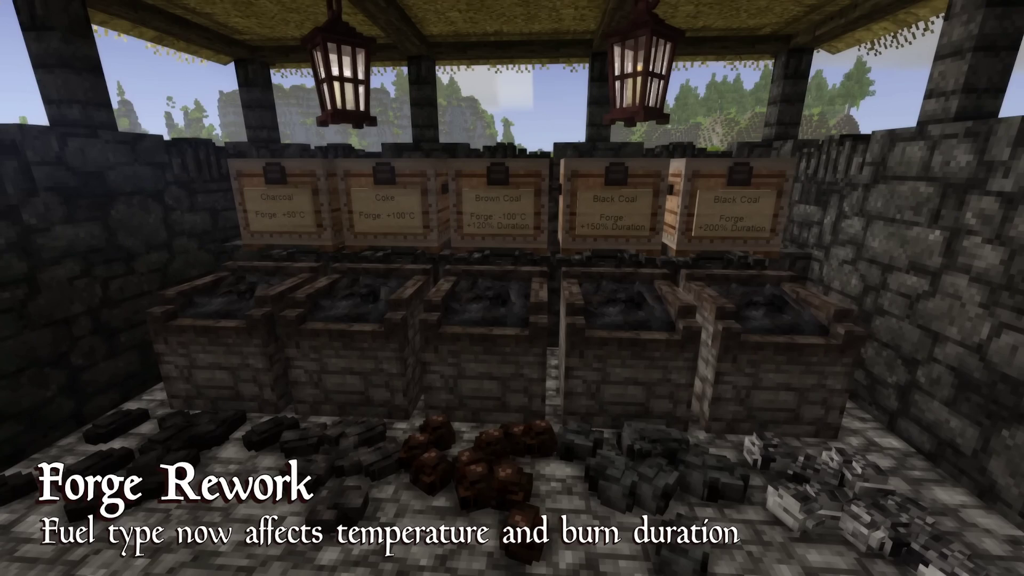
{"action": "mouse_move", "coordinate": [734, 230]}
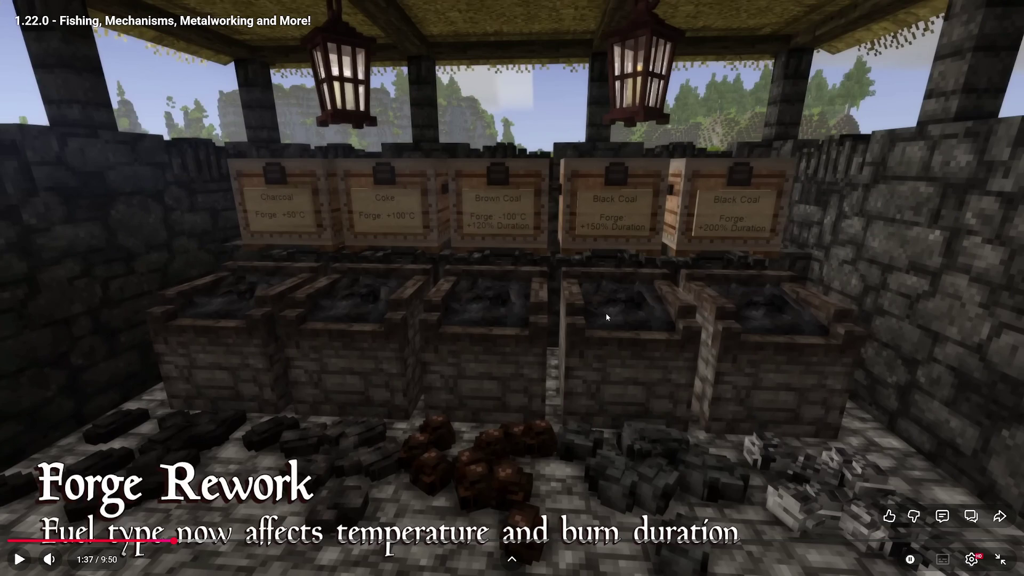
{"action": "left_click", "coordinate": [620, 316]}
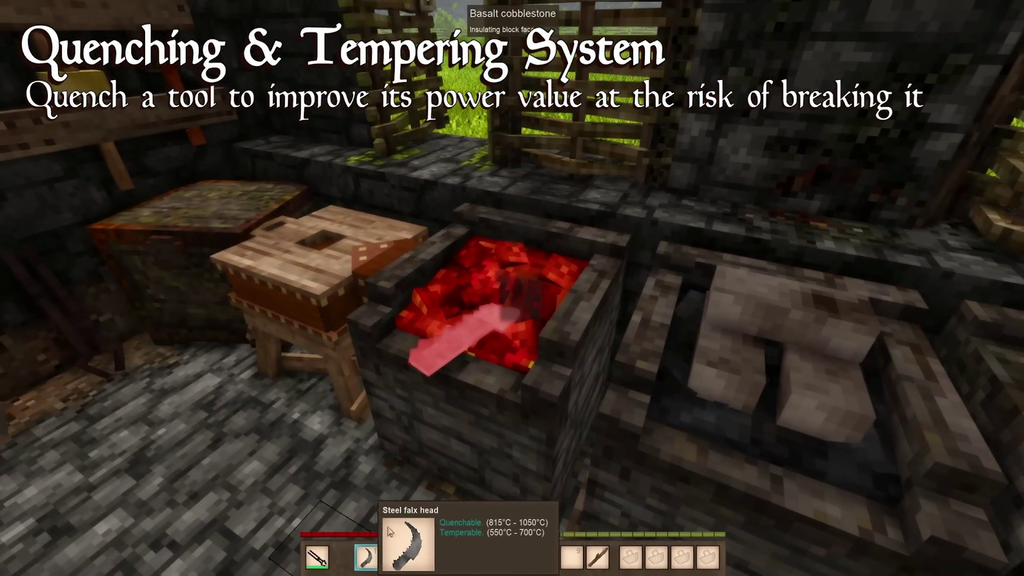
{"action": "left_click", "coordinate": [644, 256]}
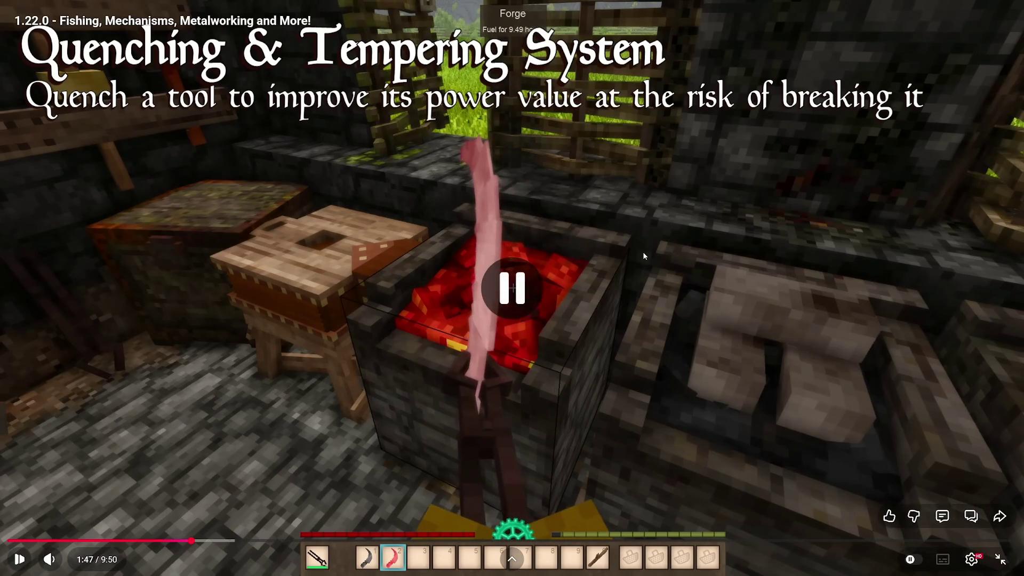
{"action": "left_click", "coordinate": [703, 274]}
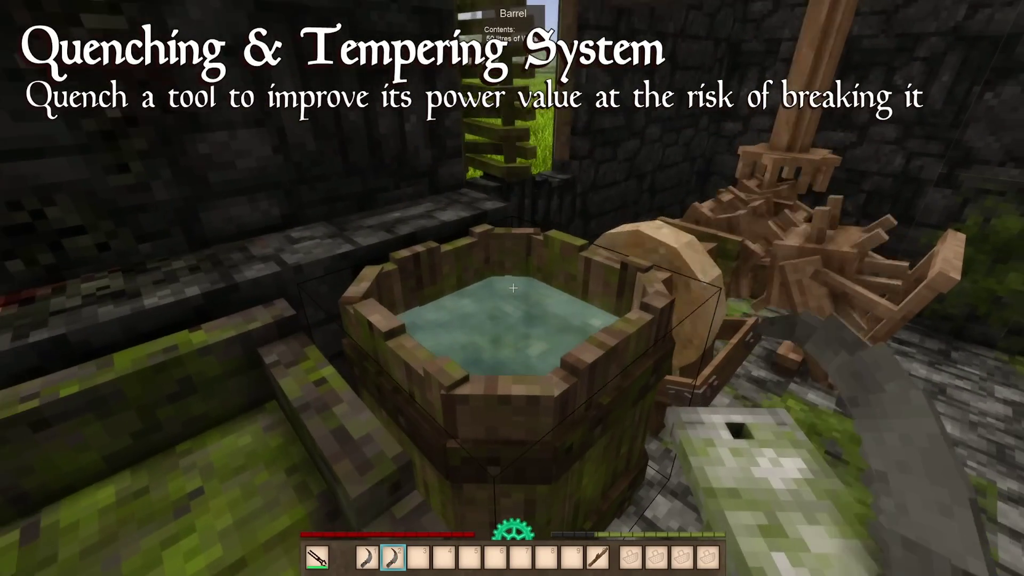
Step: Interact with the YouTube player during the Quenching & Tempering System section
{"action": "mouse_move", "coordinate": [380, 558]}
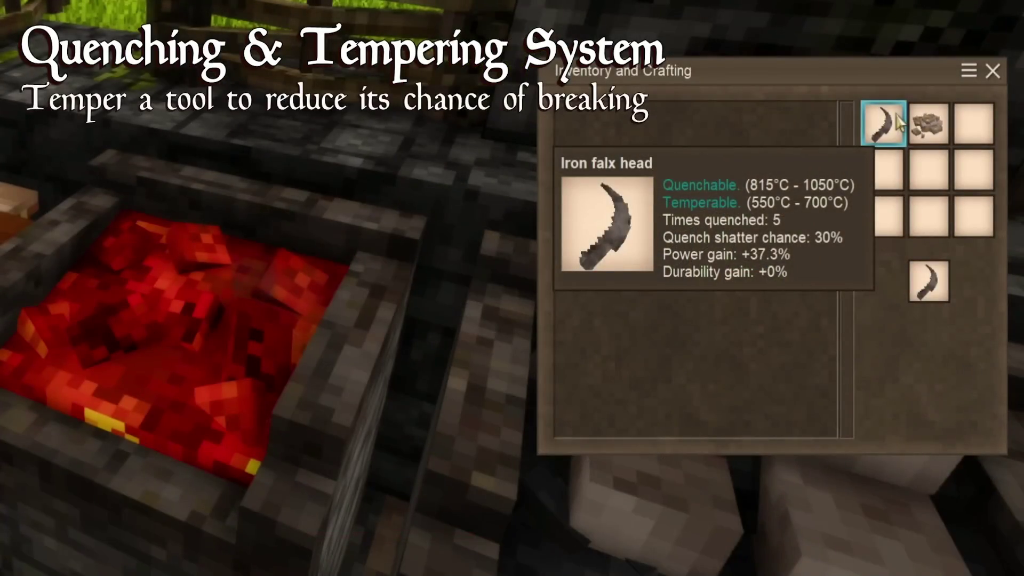
{"action": "left_click", "coordinate": [926, 121]}
{"action": "left_click", "coordinate": [925, 288]}
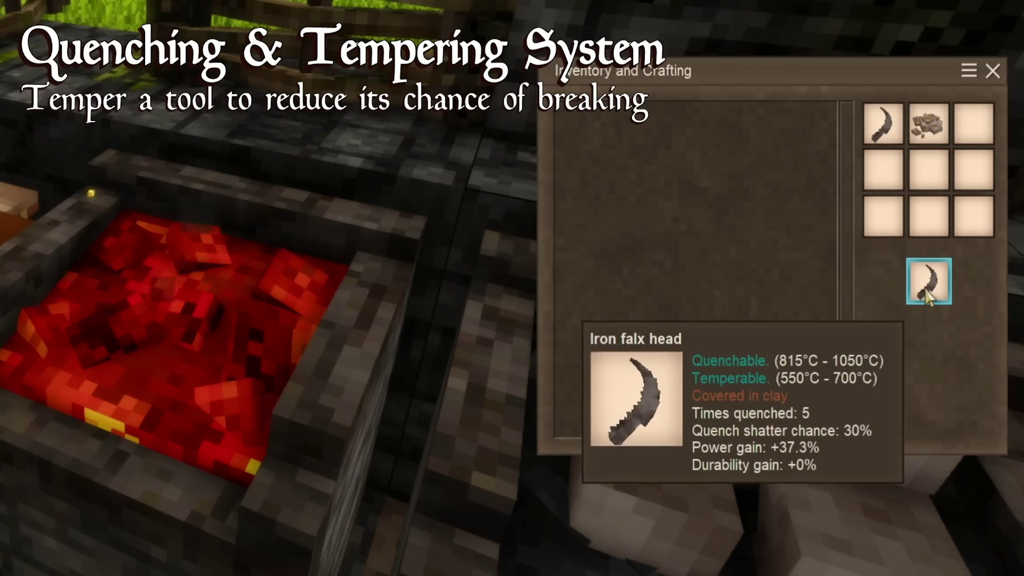
{"action": "key", "text": "e"}
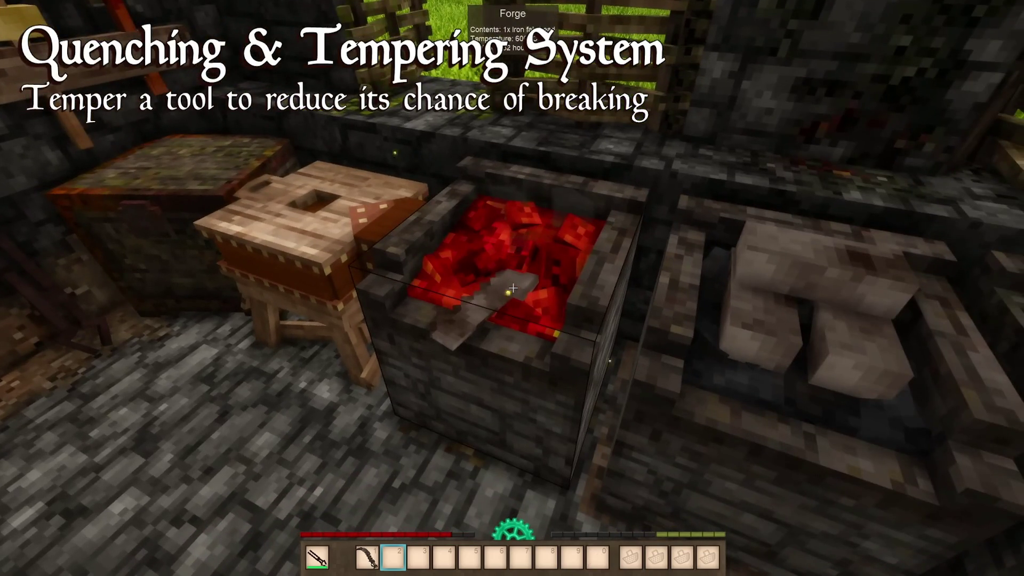
{"action": "right_click", "coordinate": [512, 288]}
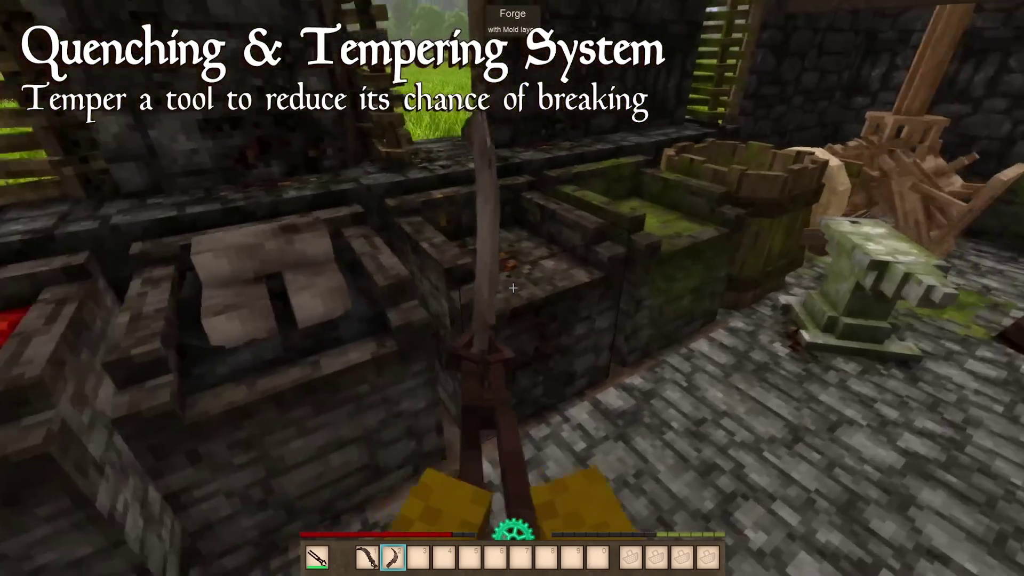
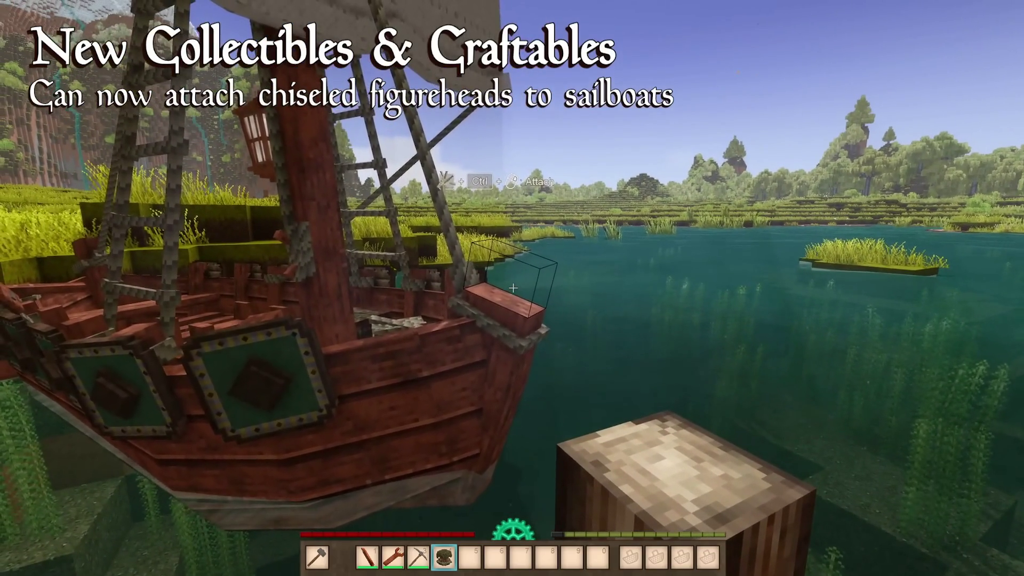
Step: Exit fullscreen on the finished update video and switch to the Vintage Story main menu
{"action": "right_click", "coordinate": [513, 288], "text": "ctrl"}
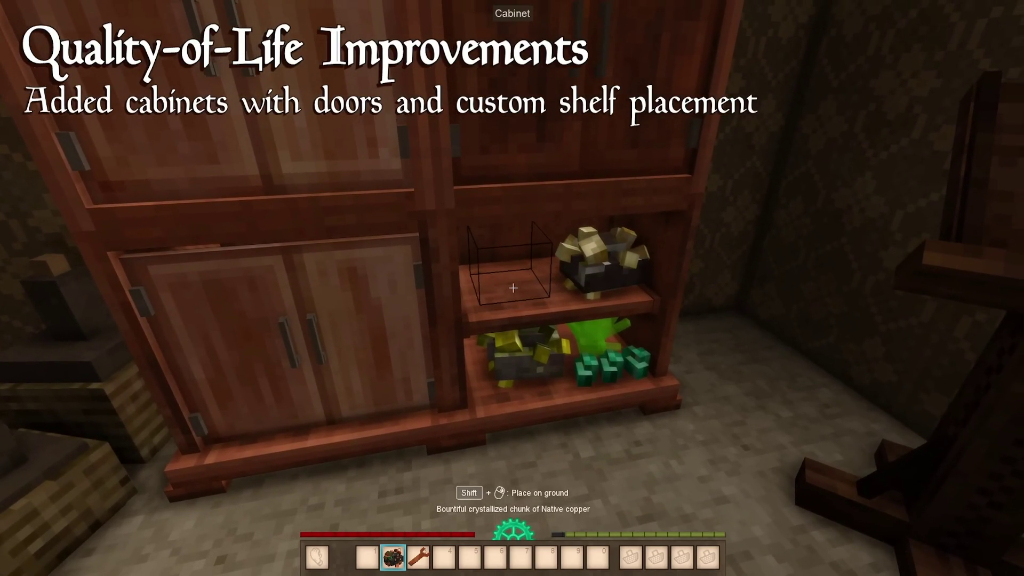
{"action": "right_click", "coordinate": [513, 288]}
{"action": "key", "text": "3"}
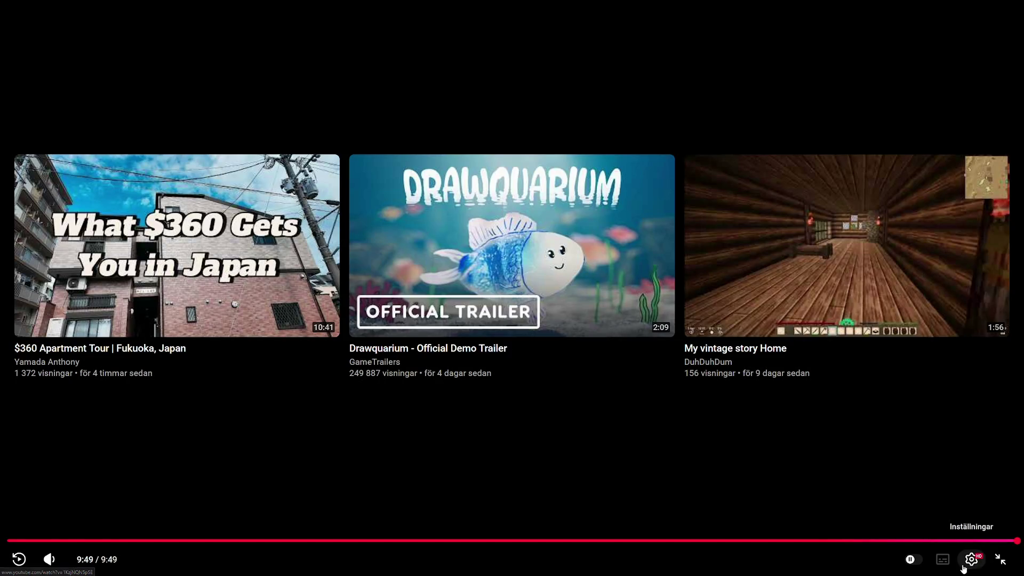
{"action": "left_click", "coordinate": [1001, 559]}
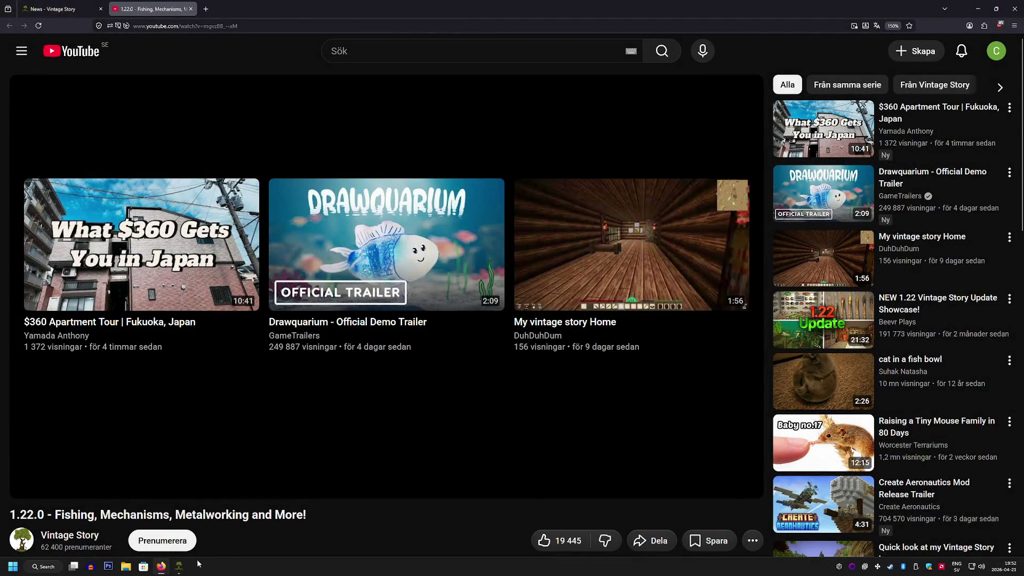
{"action": "left_click", "coordinate": [180, 566]}
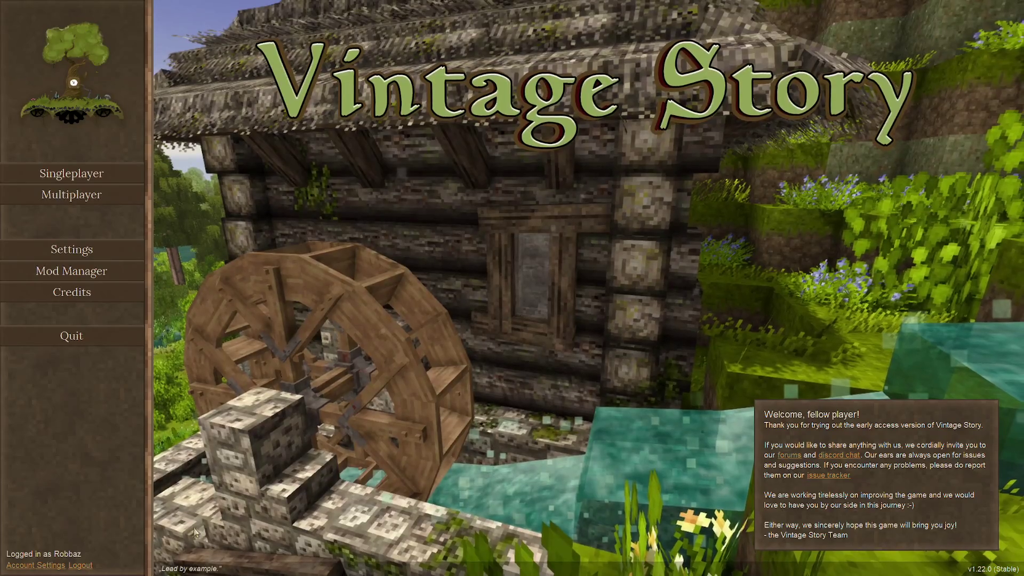
Step: Review the installed mods in Mod Manager, then open mods.vintagestory.at in the browser
{"action": "left_click", "coordinate": [67, 270]}
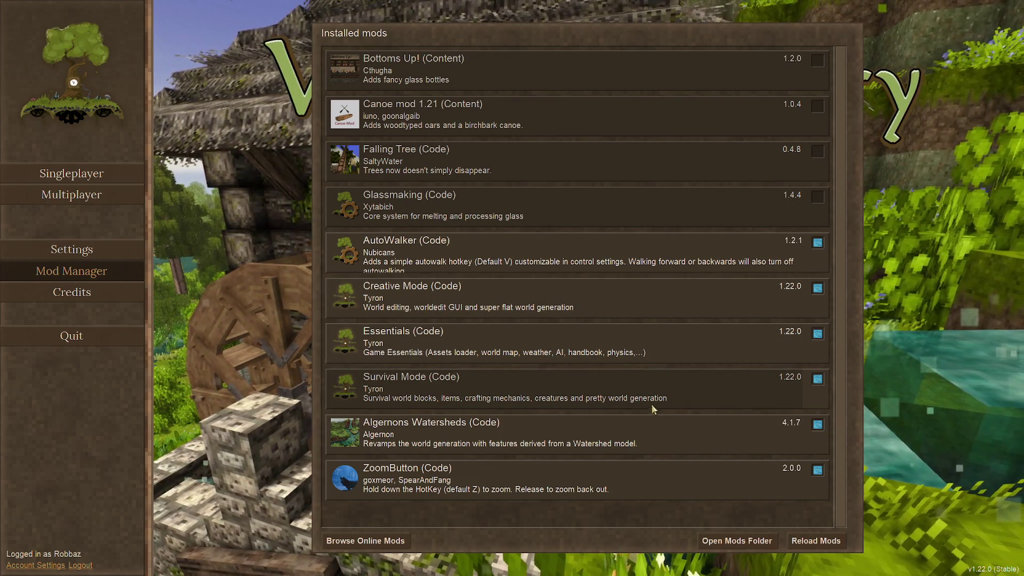
{"action": "mouse_move", "coordinate": [654, 442]}
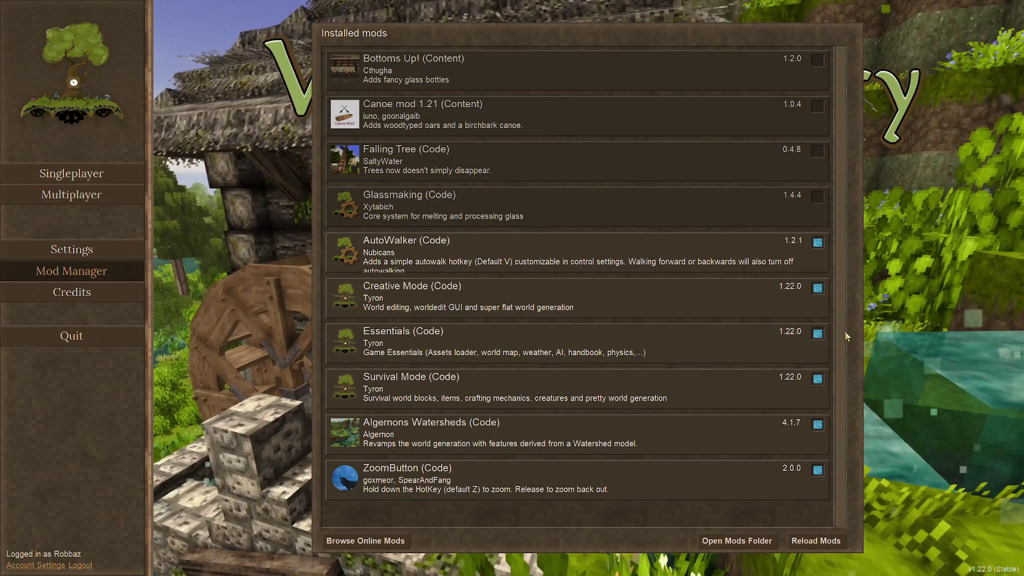
{"action": "mouse_move", "coordinate": [562, 443]}
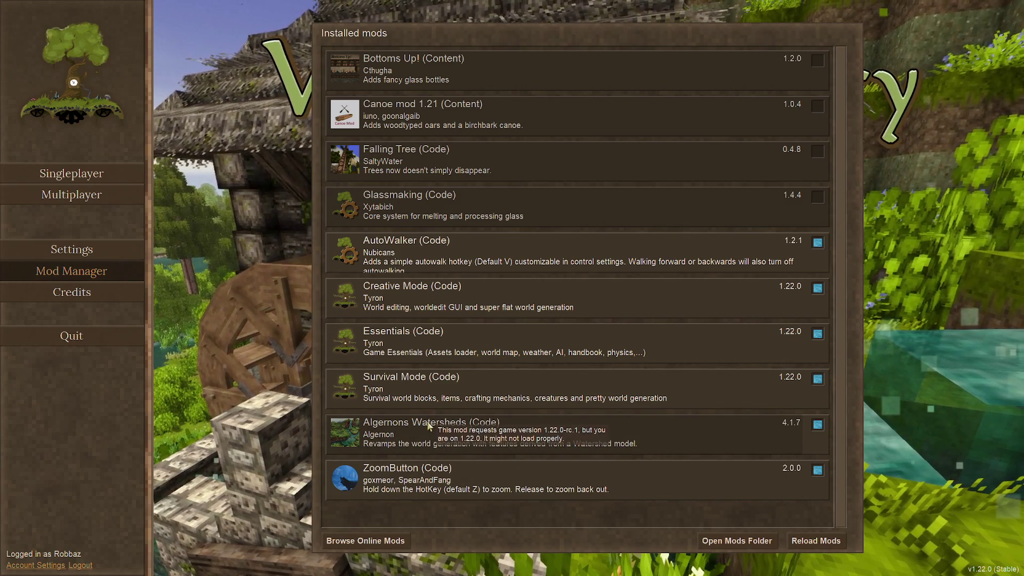
{"action": "left_click", "coordinate": [382, 542]}
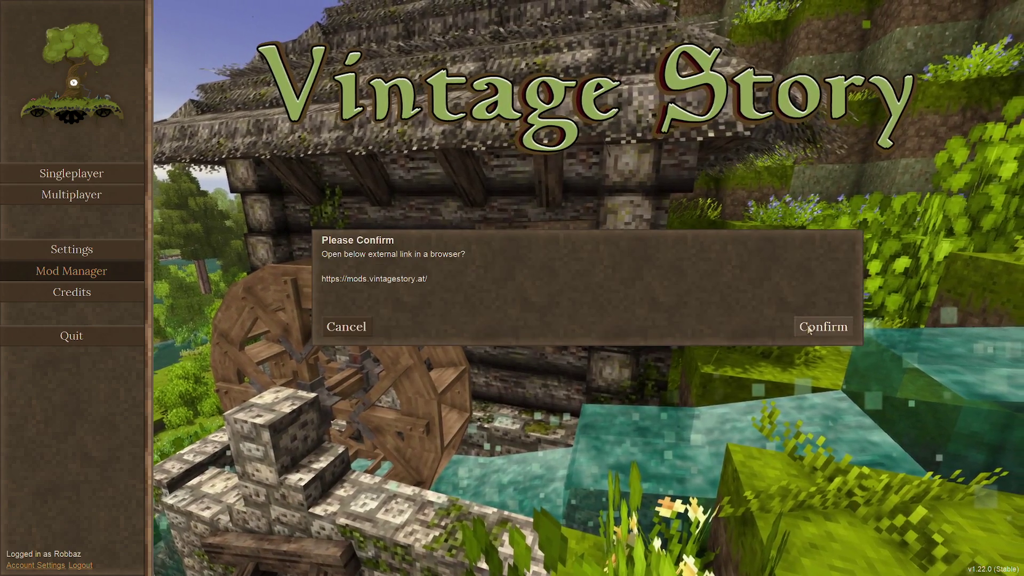
{"action": "left_click", "coordinate": [809, 329]}
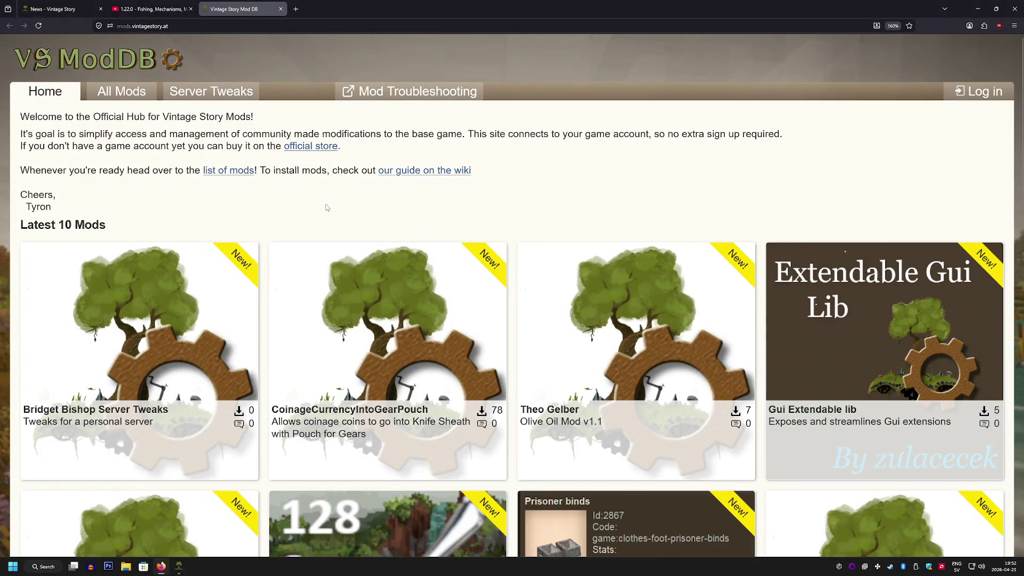
Step: Show VS ModDB's All Mods list and browse the recently updated mods like Vinconomy
{"action": "scroll", "coordinate": [329, 216], "scroll_direction": "down", "scroll_amount": 8}
{"action": "scroll", "coordinate": [329, 219], "scroll_direction": "up", "scroll_amount": 8}
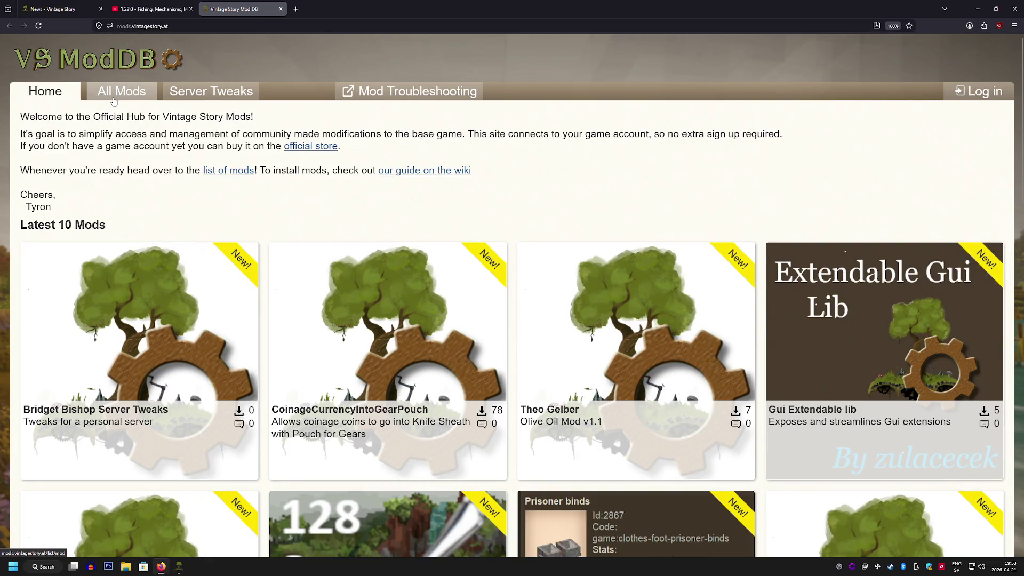
{"action": "left_click", "coordinate": [114, 102]}
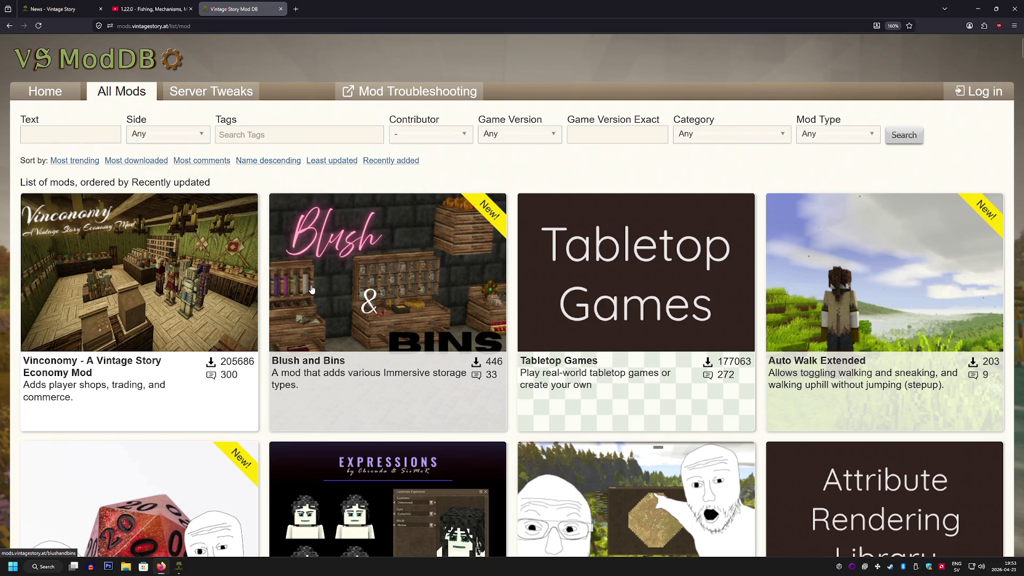
{"action": "scroll", "coordinate": [359, 285], "scroll_direction": "down", "scroll_amount": 3}
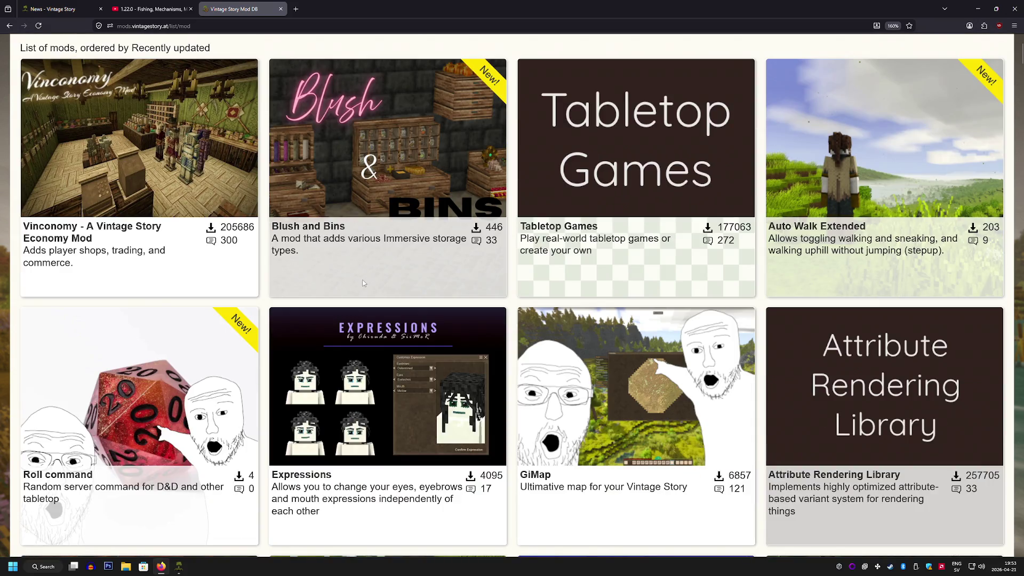
{"action": "scroll", "coordinate": [376, 276], "scroll_direction": "down", "scroll_amount": 5}
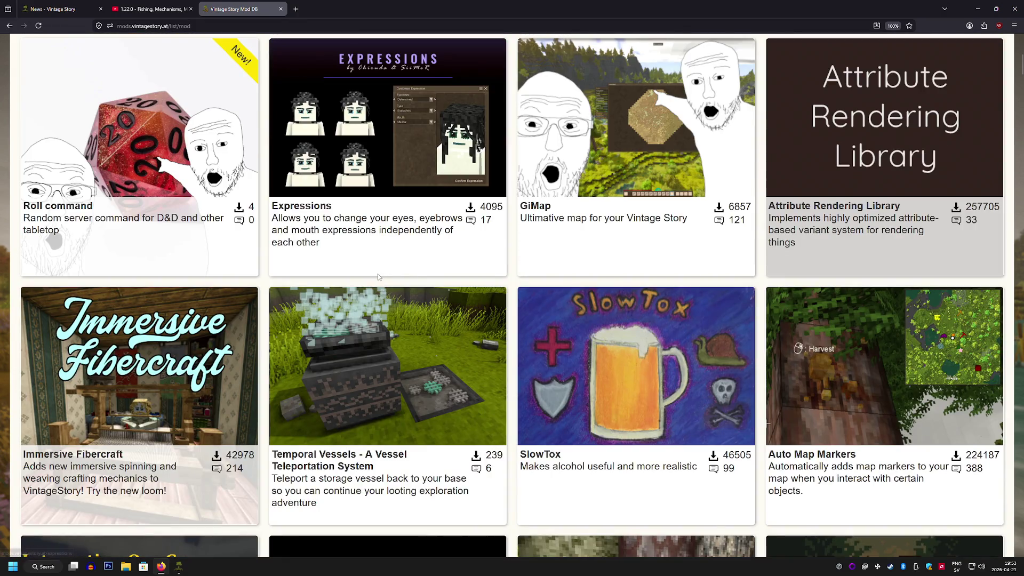
{"action": "scroll", "coordinate": [378, 276], "scroll_direction": "down", "scroll_amount": 3}
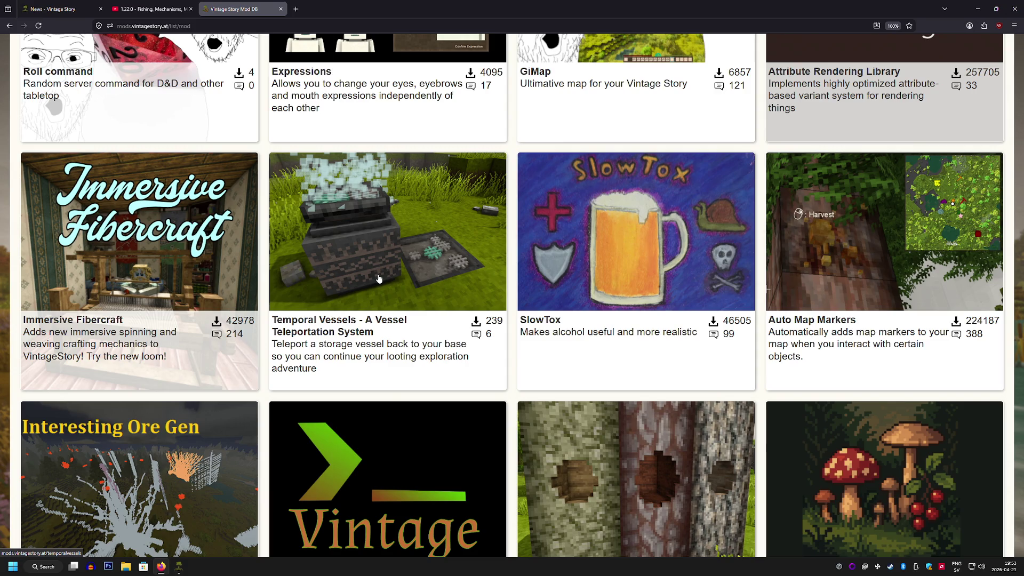
{"action": "scroll", "coordinate": [379, 279], "scroll_direction": "down", "scroll_amount": 3}
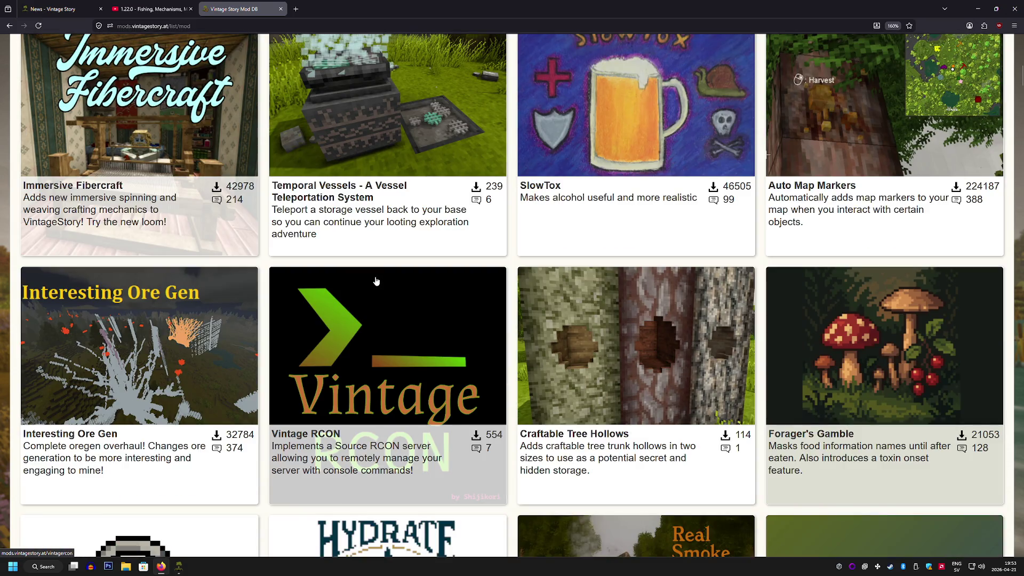
{"action": "scroll", "coordinate": [376, 281], "scroll_direction": "down", "scroll_amount": 3}
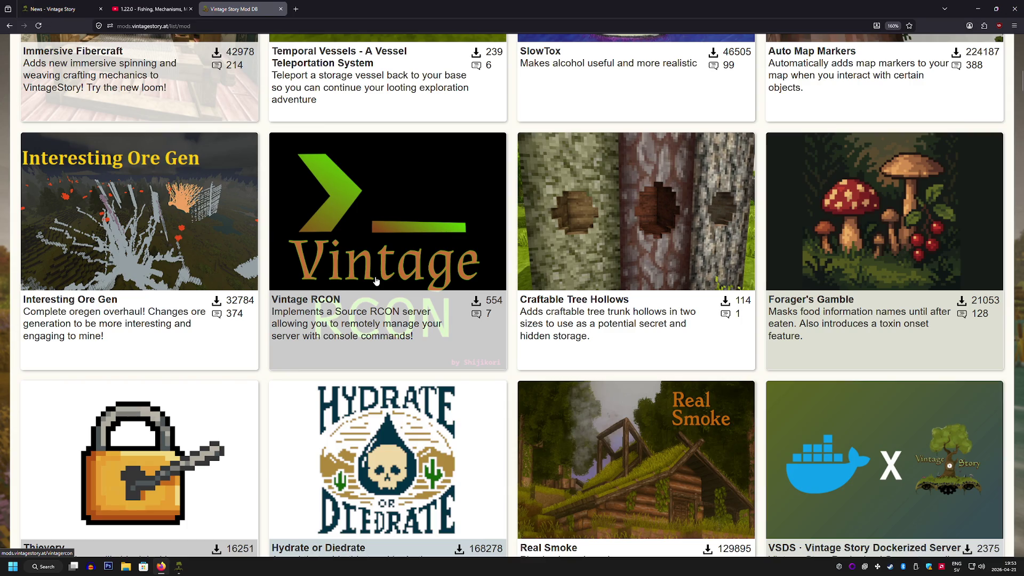
{"action": "scroll", "coordinate": [376, 281], "scroll_direction": "down", "scroll_amount": 13}
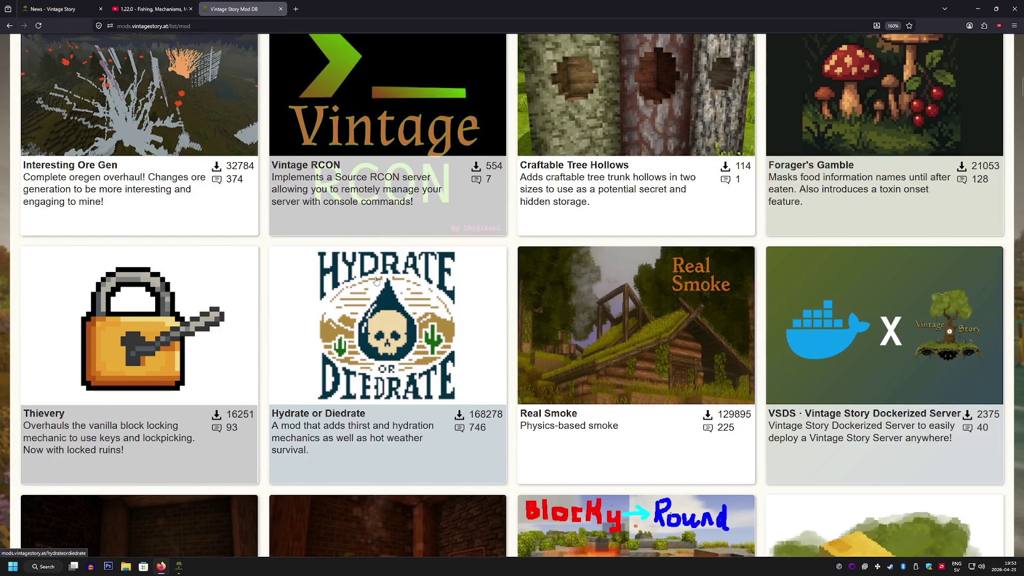
{"action": "scroll", "coordinate": [366, 287], "scroll_direction": "up", "scroll_amount": 8}
{"action": "scroll", "coordinate": [366, 287], "scroll_direction": "up", "scroll_amount": 20}
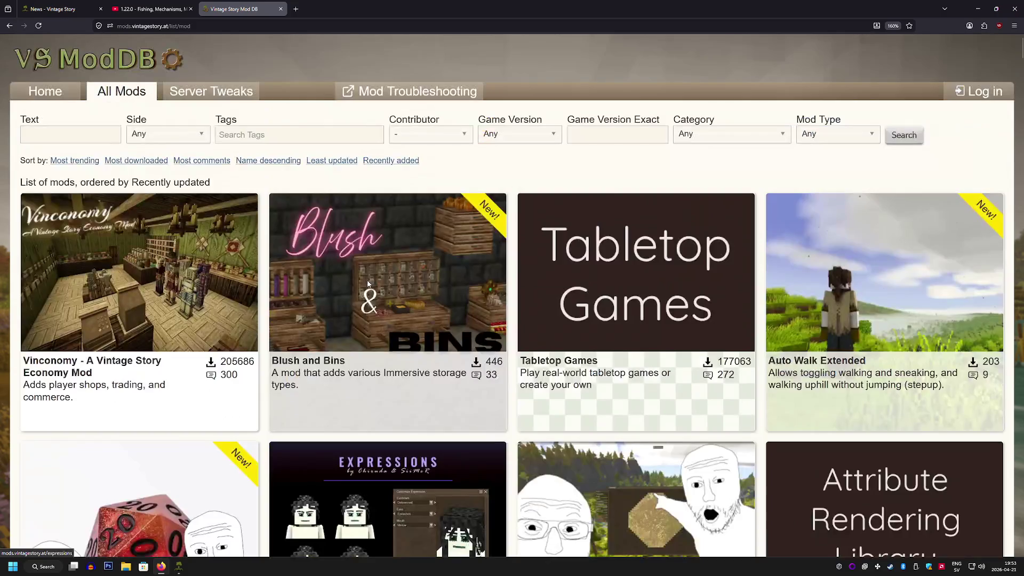
Step: Search mods for 'river' and start a 1-click install of Algernon's Watersheds 6.0.0
{"action": "left_click", "coordinate": [114, 134]}
{"action": "type", "text": "river"}
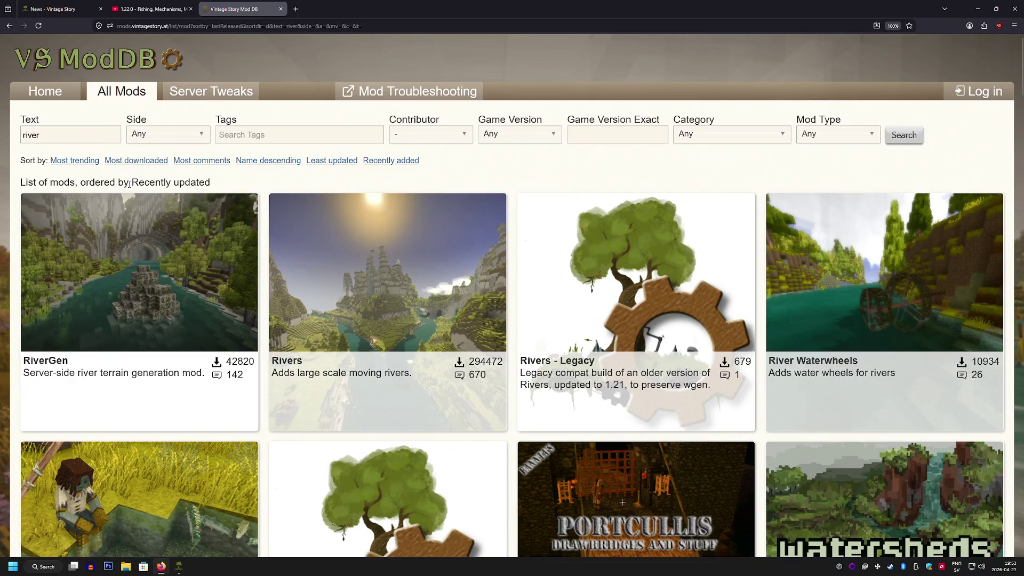
{"action": "scroll", "coordinate": [120, 235], "scroll_direction": "down", "scroll_amount": 1}
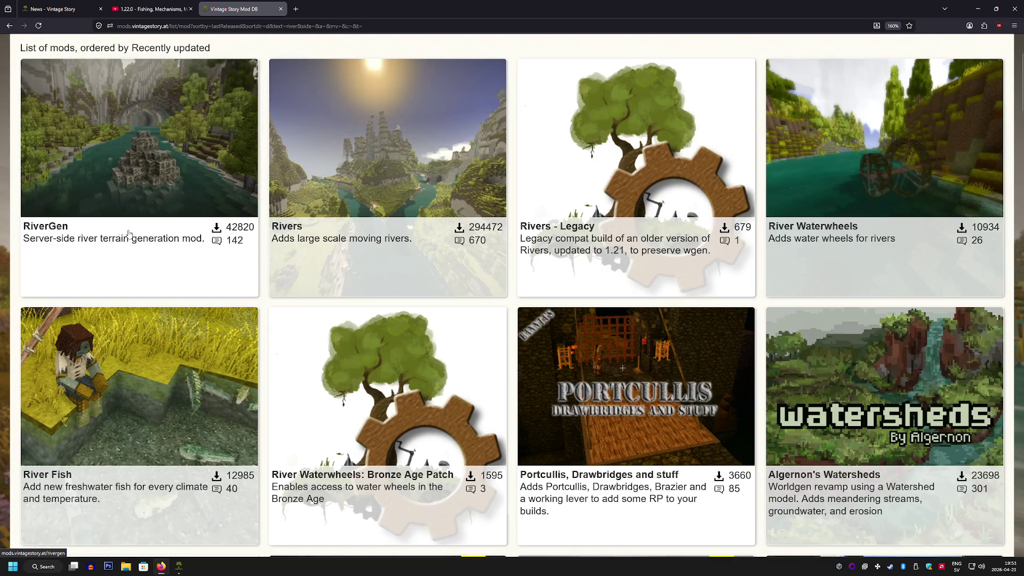
{"action": "scroll", "coordinate": [860, 397], "scroll_direction": "down", "scroll_amount": 1}
{"action": "left_click", "coordinate": [860, 397]}
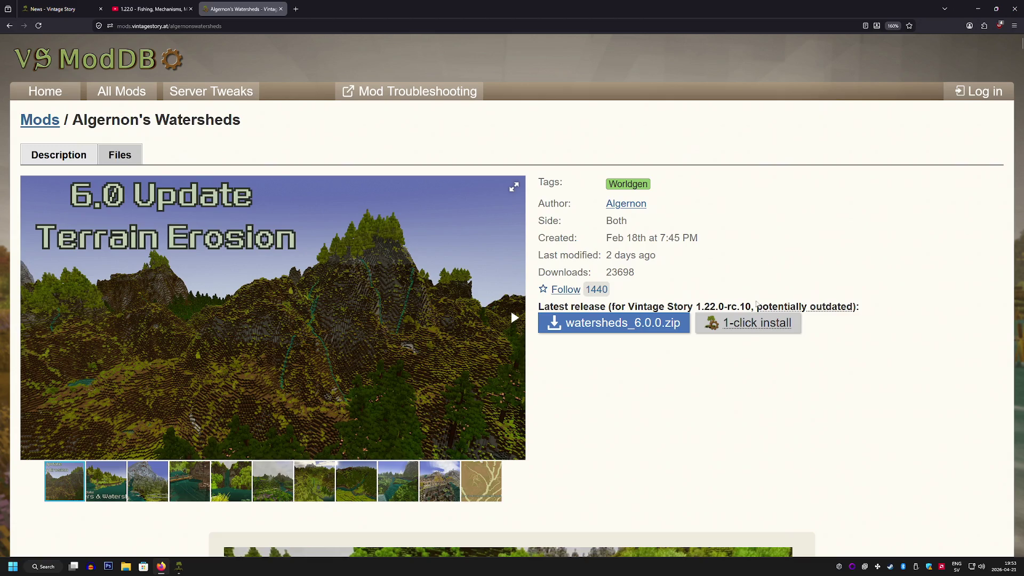
{"action": "left_click", "coordinate": [745, 324]}
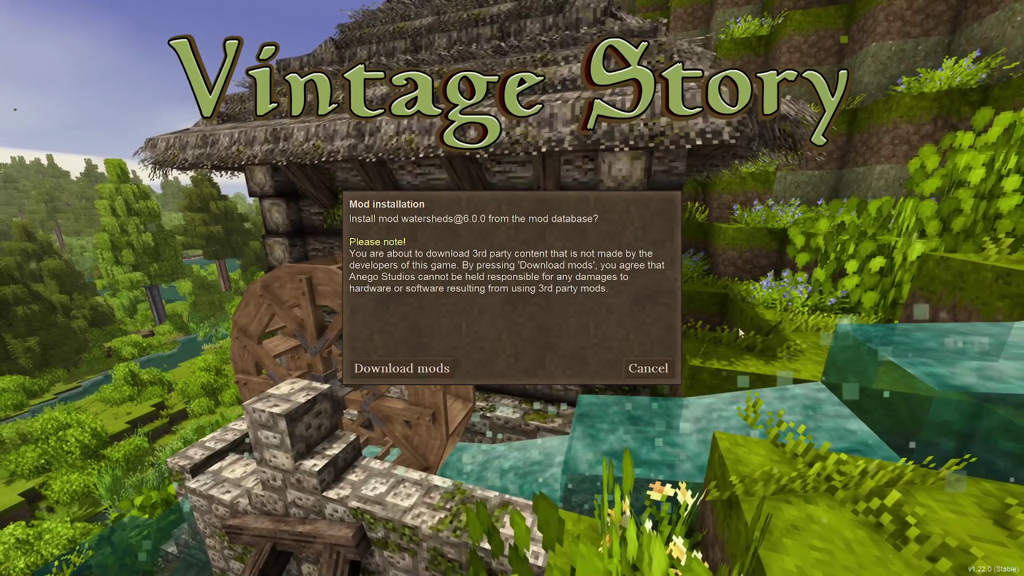
Step: Approve the watersheds 6.0.0 download and go to the installed mods list
{"action": "left_click", "coordinate": [422, 366]}
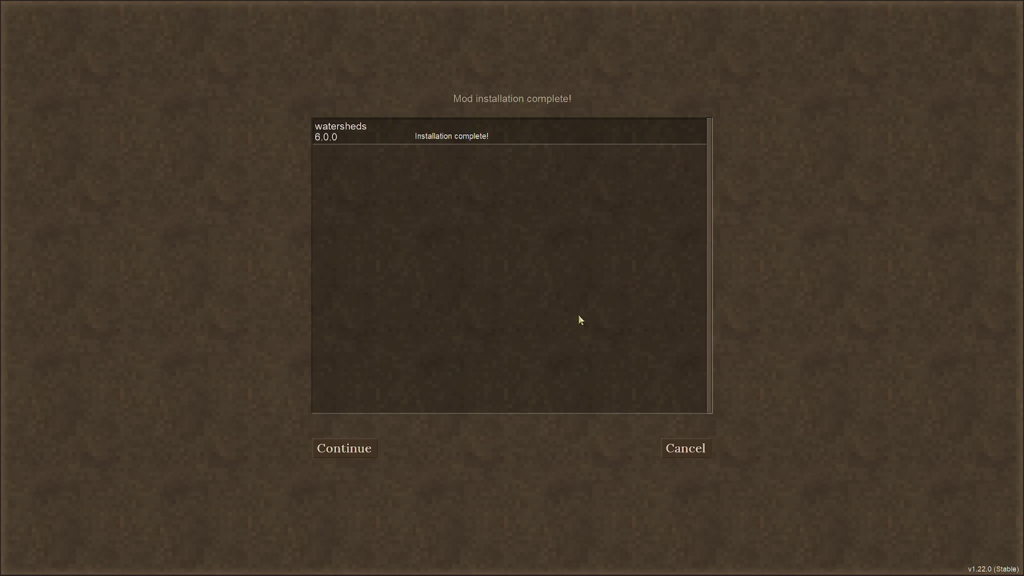
{"action": "left_click", "coordinate": [344, 448]}
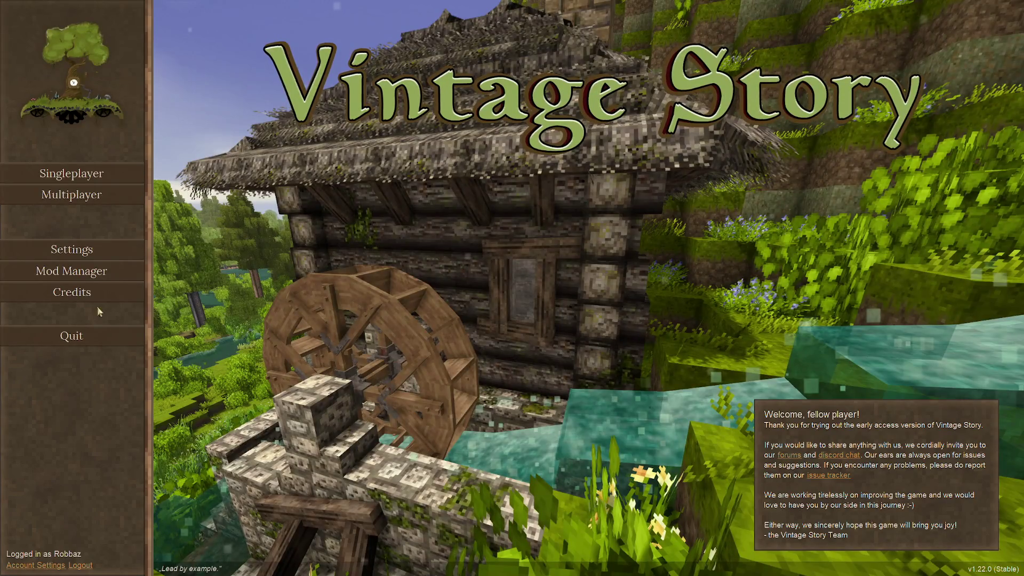
{"action": "left_click", "coordinate": [86, 273]}
Step: Confirm Algernon's Watersheds is enabled, read its version warning, and open Singleplayer worlds
{"action": "scroll", "coordinate": [567, 427], "scroll_direction": "down", "scroll_amount": 1}
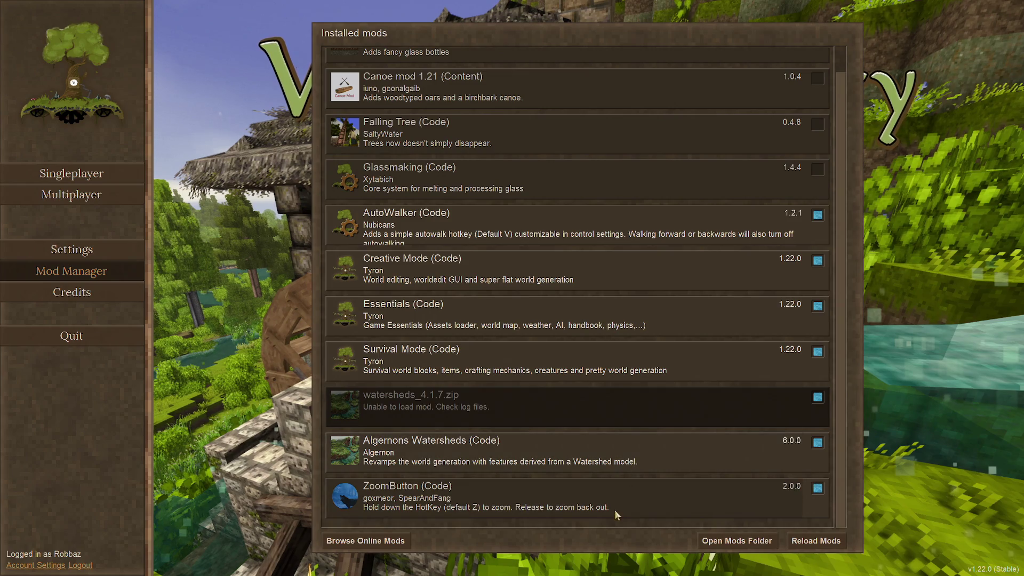
{"action": "mouse_move", "coordinate": [614, 457]}
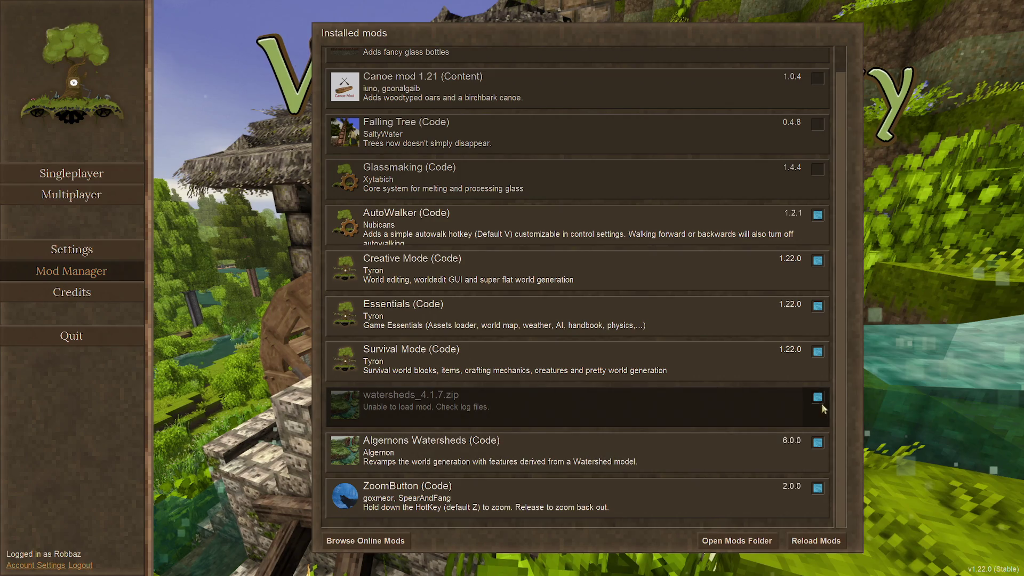
{"action": "mouse_move", "coordinate": [582, 446]}
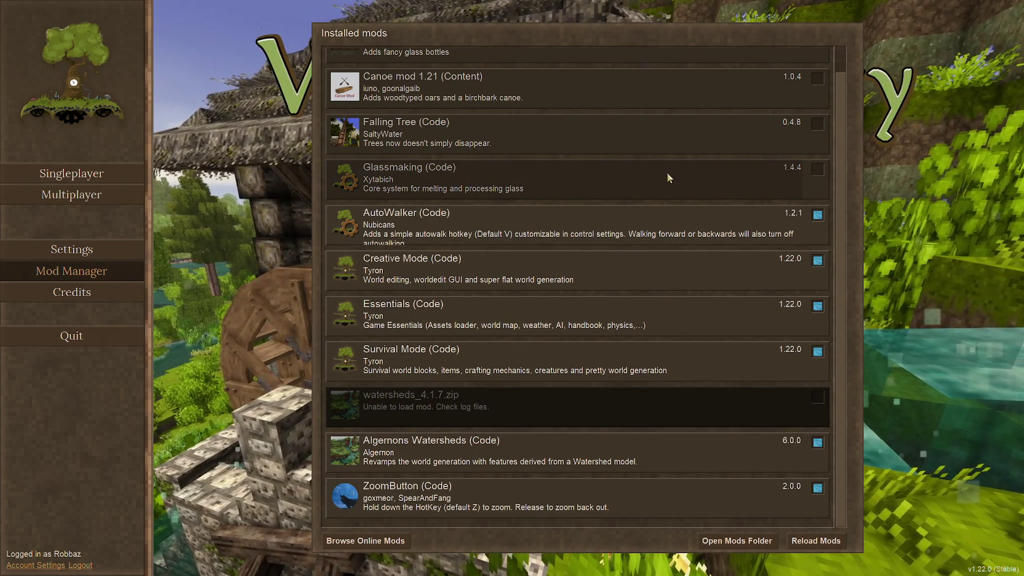
{"action": "scroll", "coordinate": [669, 177], "scroll_direction": "up", "scroll_amount": 1}
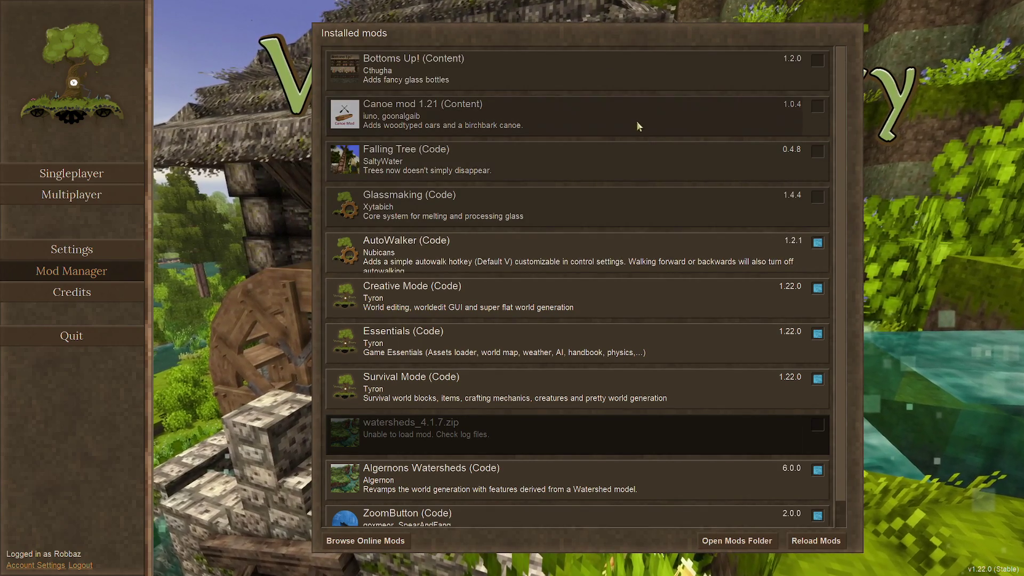
{"action": "scroll", "coordinate": [660, 202], "scroll_direction": "down", "scroll_amount": 1}
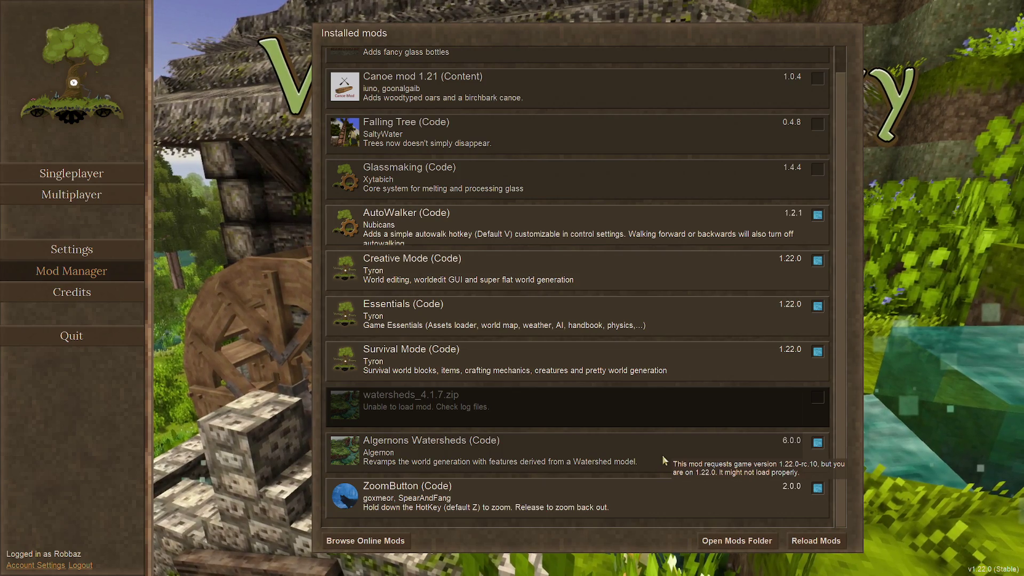
{"action": "mouse_move", "coordinate": [717, 459]}
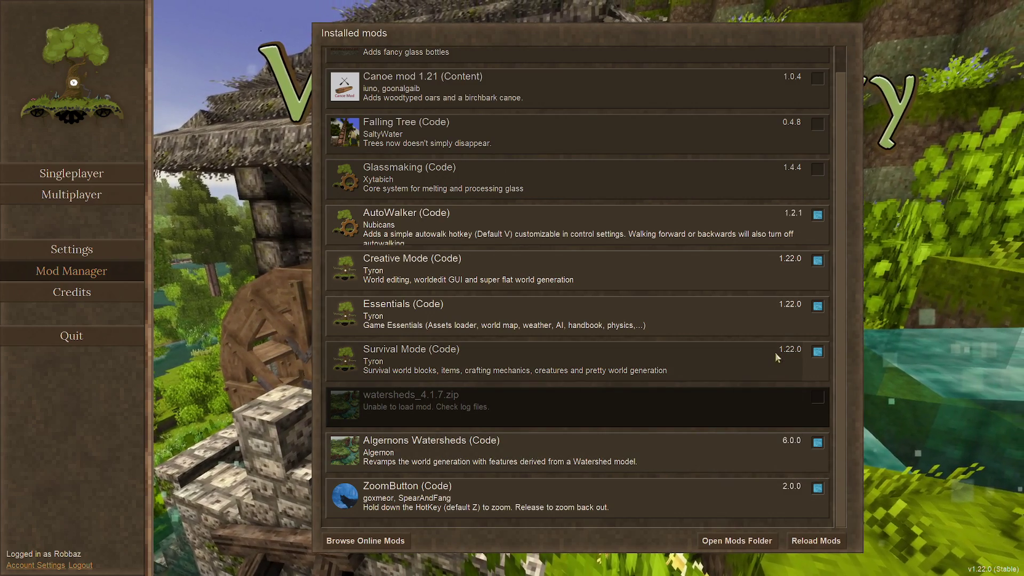
{"action": "left_click", "coordinate": [129, 171]}
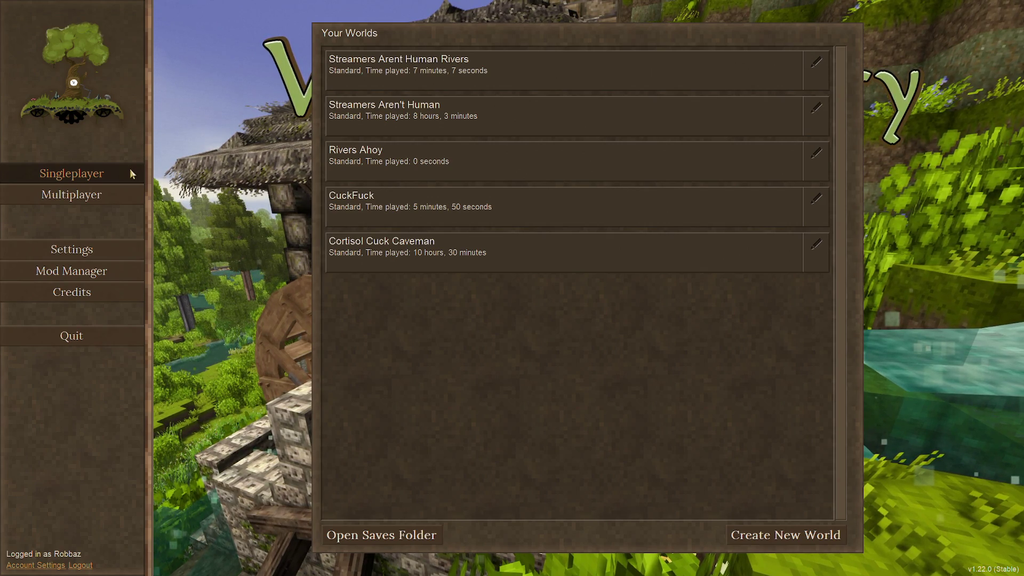
Step: Start creating a new world and delete its suggested world name
{"action": "left_click", "coordinate": [758, 534]}
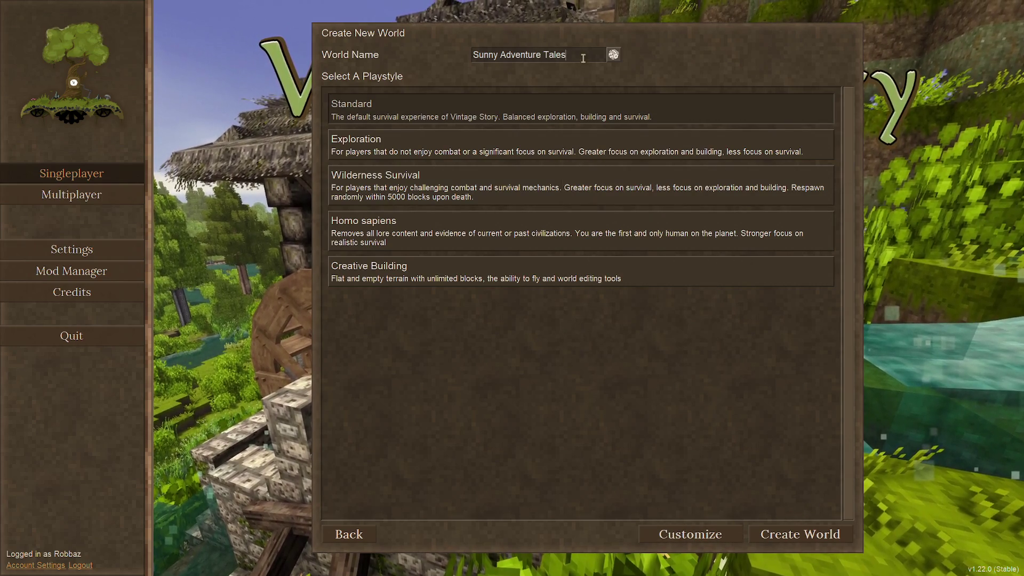
{"action": "left_click_drag", "start_coordinate": [583, 54], "coordinate": [443, 55]}
{"action": "key", "text": "BackSpace"}
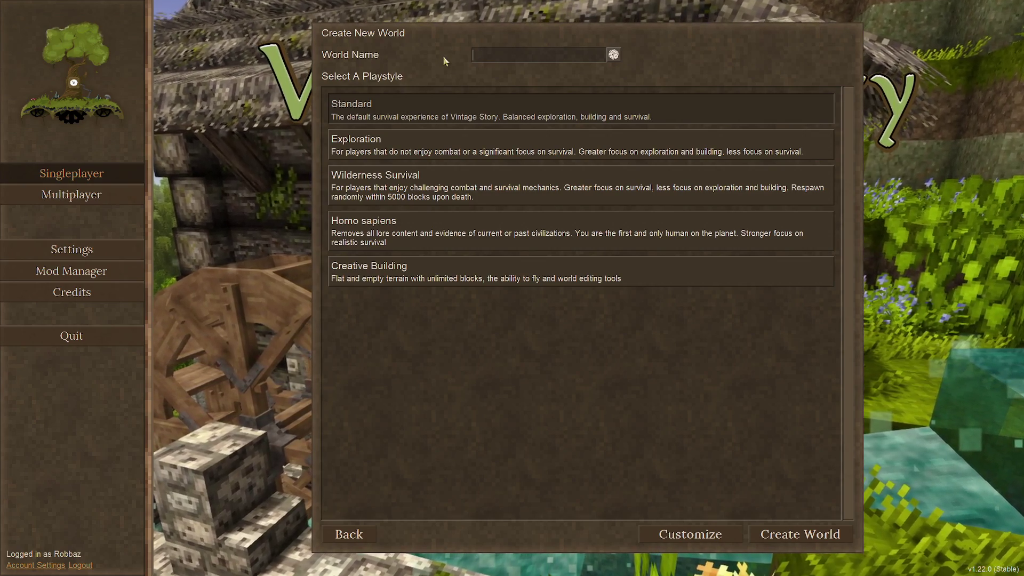
Step: Enter 'Magnificent Chat' as the world name and go to play style customisation
{"action": "type", "text": "Chat"}
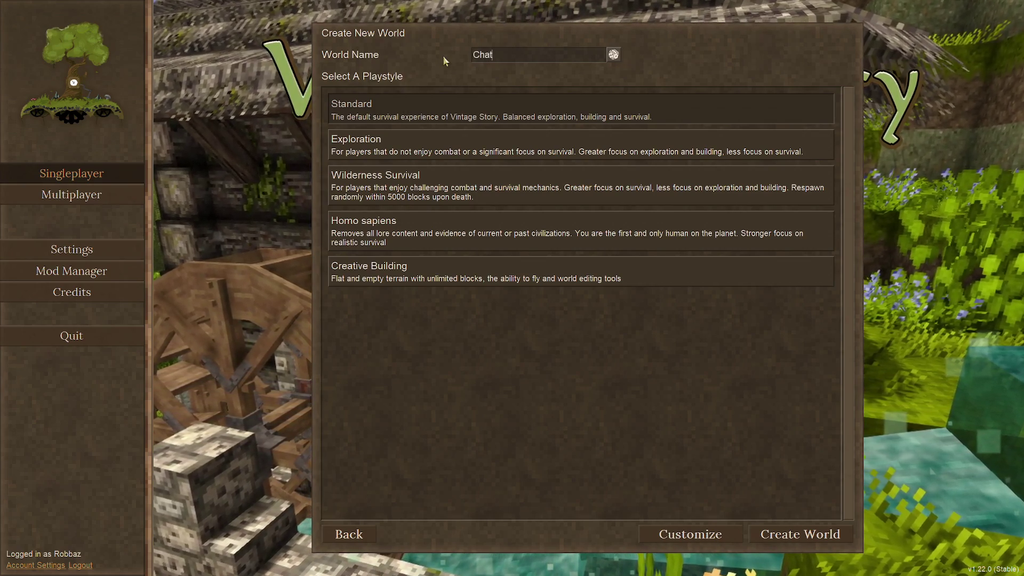
{"action": "key", "text": "BackSpace"}
{"action": "key", "text": "BackSpace"}
{"action": "key", "text": "BackSpace"}
{"action": "type", "text": "Mag"}
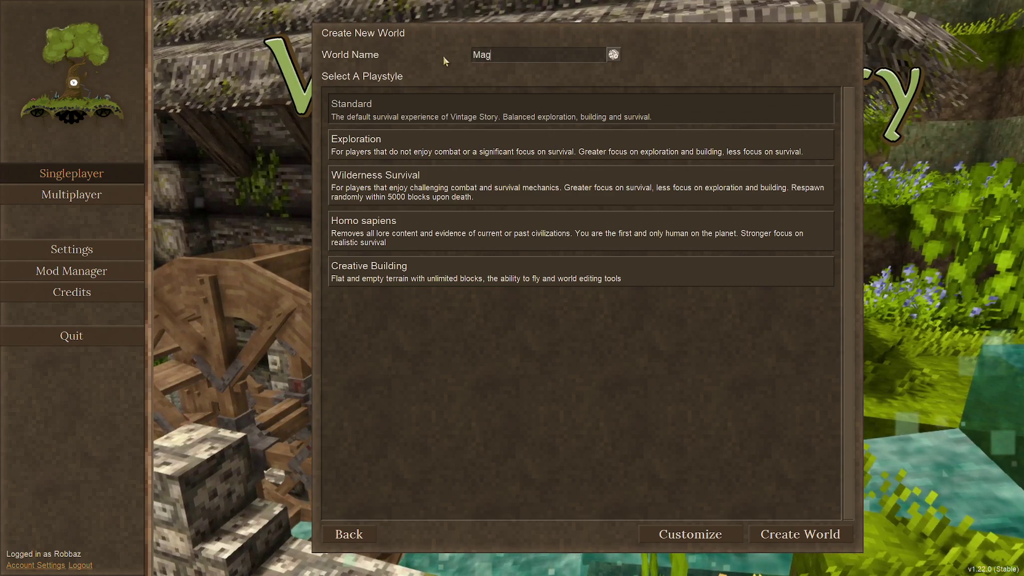
{"action": "type", "text": "nificent "}
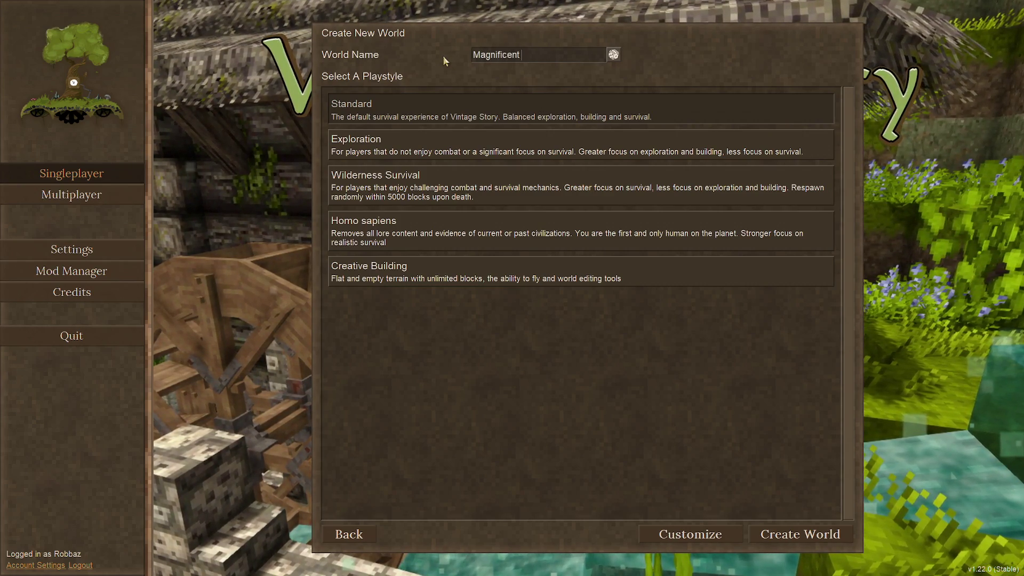
{"action": "type", "text": "Chat"}
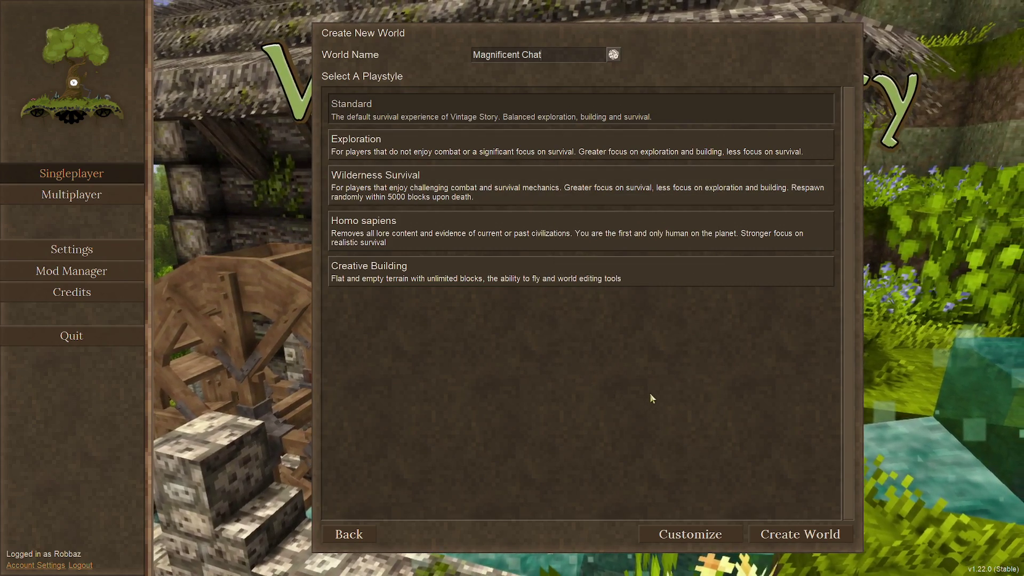
{"action": "left_click", "coordinate": [704, 539]}
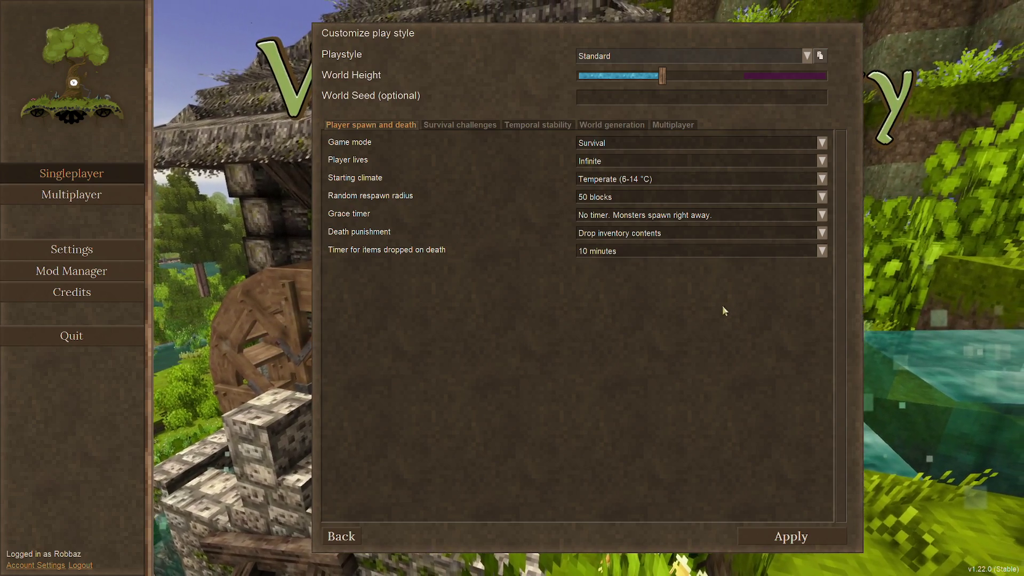
Step: Set the timer for items dropped on death to 1 hour
{"action": "left_click", "coordinate": [822, 250]}
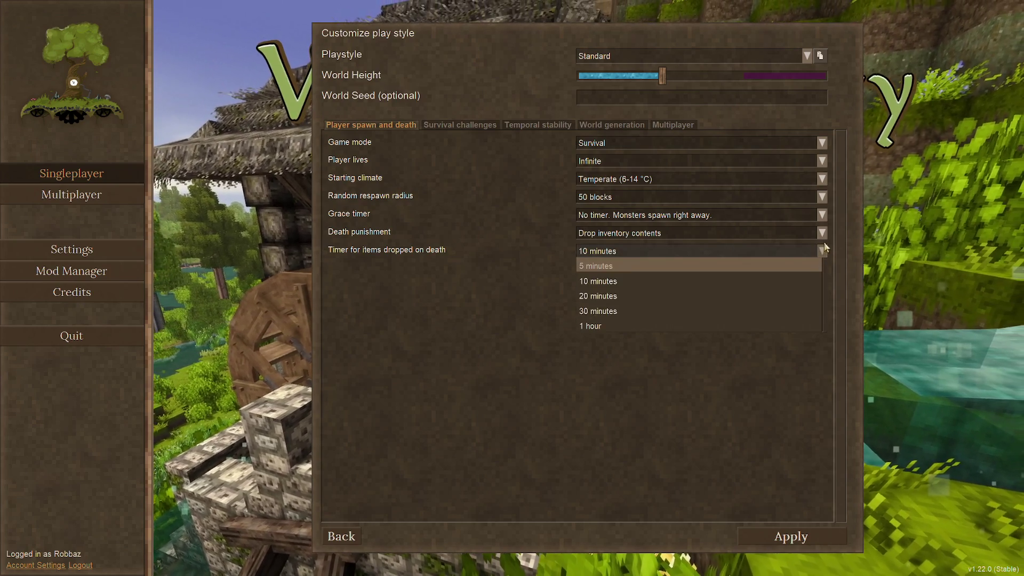
{"action": "left_click", "coordinate": [600, 309]}
{"action": "left_click", "coordinate": [597, 251]}
{"action": "left_click", "coordinate": [591, 324]}
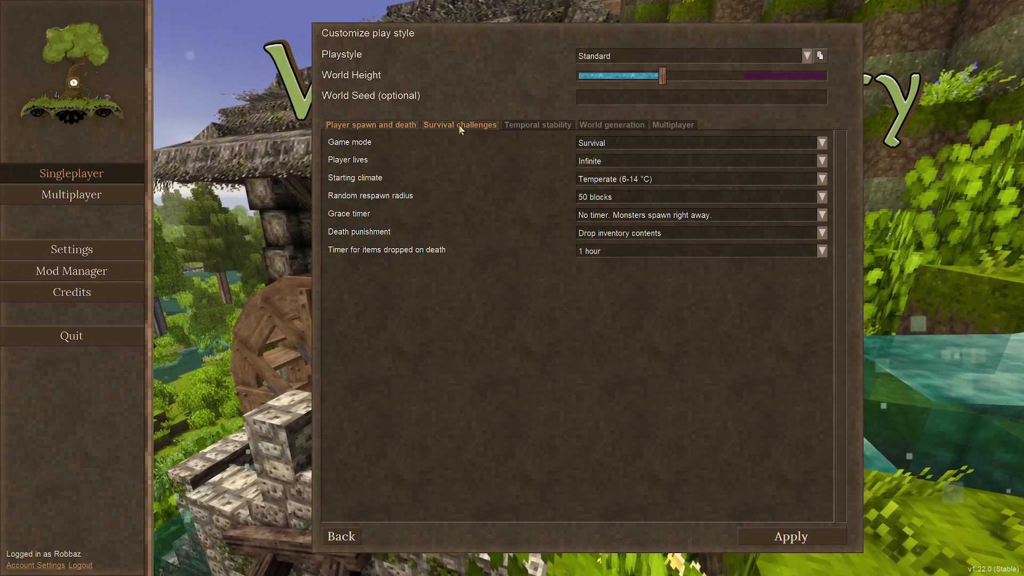
Step: On the Survival challenges tab, keep Cave-ins Enabled and tick 'Fire from lightning'
{"action": "left_click", "coordinate": [458, 126]}
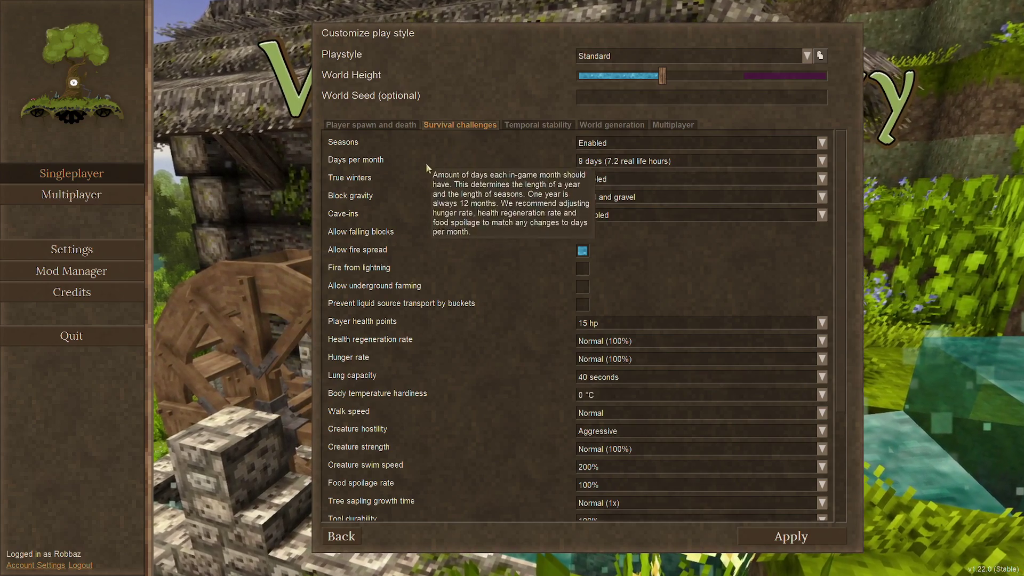
{"action": "left_click", "coordinate": [634, 215]}
{"action": "left_click", "coordinate": [590, 244]}
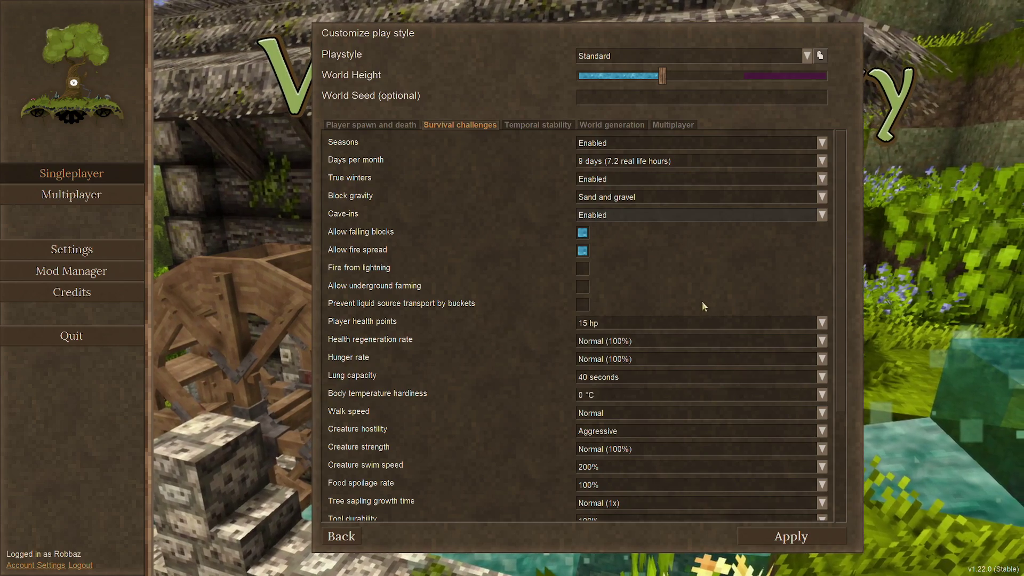
{"action": "scroll", "coordinate": [699, 289], "scroll_direction": "down", "scroll_amount": 3}
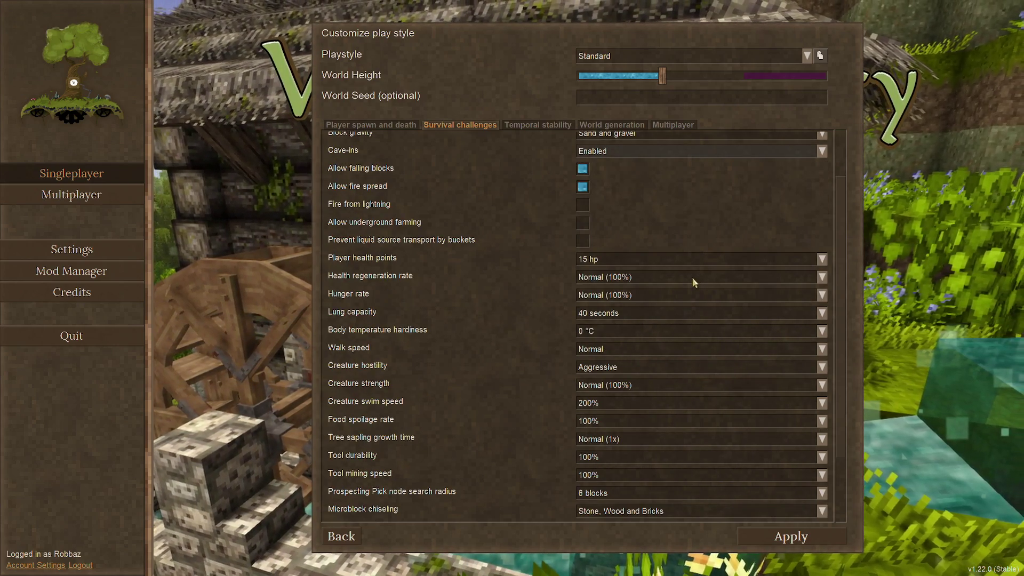
{"action": "scroll", "coordinate": [690, 282], "scroll_direction": "down", "scroll_amount": 3}
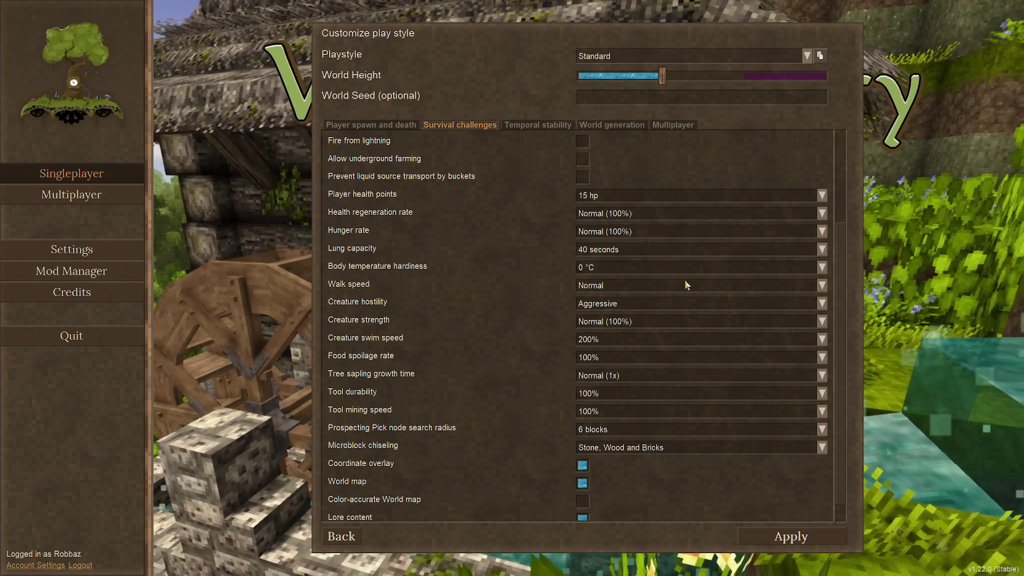
{"action": "scroll", "coordinate": [681, 280], "scroll_direction": "down", "scroll_amount": 1}
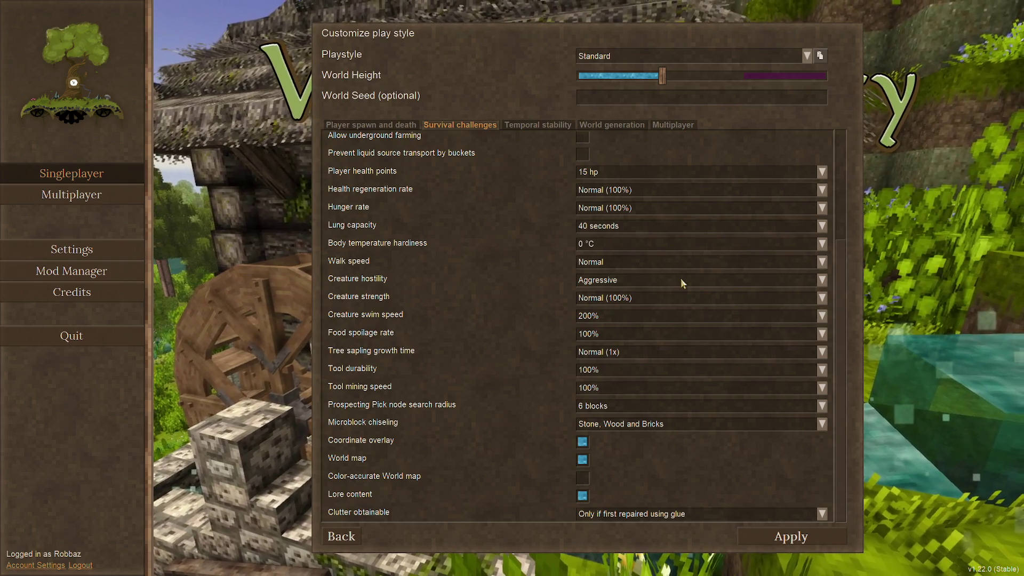
{"action": "scroll", "coordinate": [680, 277], "scroll_direction": "up", "scroll_amount": 7}
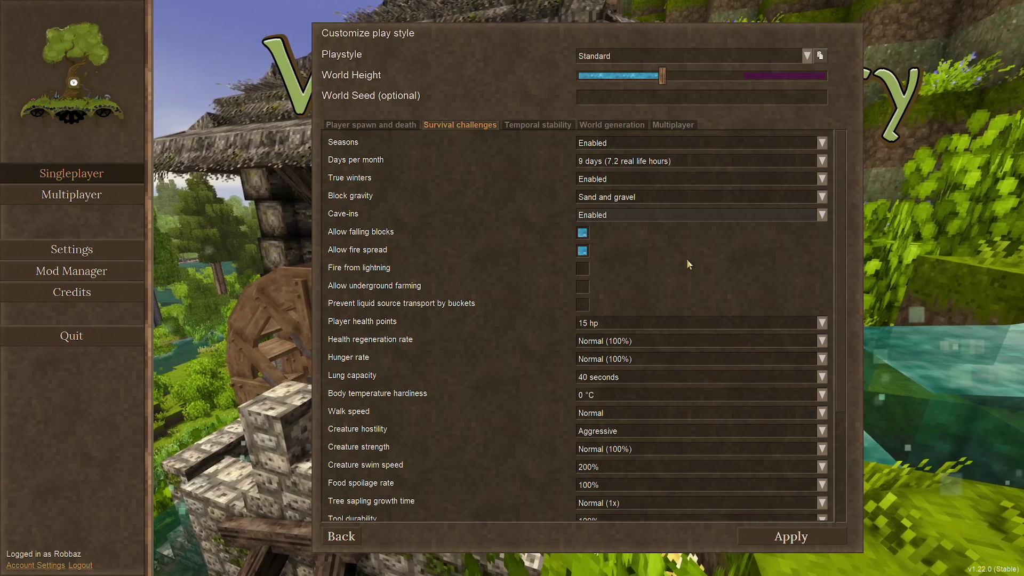
{"action": "mouse_move", "coordinate": [361, 270]}
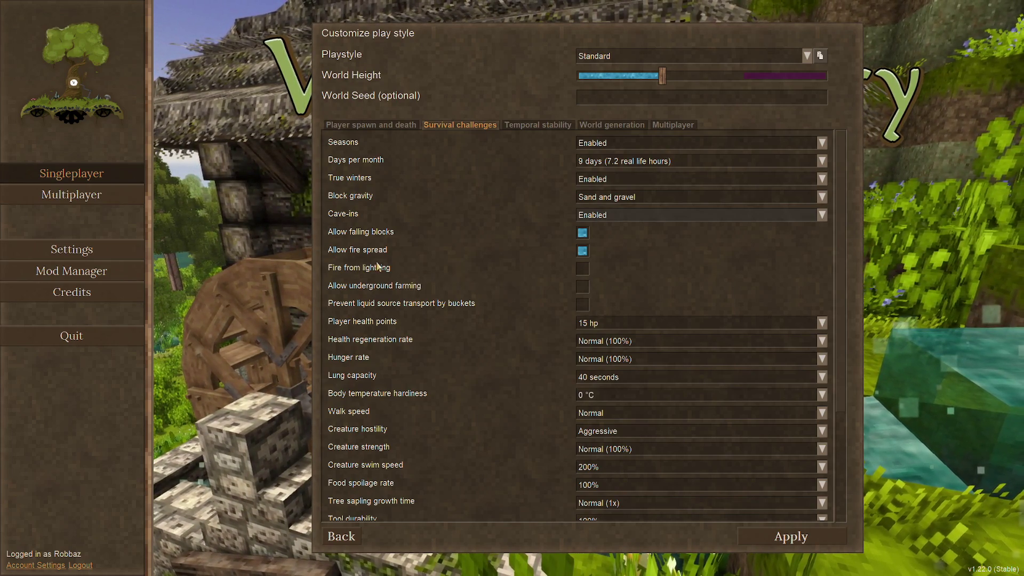
{"action": "left_click", "coordinate": [582, 269]}
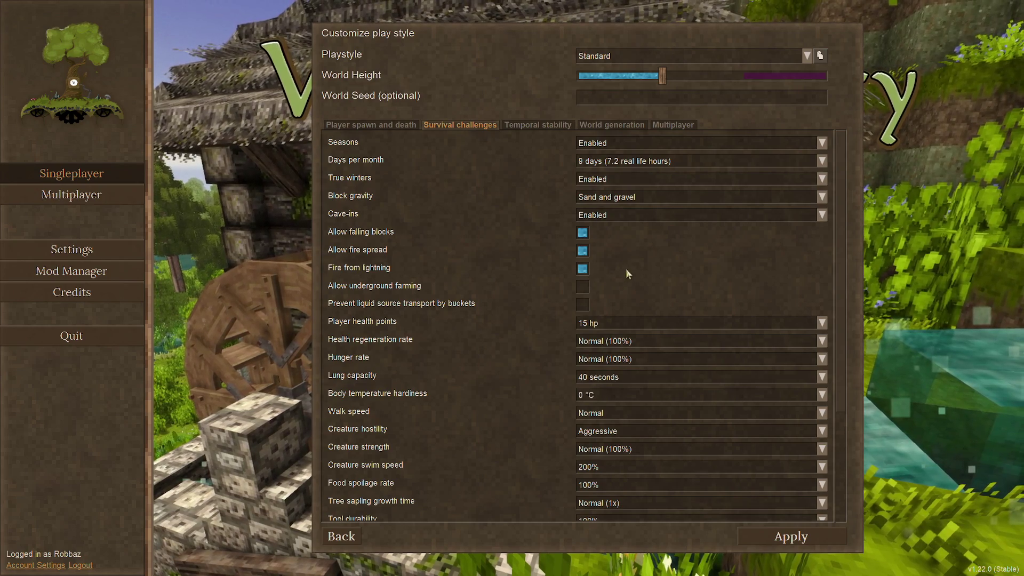
Step: On the World generation tab, set Geologic Activity to Common
{"action": "left_click", "coordinate": [603, 121]}
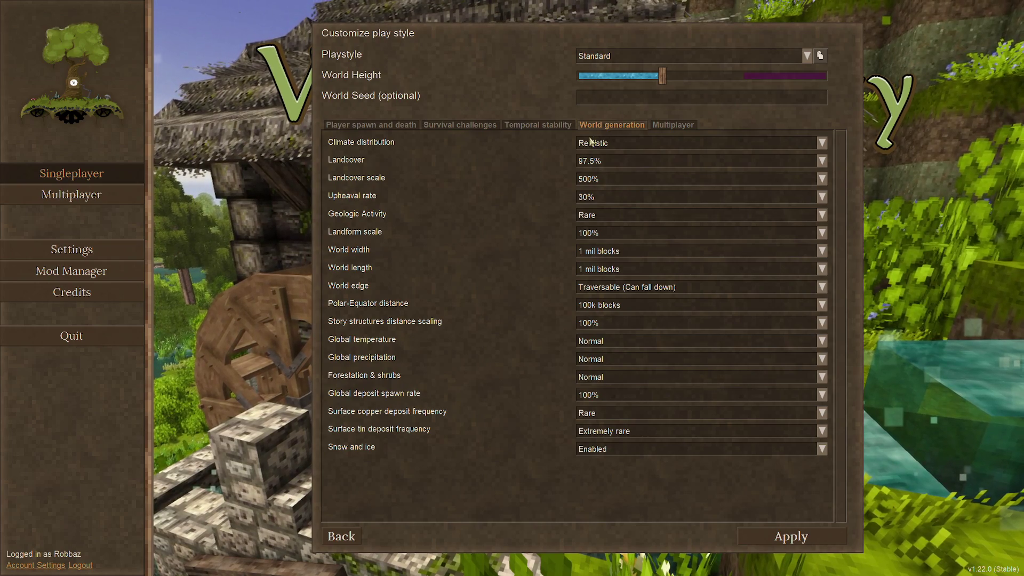
{"action": "left_click", "coordinate": [717, 176]}
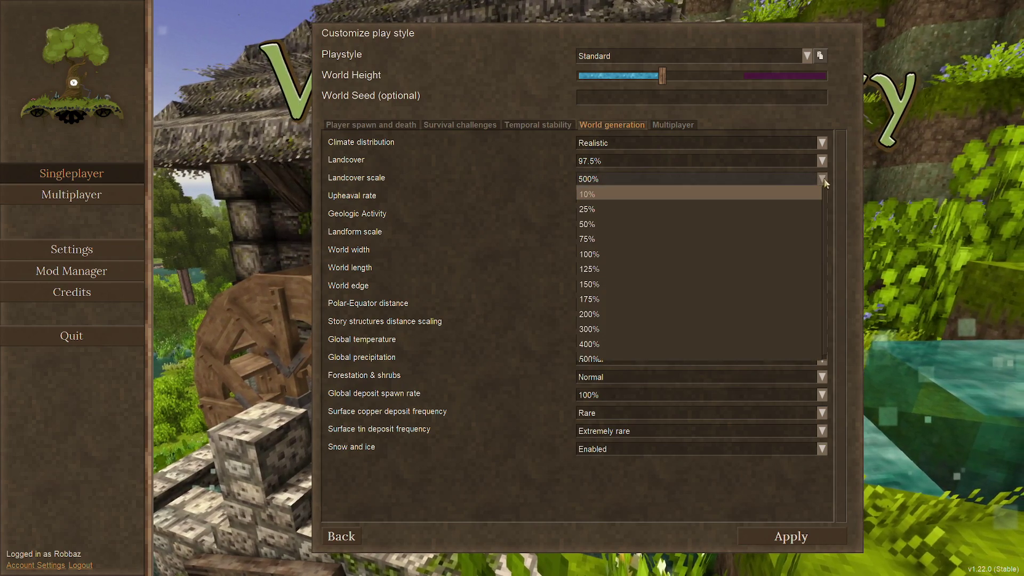
{"action": "left_click", "coordinate": [619, 254]}
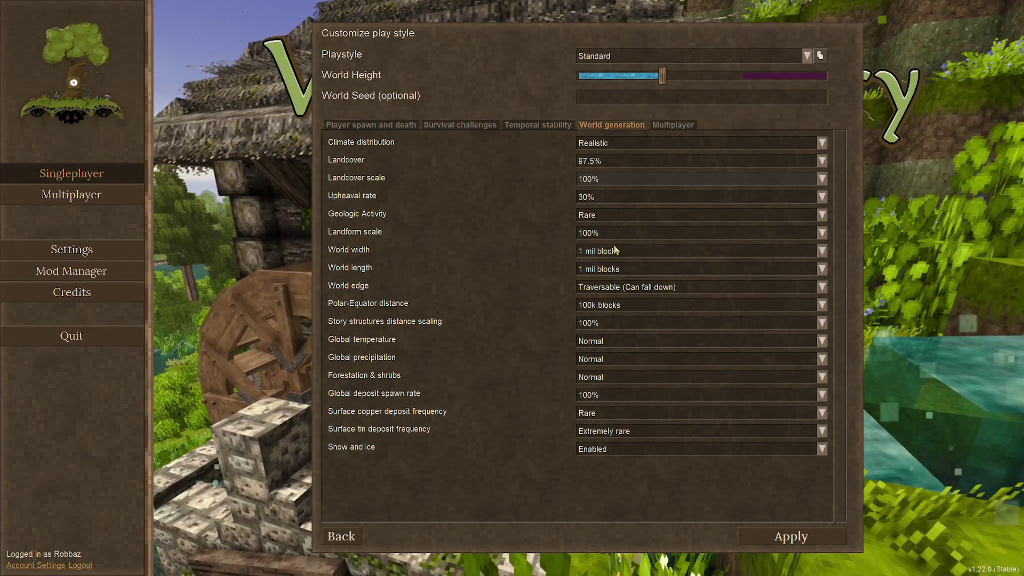
{"action": "left_click", "coordinate": [597, 216]}
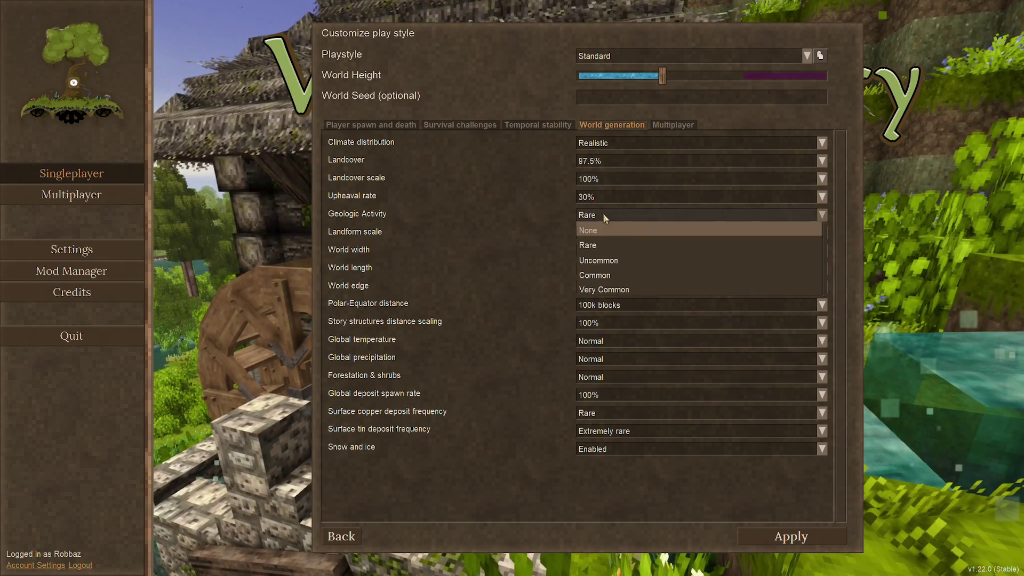
{"action": "left_click", "coordinate": [606, 275]}
{"action": "mouse_move", "coordinate": [371, 234]}
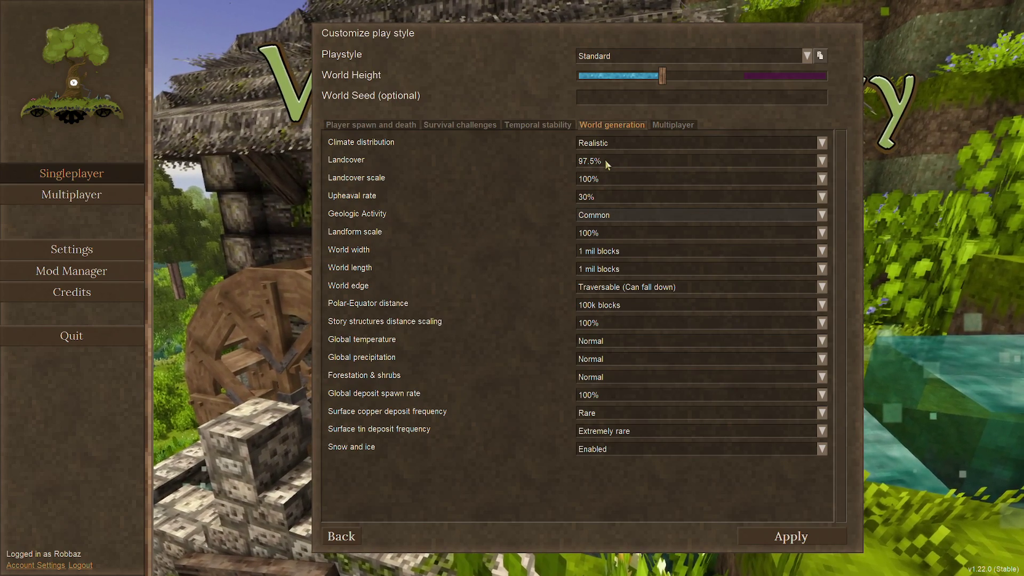
Step: Set Landcover scale to 300% and Landcover to 50%
{"action": "left_click", "coordinate": [611, 179]}
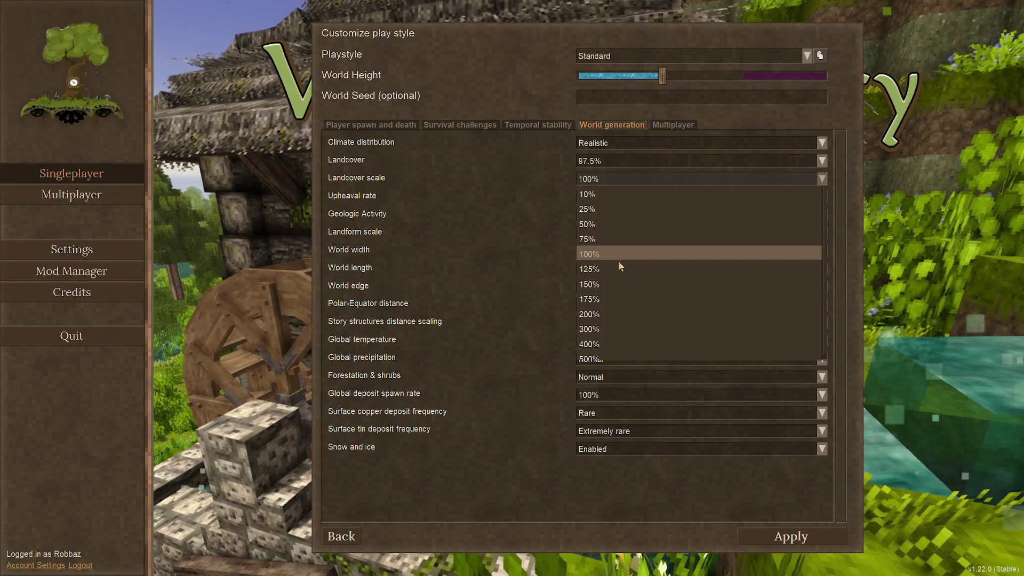
{"action": "left_click", "coordinate": [597, 328]}
{"action": "left_click", "coordinate": [625, 158]}
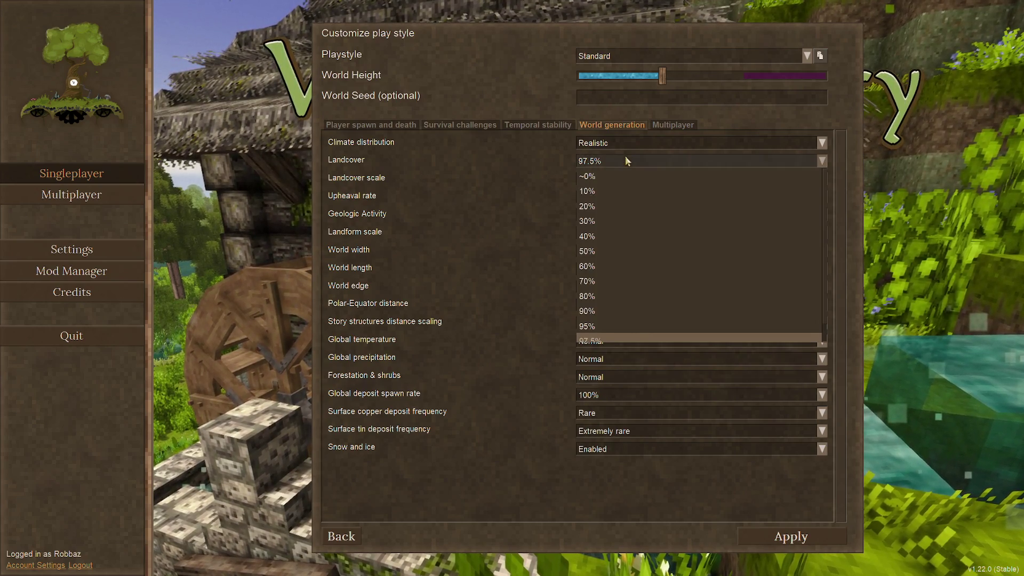
{"action": "left_click", "coordinate": [605, 223]}
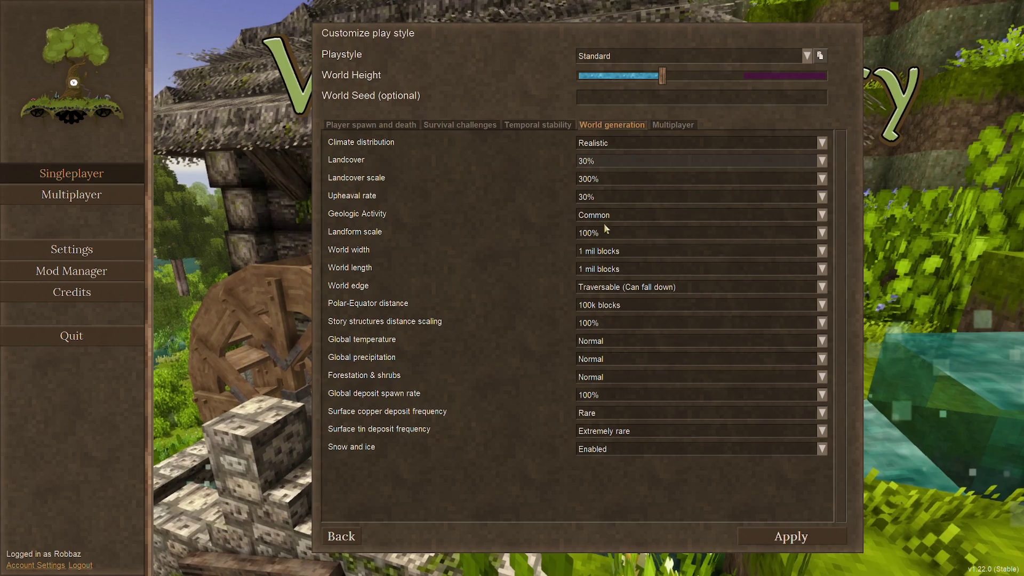
{"action": "left_click", "coordinate": [610, 160]}
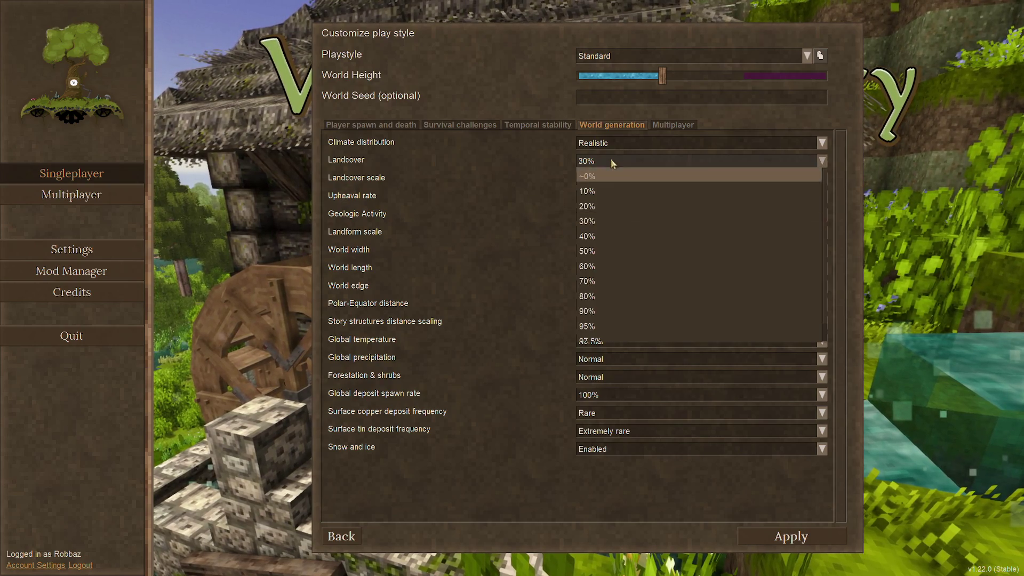
{"action": "left_click", "coordinate": [604, 248]}
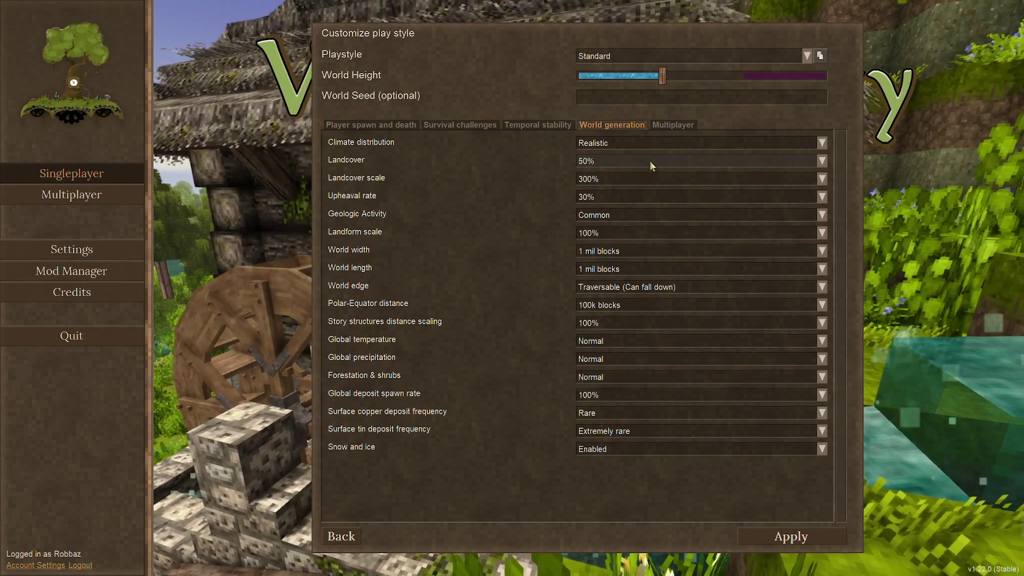
{"action": "mouse_move", "coordinate": [380, 159]}
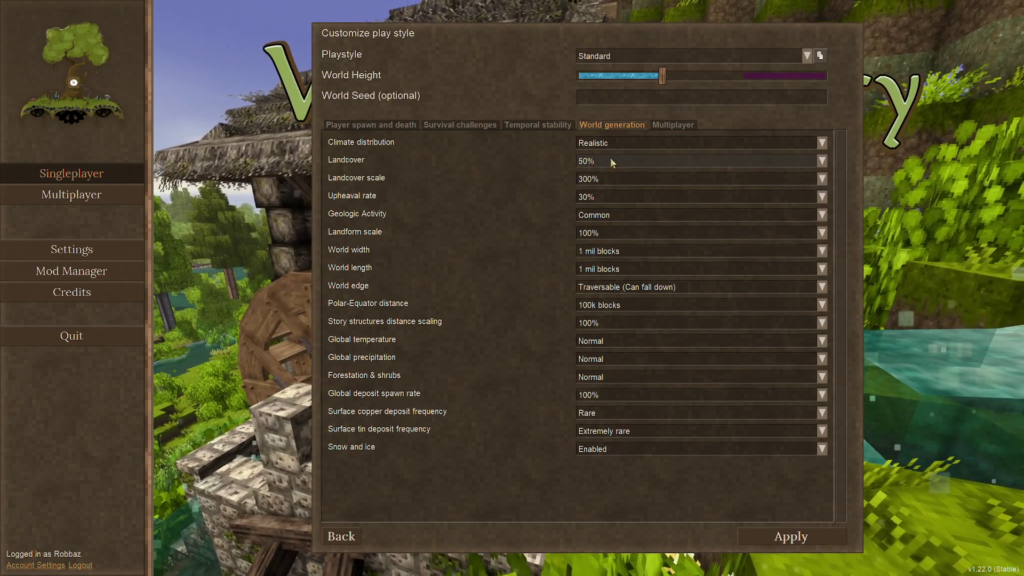
Step: Lower landcover back to 30% and landcover scale to 150%
{"action": "left_click", "coordinate": [610, 158]}
{"action": "left_click", "coordinate": [613, 218]}
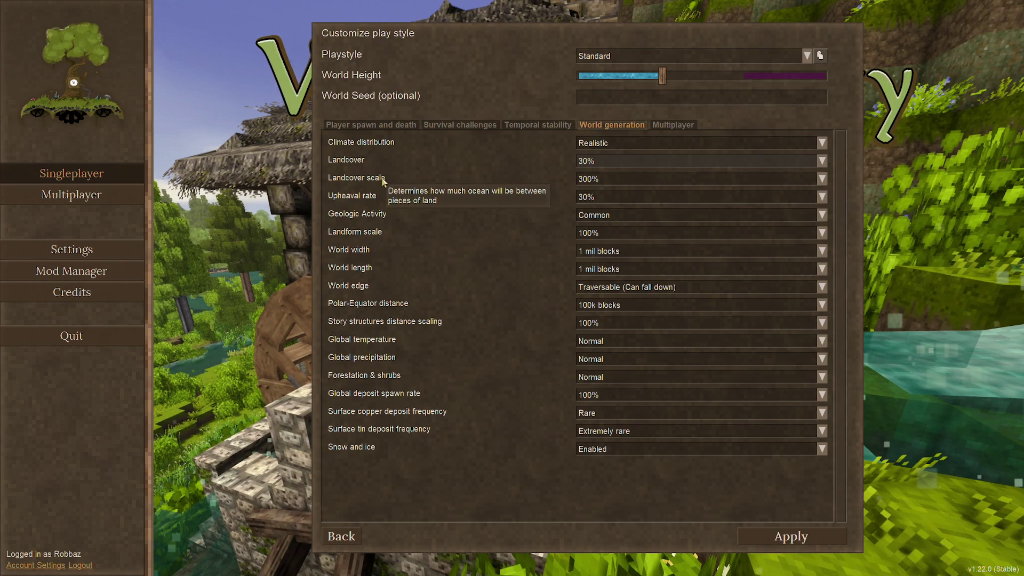
{"action": "left_click", "coordinate": [628, 179]}
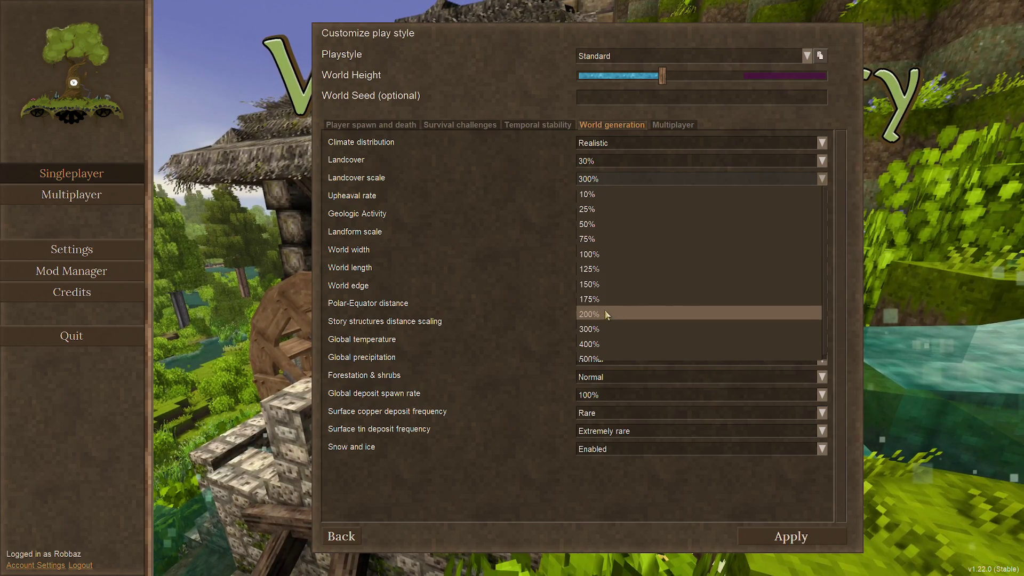
{"action": "left_click", "coordinate": [611, 286]}
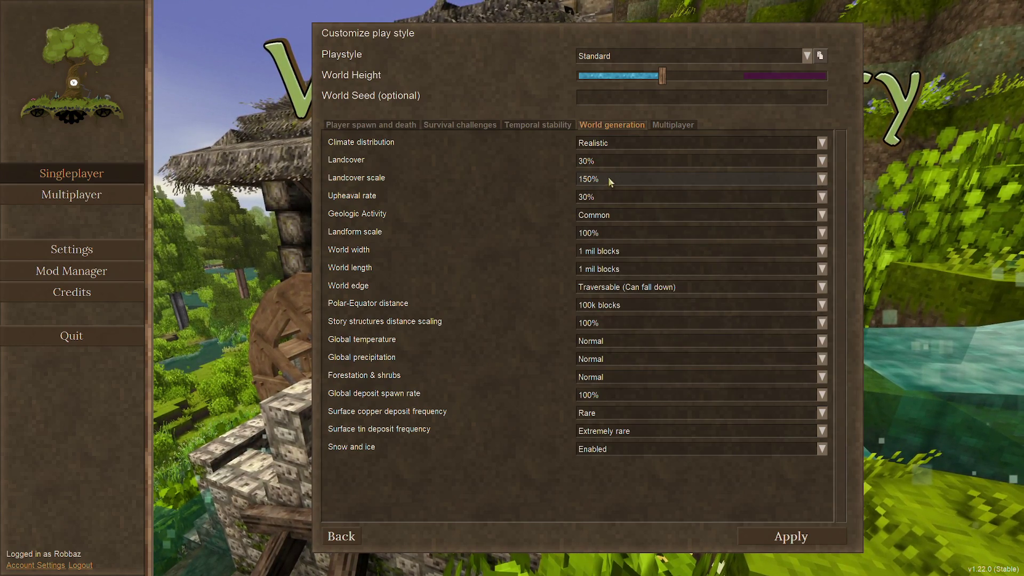
Step: Set Polar-Equator distance to 50k blocks and story structures scaling to 50%, then view spawn-and-death settings
{"action": "mouse_move", "coordinate": [364, 198]}
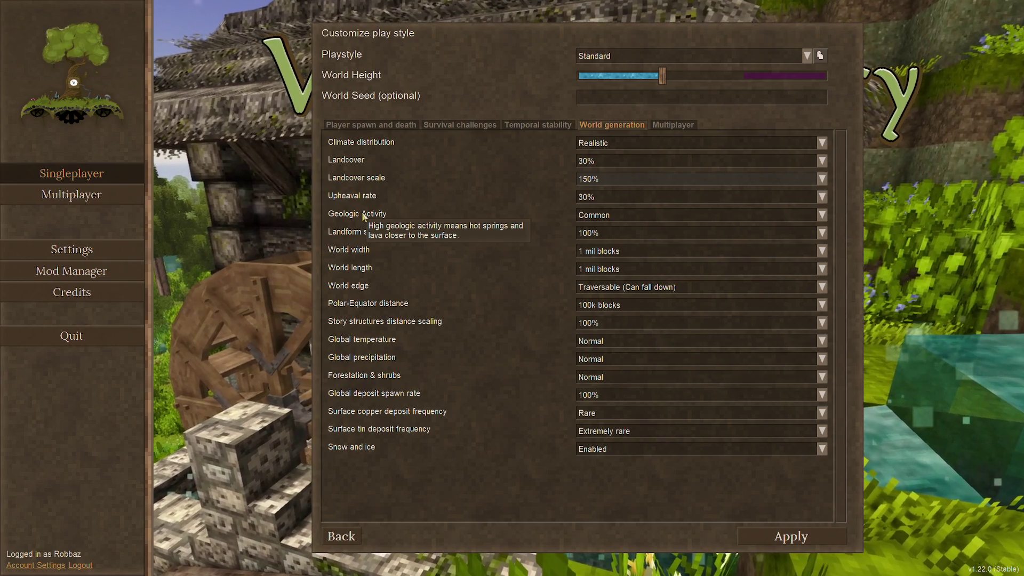
{"action": "mouse_move", "coordinate": [373, 233]}
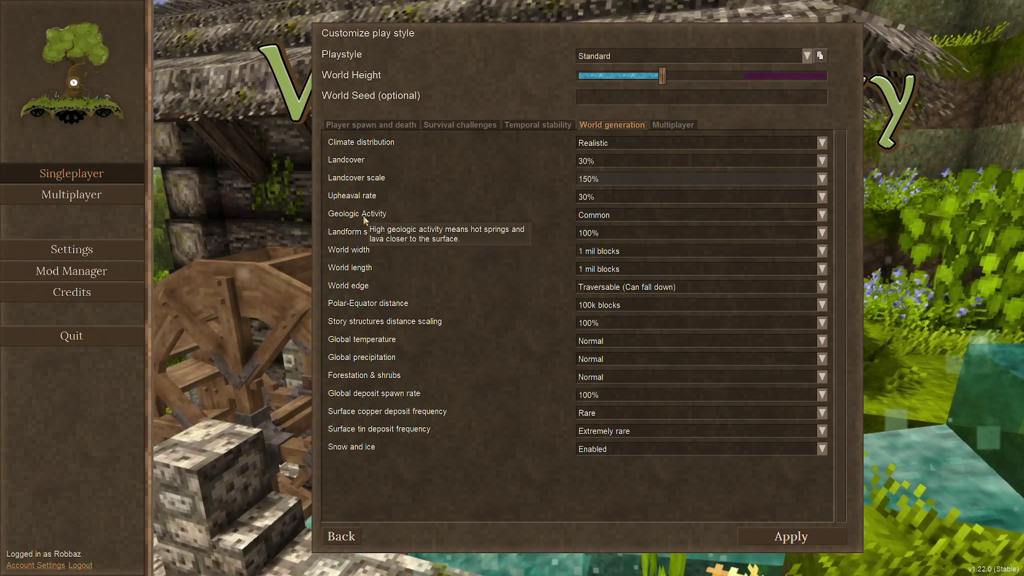
{"action": "mouse_move", "coordinate": [366, 272]}
{"action": "mouse_move", "coordinate": [377, 302]}
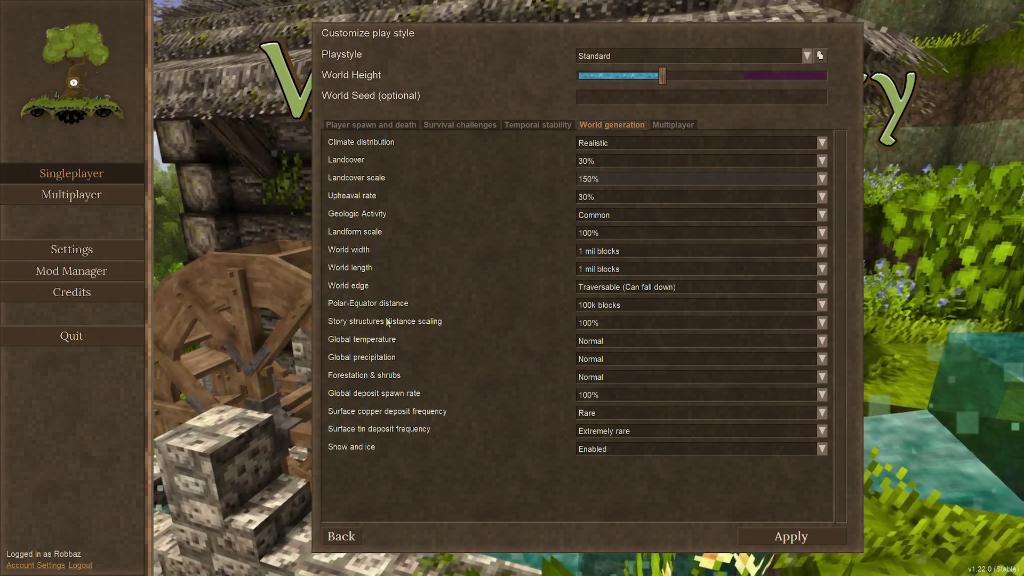
{"action": "left_click", "coordinate": [634, 304]}
{"action": "left_click", "coordinate": [619, 379]}
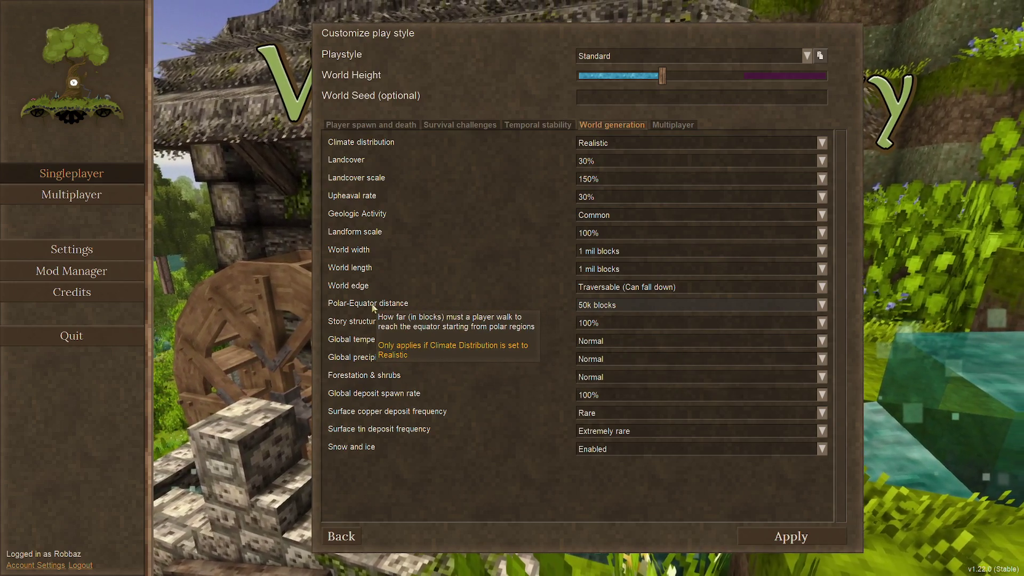
{"action": "mouse_move", "coordinate": [417, 329]}
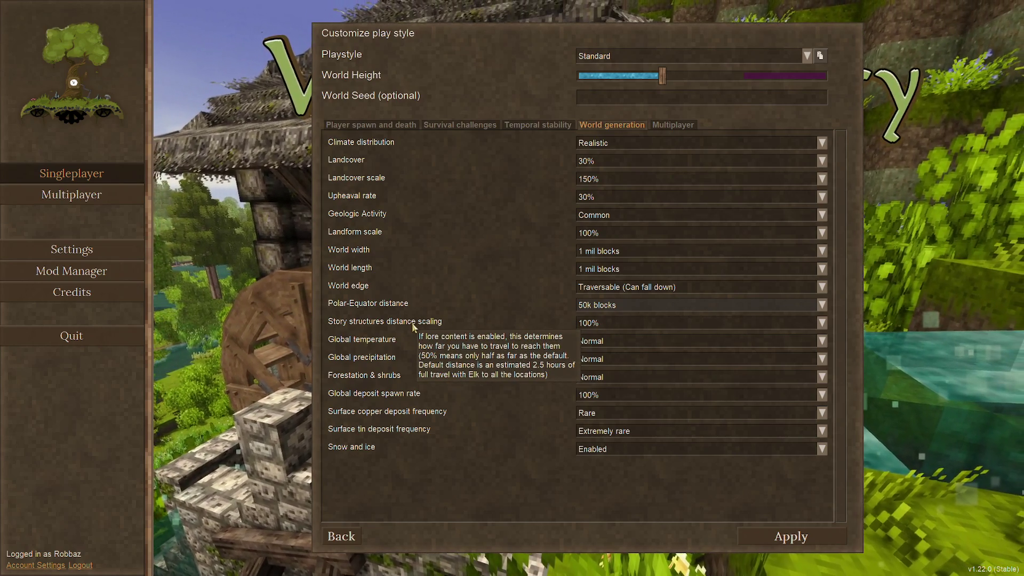
{"action": "left_click", "coordinate": [597, 322]}
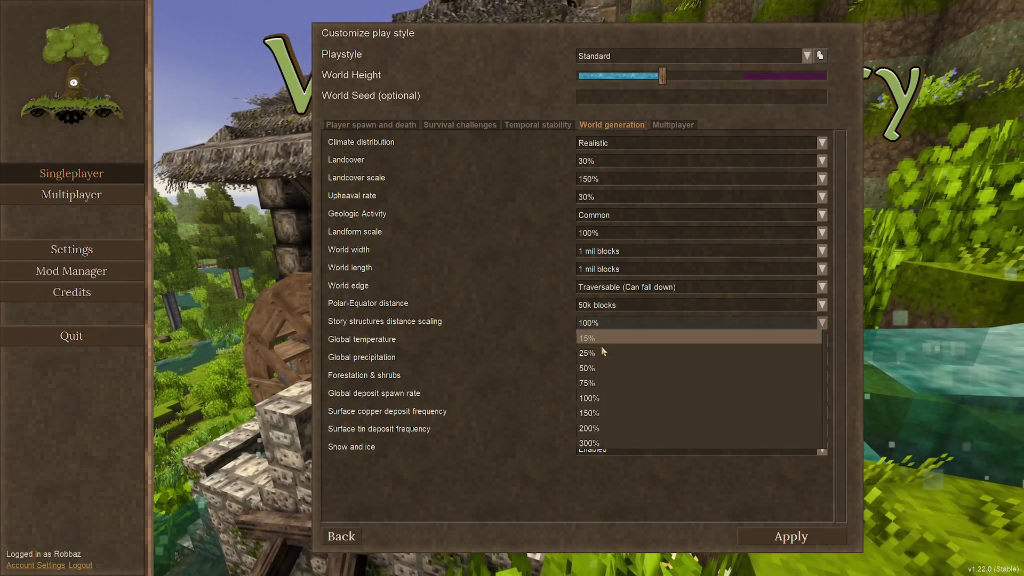
{"action": "left_click", "coordinate": [600, 366]}
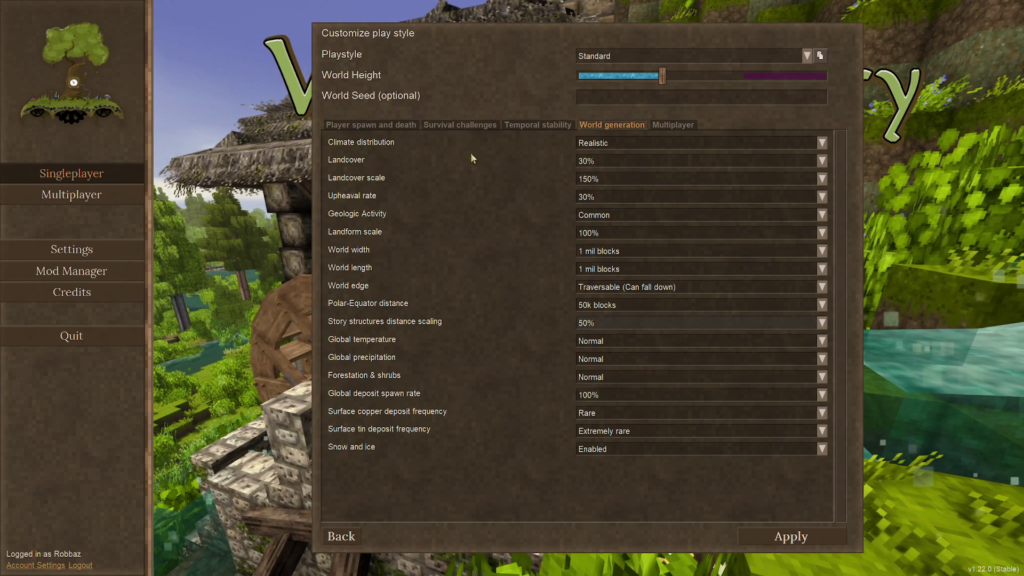
{"action": "left_click", "coordinate": [378, 127]}
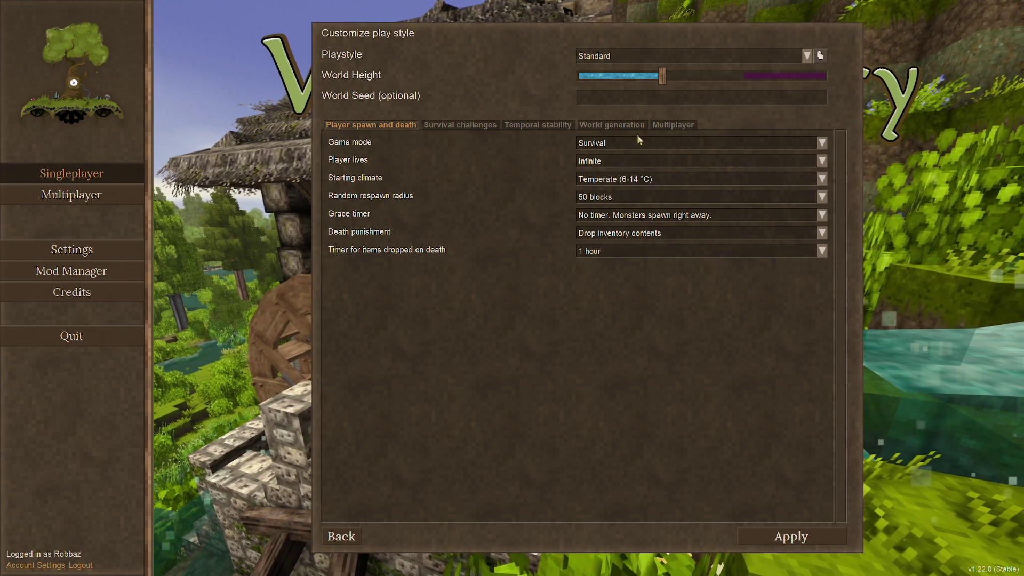
Step: Recheck the World generation settings and apply the customized play style
{"action": "left_click", "coordinate": [600, 126]}
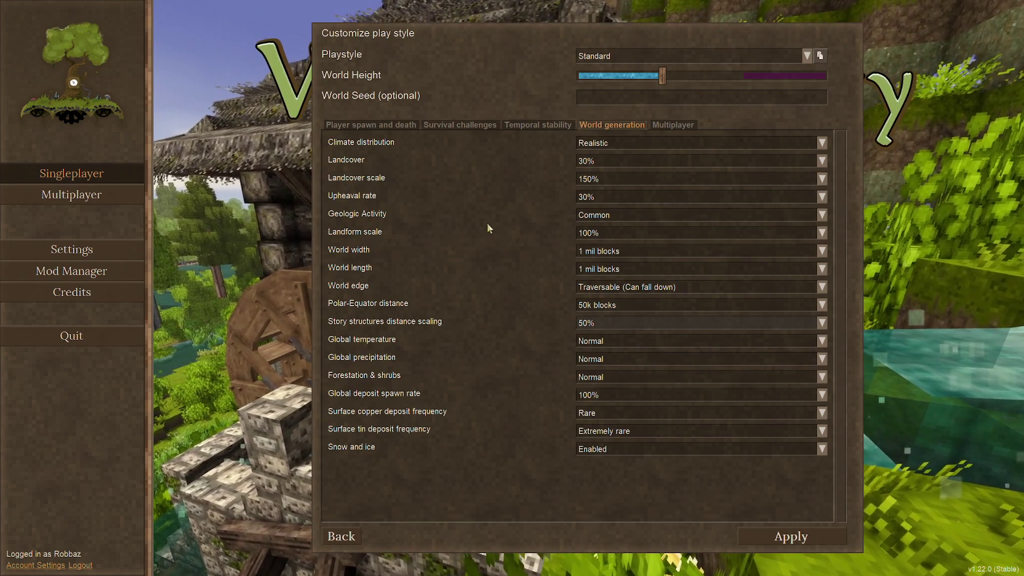
{"action": "mouse_move", "coordinate": [488, 221]}
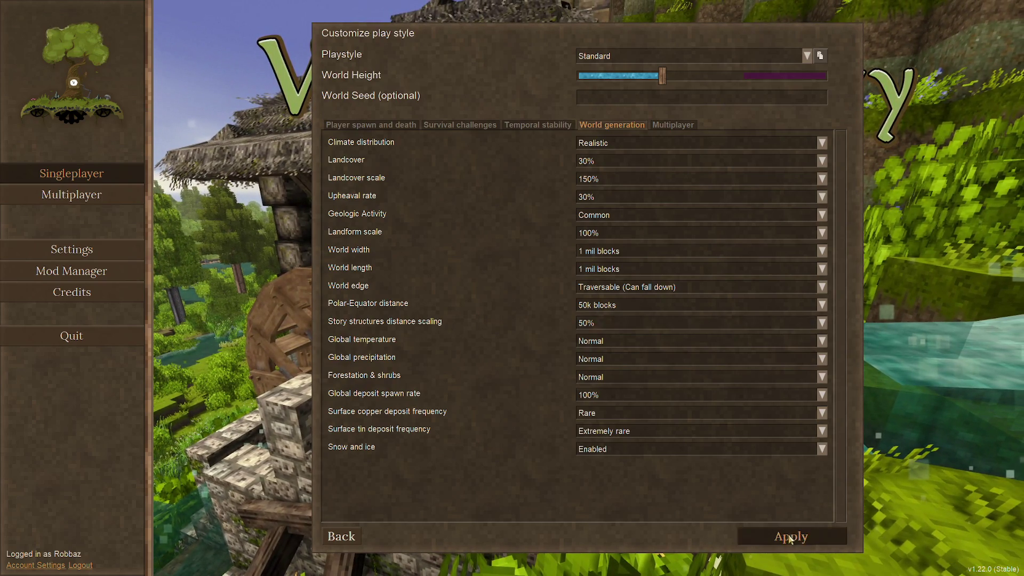
{"action": "left_click", "coordinate": [790, 539]}
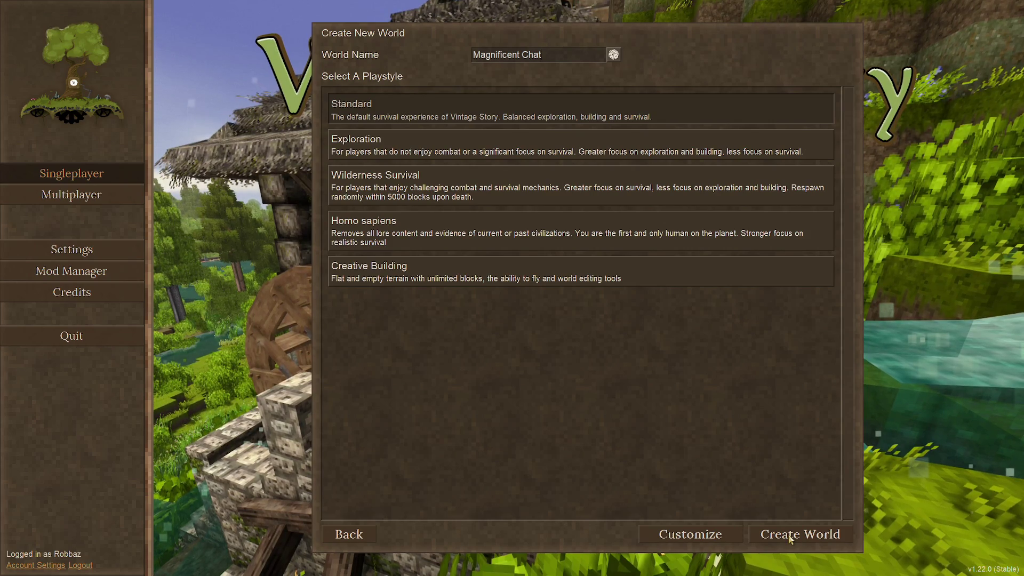
Step: Create the new world with the customized settings and wait for it to load
{"action": "left_click", "coordinate": [790, 538]}
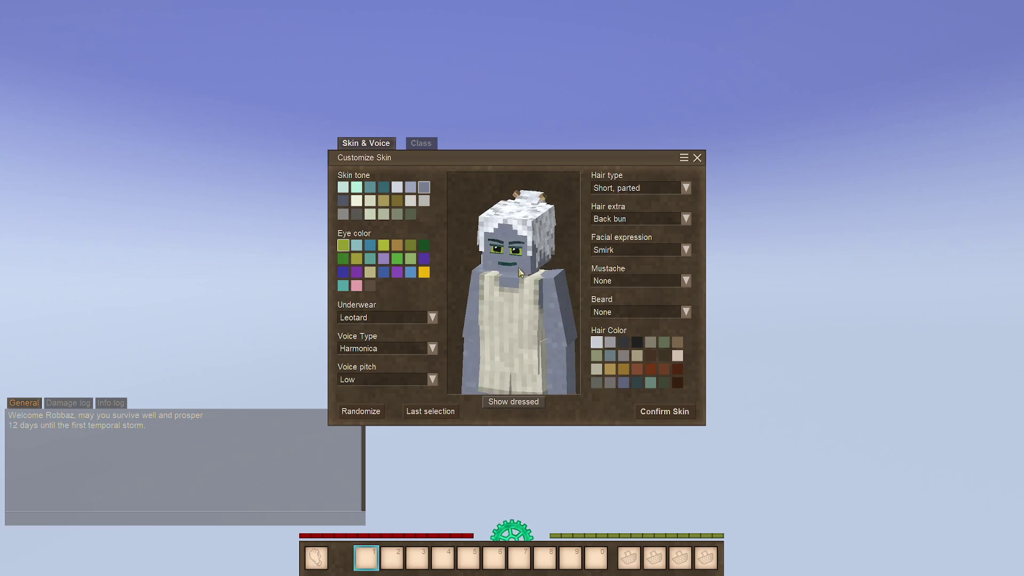
Step: Set the expression to Very sad and, after trying Eccentric and Whisk broom, the mustache to Fat walrus
{"action": "left_click", "coordinate": [609, 249]}
{"action": "scroll", "coordinate": [629, 320], "scroll_direction": "down", "scroll_amount": 3}
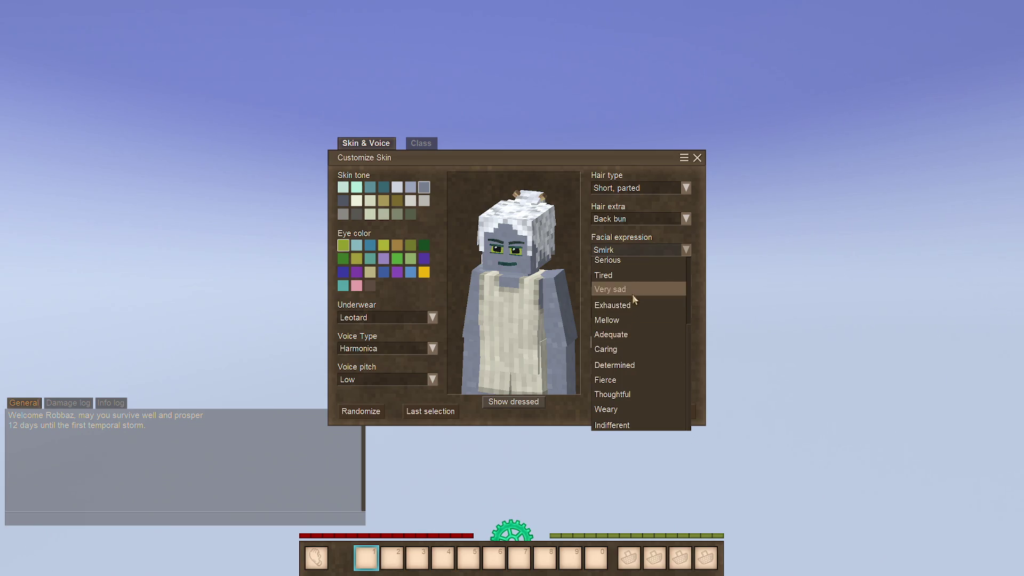
{"action": "left_click", "coordinate": [632, 289]}
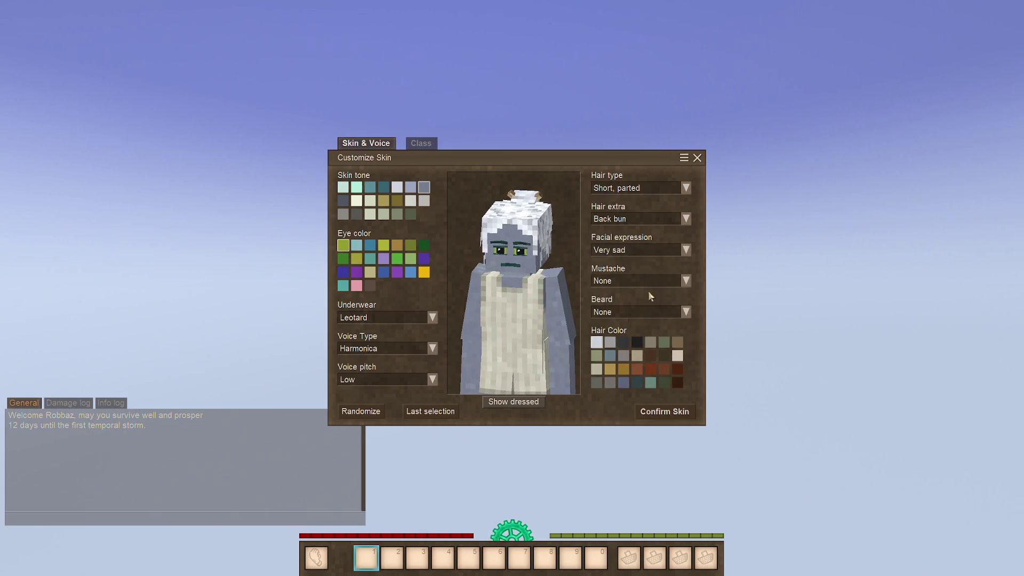
{"action": "left_click", "coordinate": [648, 281]}
{"action": "left_click", "coordinate": [641, 354]}
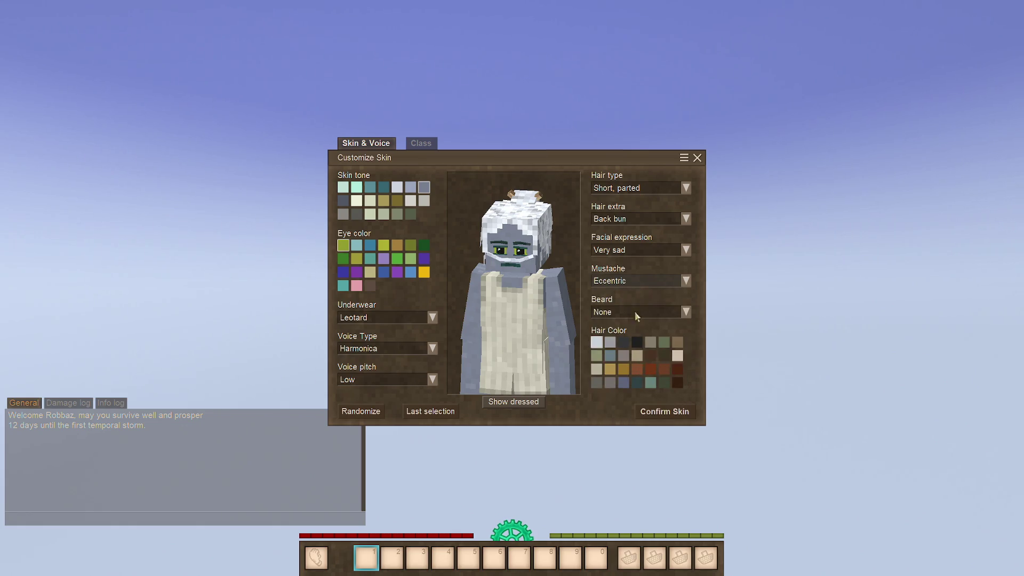
{"action": "left_click", "coordinate": [637, 281]}
{"action": "left_click", "coordinate": [650, 446]}
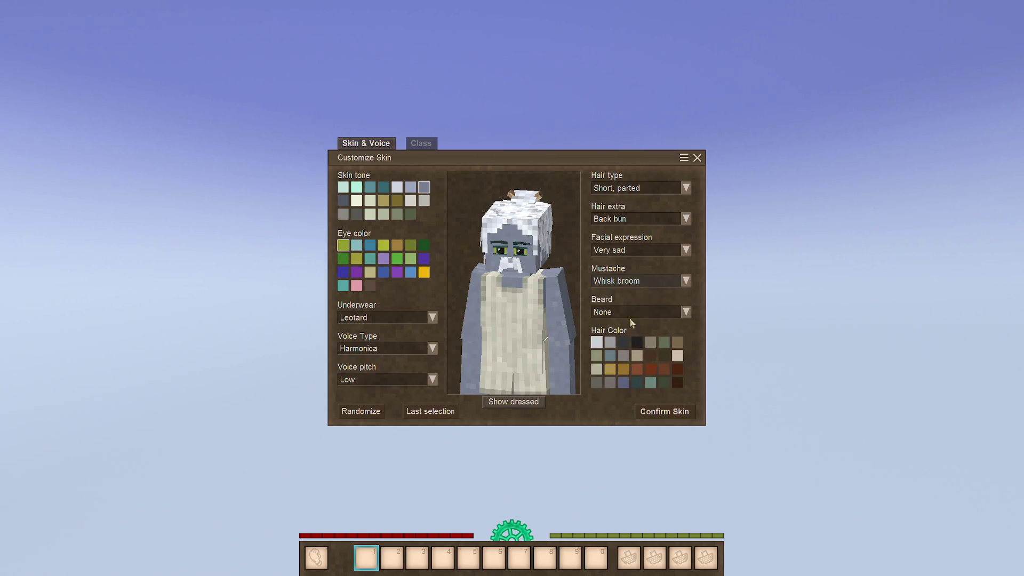
{"action": "left_click", "coordinate": [630, 281]}
{"action": "left_click", "coordinate": [635, 430]}
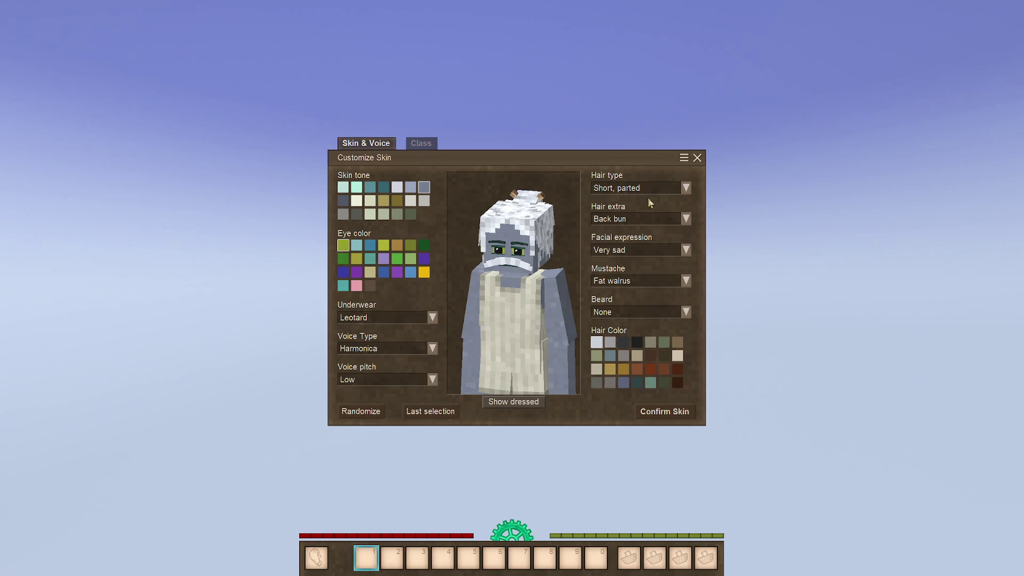
Step: Set the hair type to Balding and try the Braided up and Classic Ponytail hair extras
{"action": "left_click", "coordinate": [682, 190]}
{"action": "scroll", "coordinate": [637, 283], "scroll_direction": "down", "scroll_amount": 8}
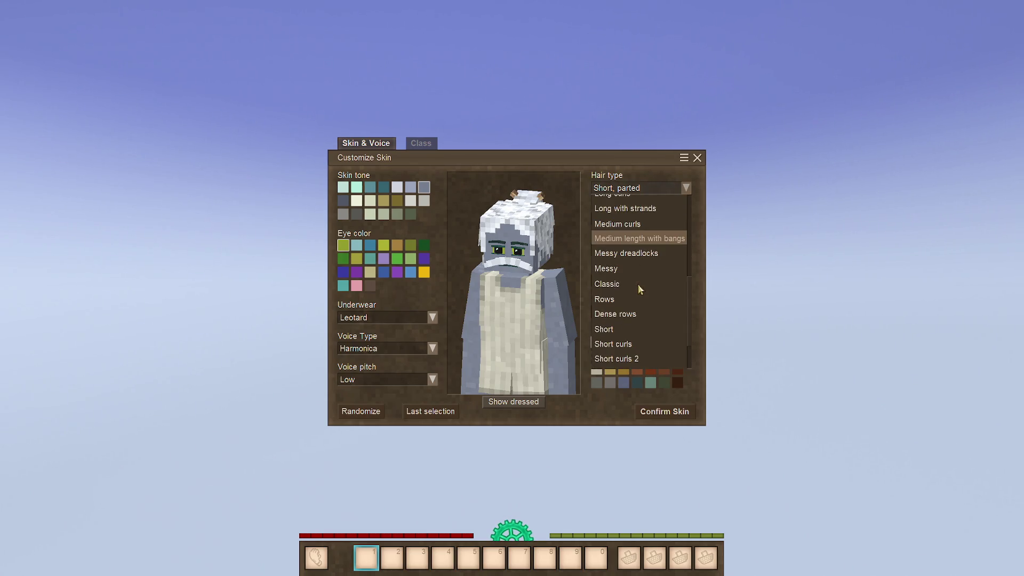
{"action": "scroll", "coordinate": [628, 291], "scroll_direction": "up", "scroll_amount": 5}
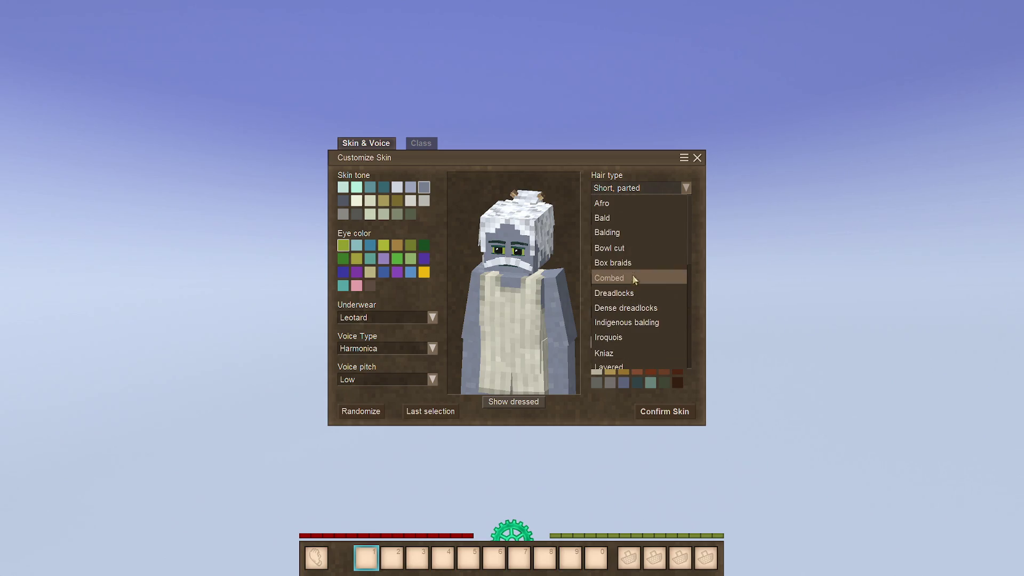
{"action": "left_click", "coordinate": [625, 233]}
{"action": "mouse_move", "coordinate": [555, 256]}
{"action": "left_mouse_down"}
{"action": "mouse_move", "coordinate": [479, 256]}
{"action": "mouse_move", "coordinate": [642, 262]}
{"action": "mouse_move", "coordinate": [426, 247]}
{"action": "mouse_move", "coordinate": [604, 245]}
{"action": "left_mouse_up"}
{"action": "left_click", "coordinate": [686, 219]}
{"action": "left_click", "coordinate": [640, 305]}
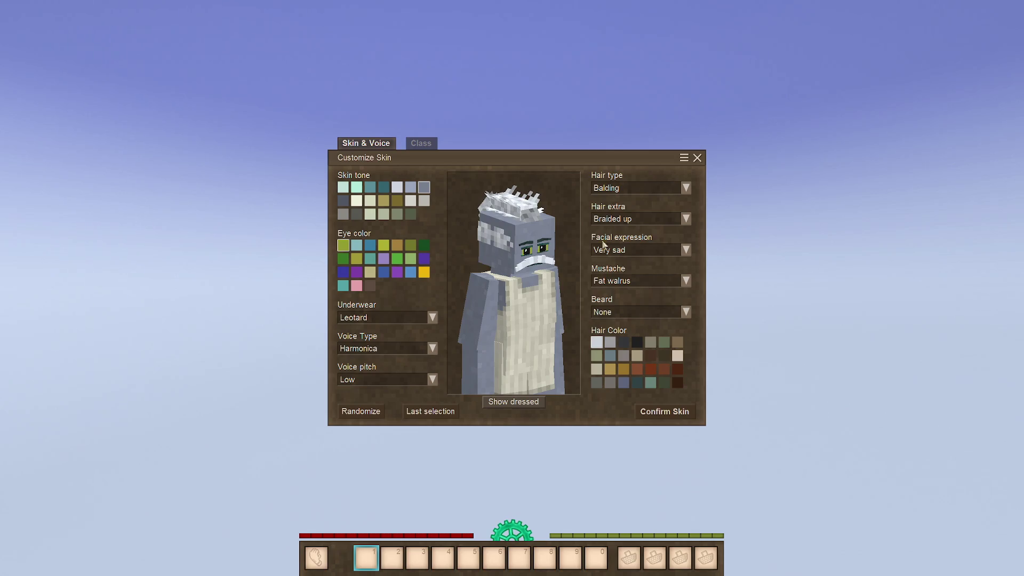
{"action": "left_click", "coordinate": [664, 218]}
{"action": "left_click", "coordinate": [648, 321]}
{"action": "mouse_move", "coordinate": [516, 261]}
{"action": "left_mouse_down"}
{"action": "mouse_move", "coordinate": [559, 264]}
{"action": "mouse_move", "coordinate": [363, 244]}
{"action": "mouse_move", "coordinate": [441, 248]}
{"action": "left_mouse_up"}
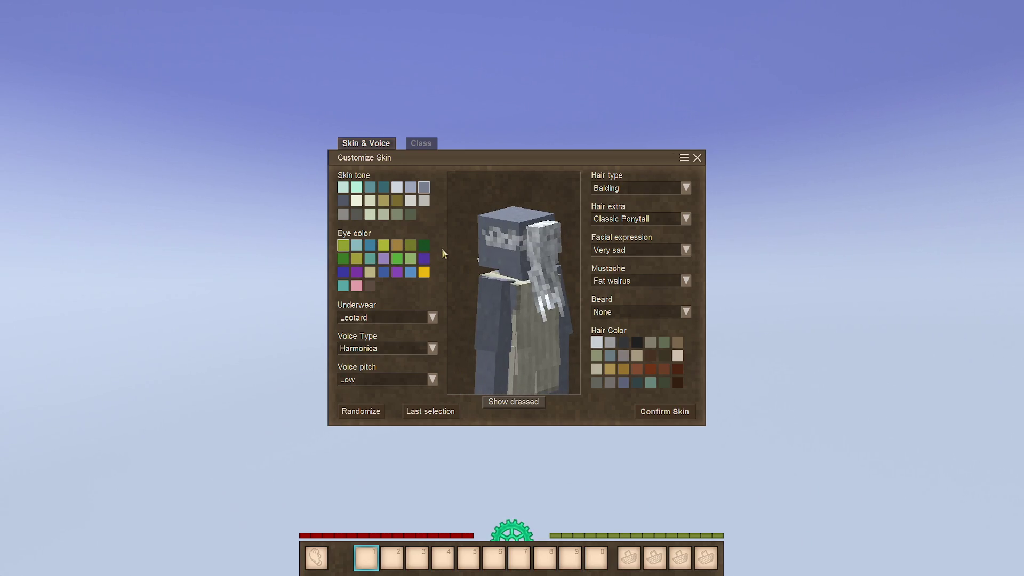
Step: Compare Back bun, Back bun curls and other hair extras, settling on Head side braid
{"action": "left_click", "coordinate": [664, 219]}
{"action": "left_click", "coordinate": [645, 246]}
{"action": "left_click", "coordinate": [666, 217]}
{"action": "left_click", "coordinate": [645, 263]}
{"action": "left_click", "coordinate": [651, 220]}
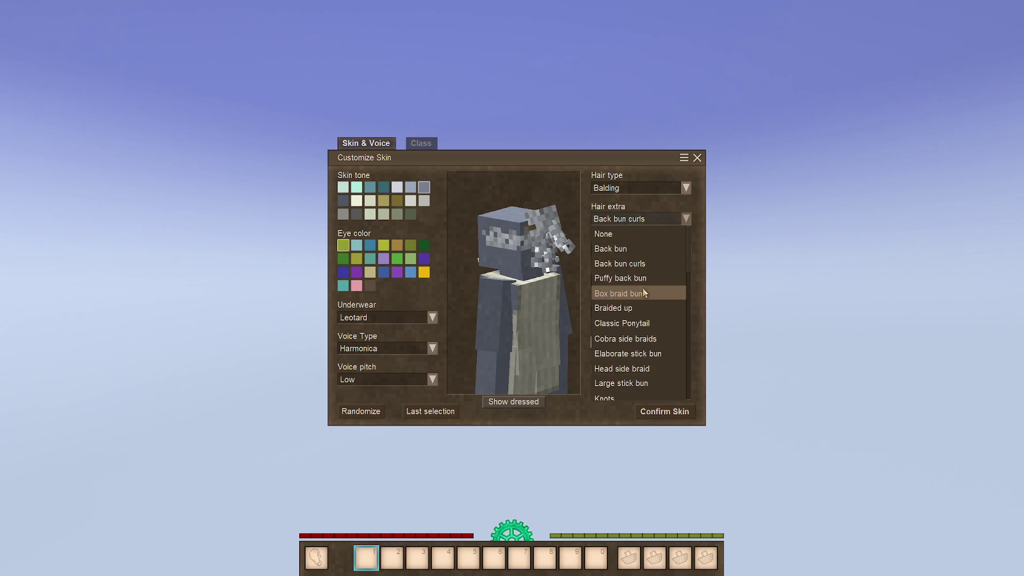
{"action": "left_click", "coordinate": [631, 308]}
{"action": "left_click", "coordinate": [652, 220]}
{"action": "left_click", "coordinate": [645, 323]}
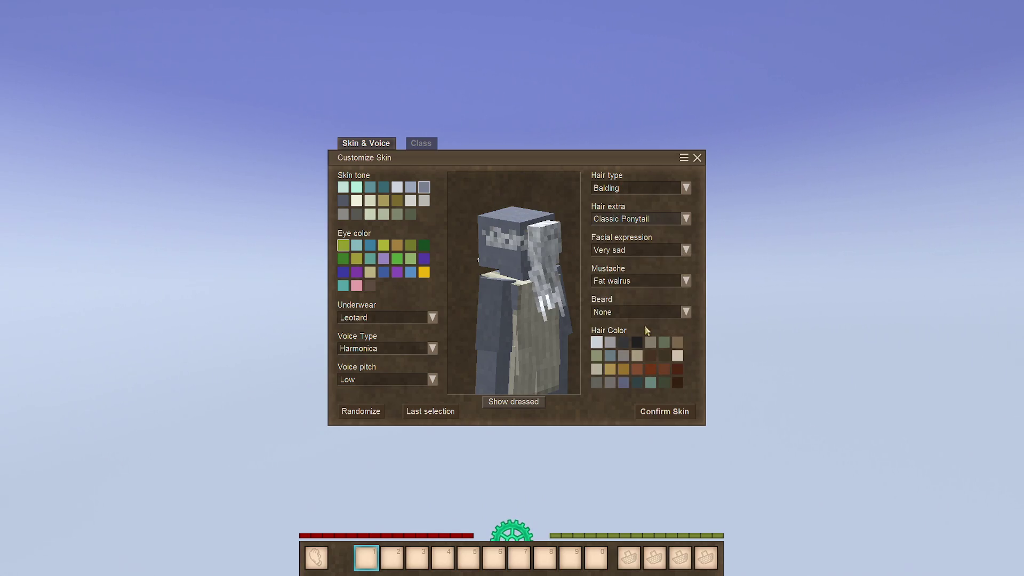
{"action": "left_click", "coordinate": [640, 219]}
{"action": "left_click", "coordinate": [639, 371]}
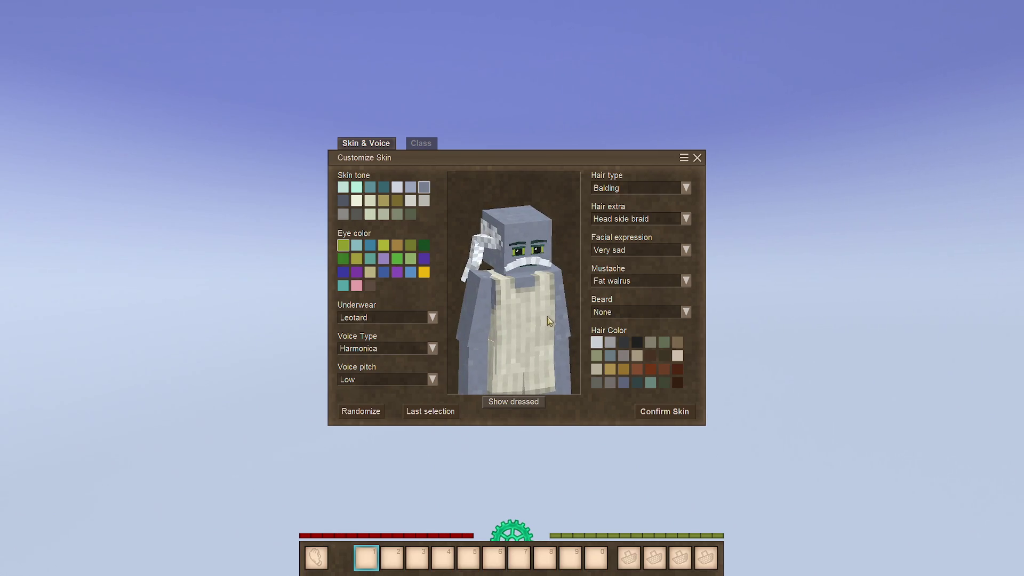
Step: Give the character the bluish Taro skin tone and reddish-brown hair and mustache
{"action": "left_click", "coordinate": [400, 188]}
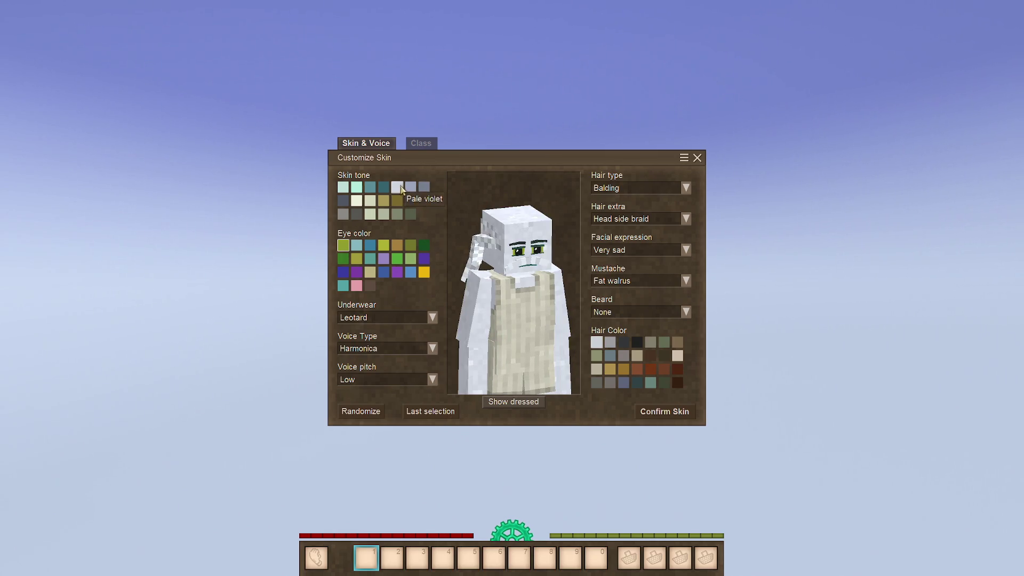
{"action": "left_click", "coordinate": [398, 186]}
{"action": "left_click", "coordinate": [411, 187]}
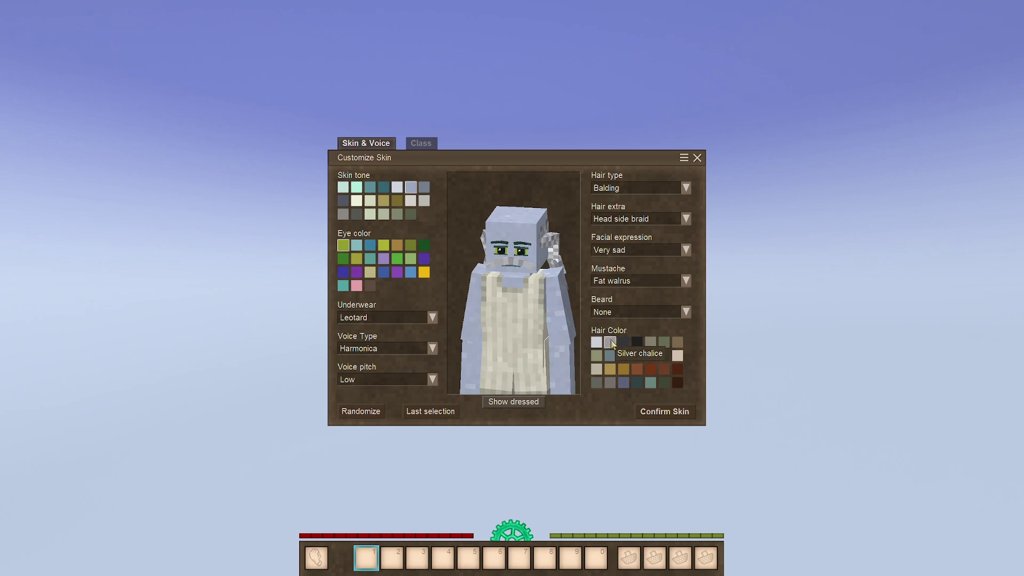
{"action": "left_click", "coordinate": [679, 370]}
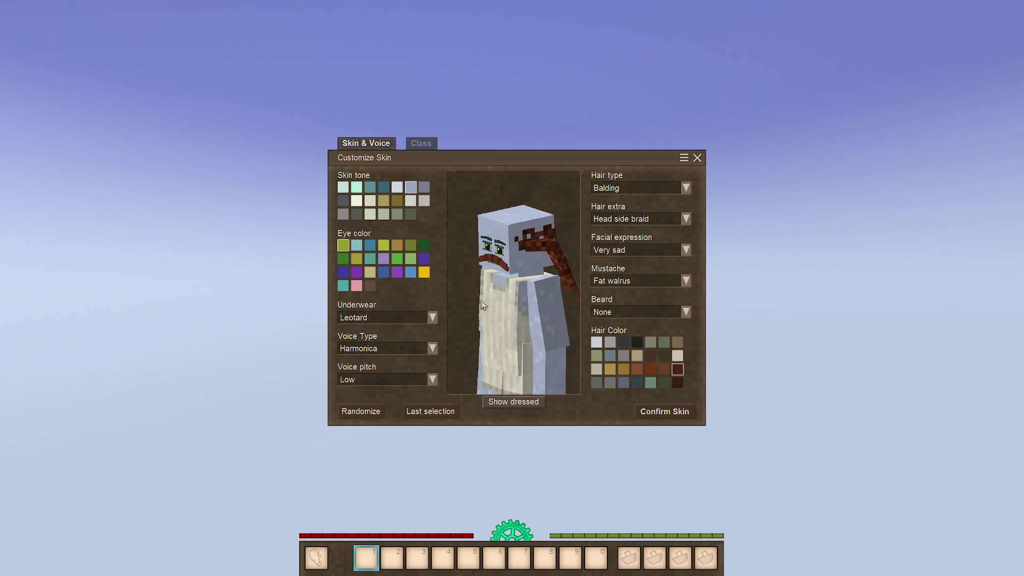
Step: Set voice pitch to High after trying Very low and Medium, and pick yellow Citrine eyes
{"action": "left_click", "coordinate": [391, 379]}
{"action": "left_click", "coordinate": [377, 393]}
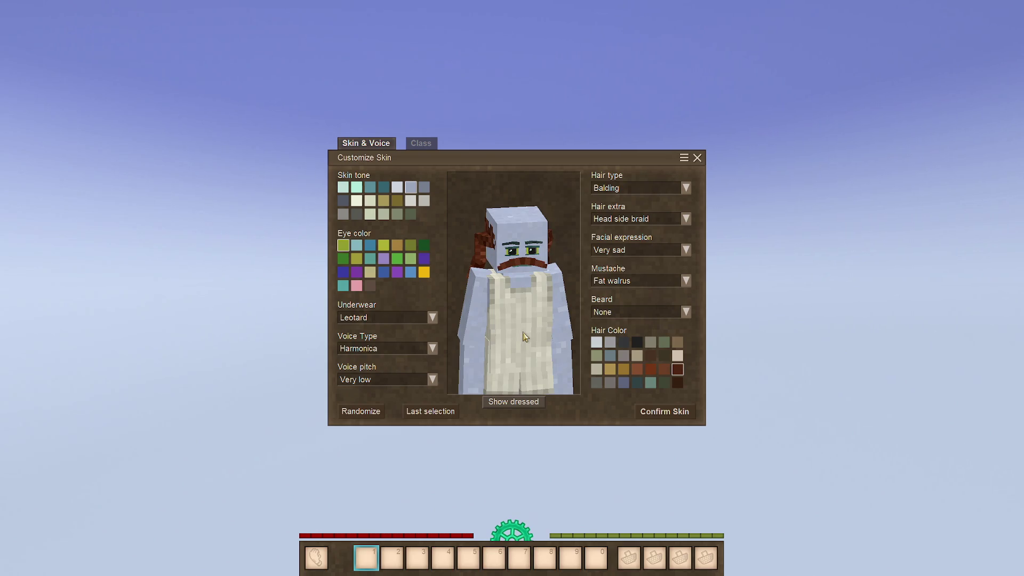
{"action": "left_click", "coordinate": [401, 376]}
{"action": "left_click", "coordinate": [374, 420]}
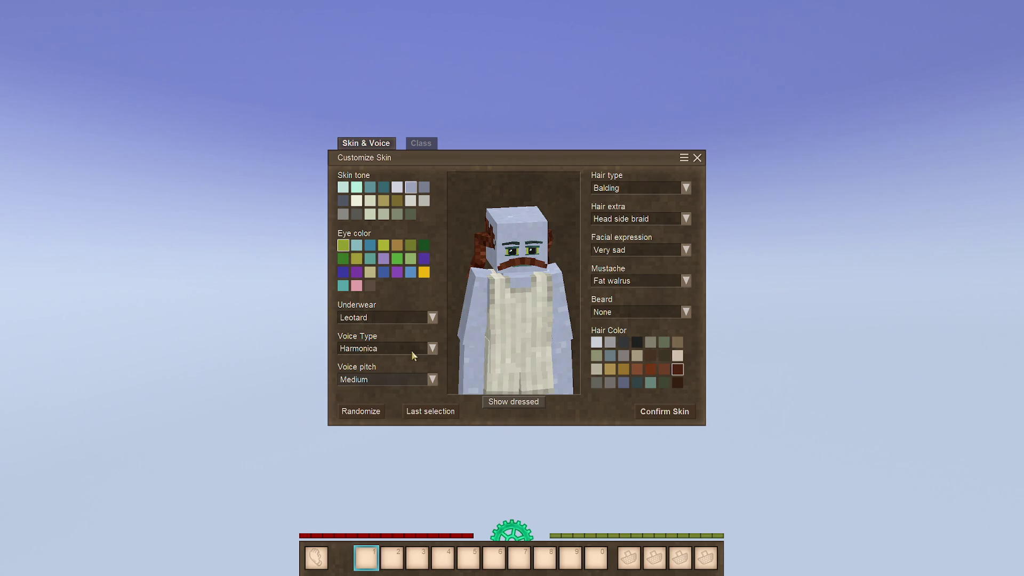
{"action": "left_click", "coordinate": [408, 379]}
{"action": "left_click", "coordinate": [376, 437]}
{"action": "mouse_move", "coordinate": [505, 369]}
{"action": "left_mouse_down"}
{"action": "mouse_move", "coordinate": [523, 367]}
{"action": "mouse_move", "coordinate": [493, 367]}
{"action": "mouse_move", "coordinate": [535, 362]}
{"action": "left_mouse_up"}
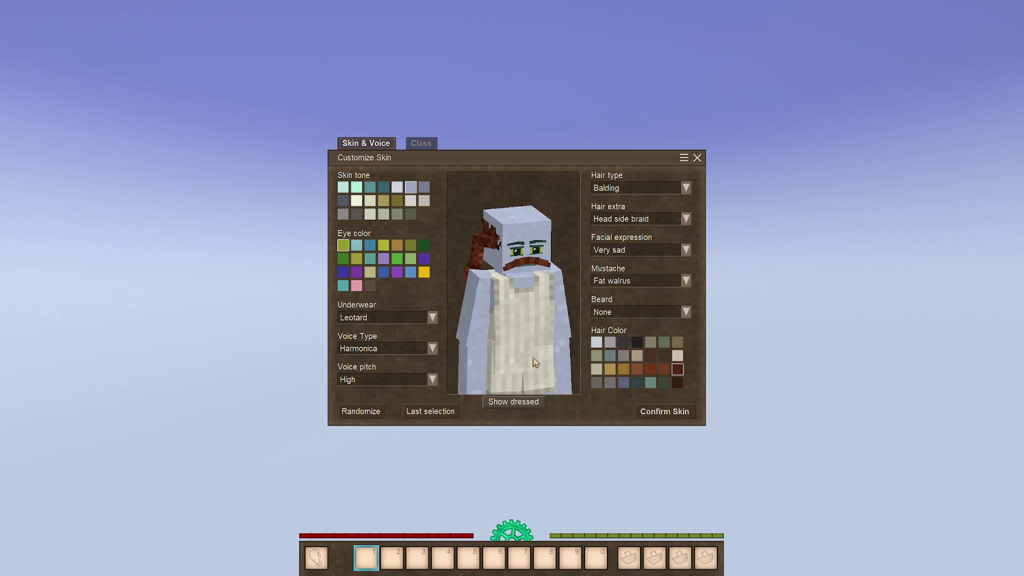
{"action": "left_click", "coordinate": [425, 274]}
Step: Rotate the preview to check the Citrine eyes, then confirm the skin for class selection
{"action": "left_click_drag", "start_coordinate": [475, 320], "coordinate": [541, 321]}
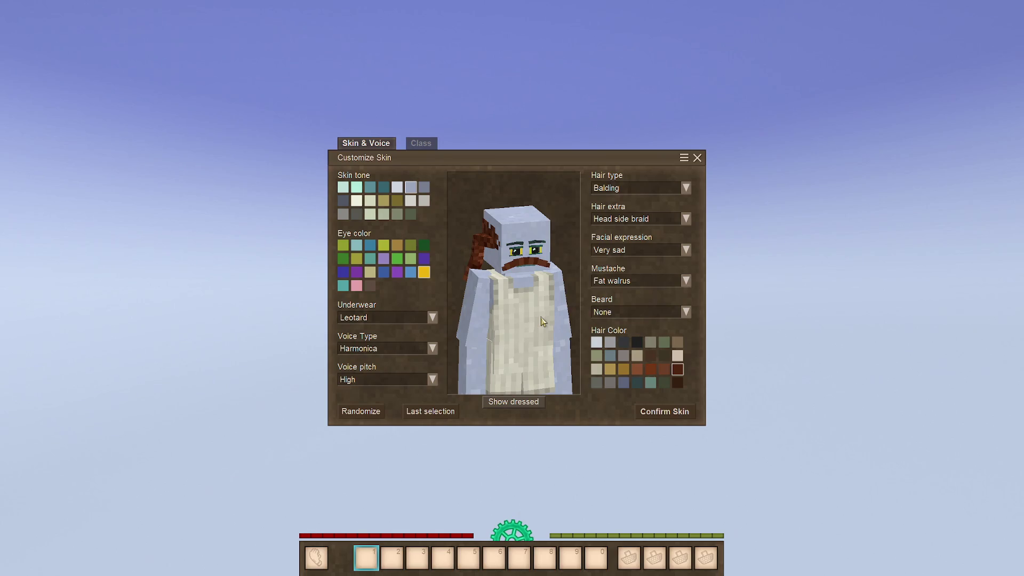
{"action": "left_click", "coordinate": [676, 413]}
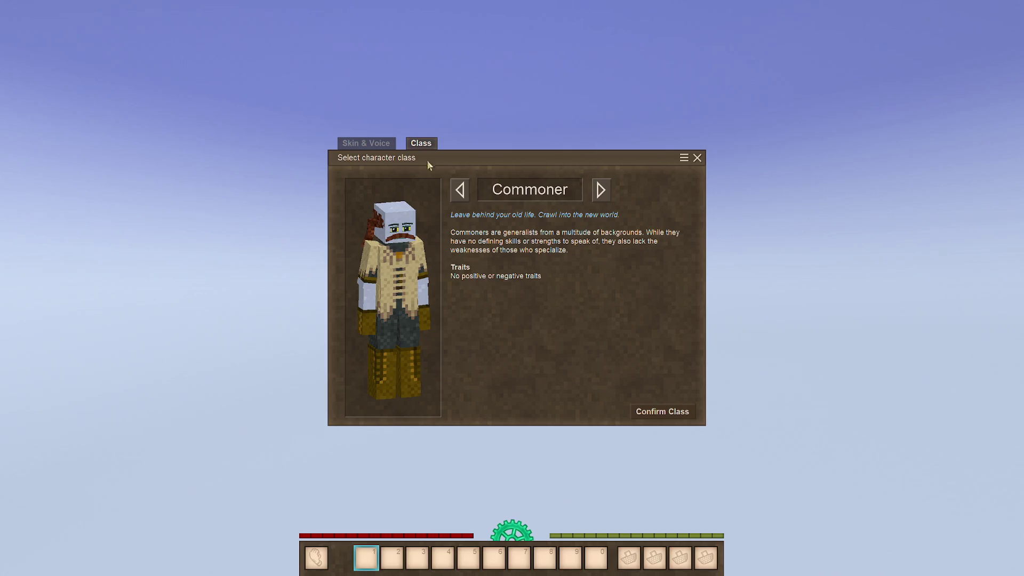
Step: Browse forward through the character classes, past Blackguard and Hunter, to Tailor
{"action": "left_click", "coordinate": [604, 191]}
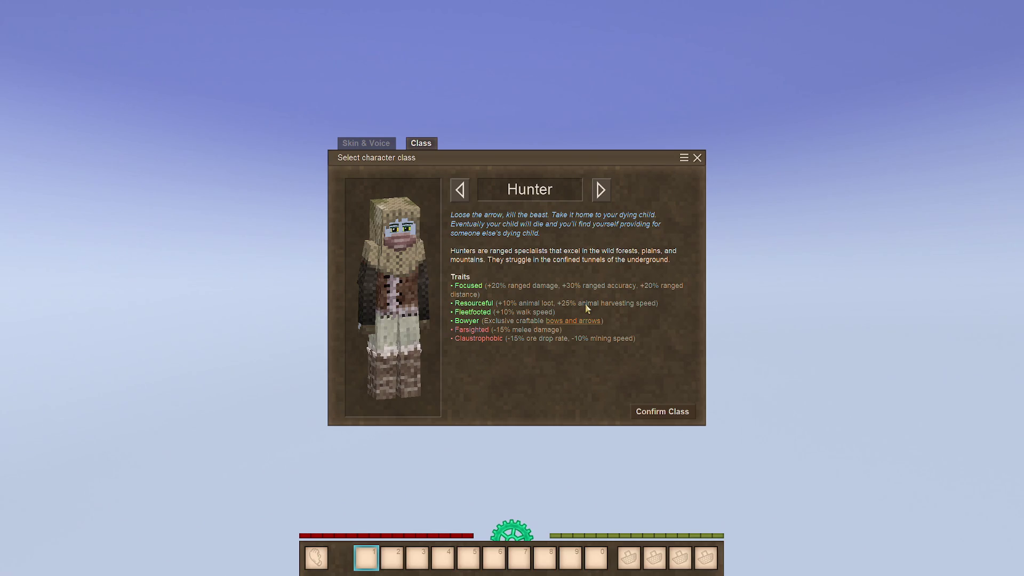
{"action": "left_click", "coordinate": [604, 197]}
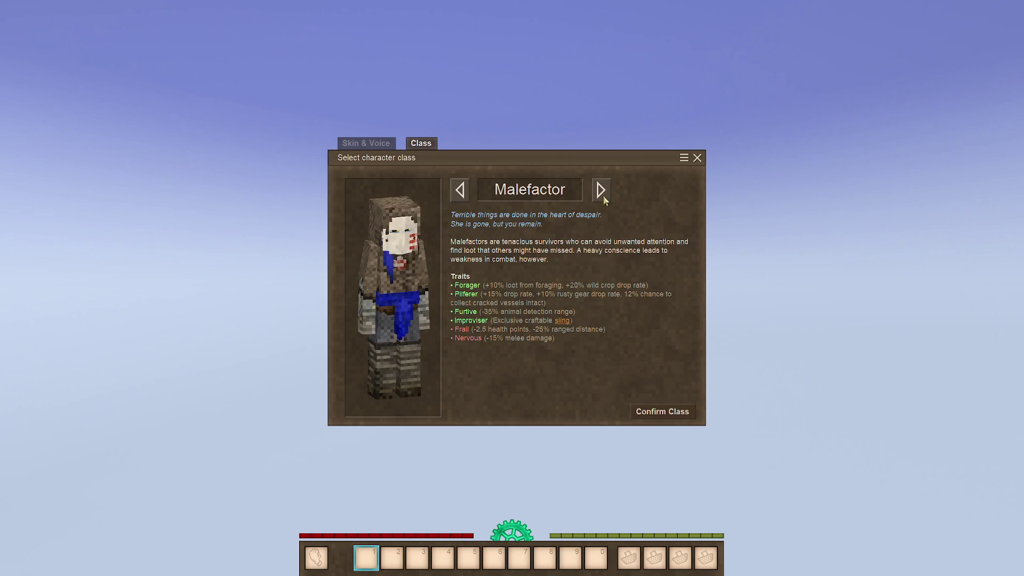
{"action": "left_click", "coordinate": [601, 200]}
{"action": "left_click", "coordinate": [601, 201]}
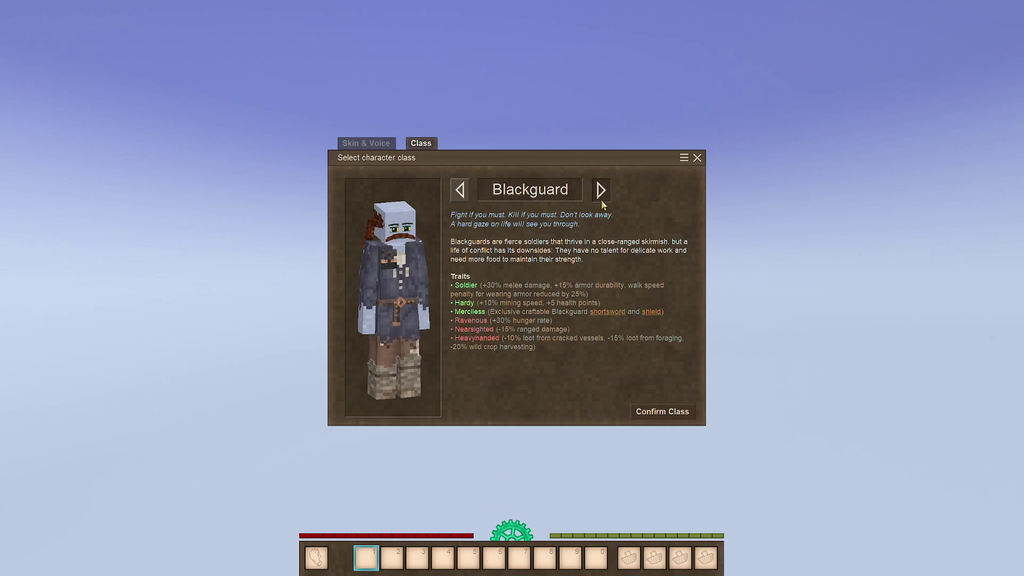
{"action": "left_click", "coordinate": [601, 199]}
{"action": "left_click", "coordinate": [603, 190]}
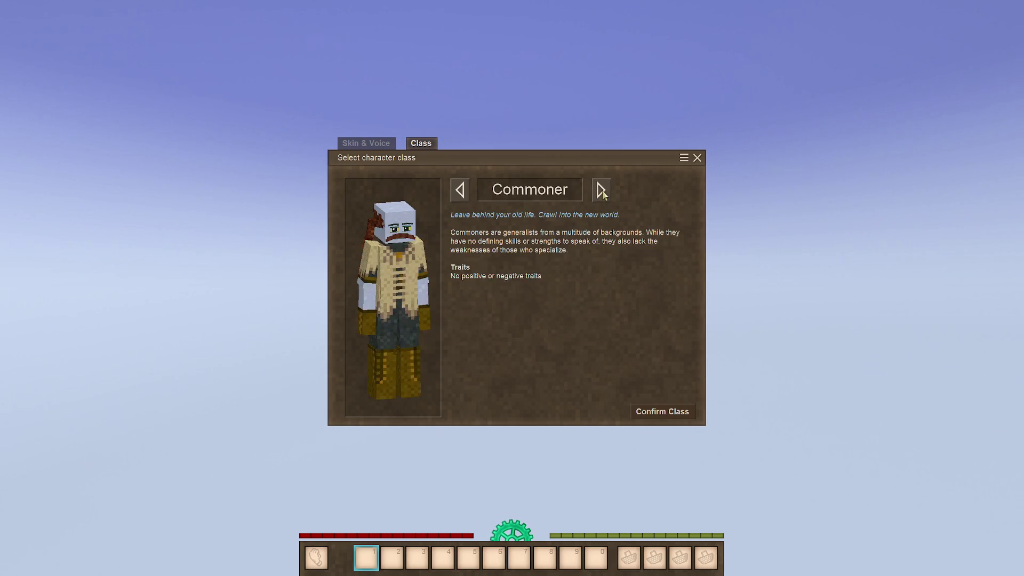
{"action": "left_click", "coordinate": [603, 190]}
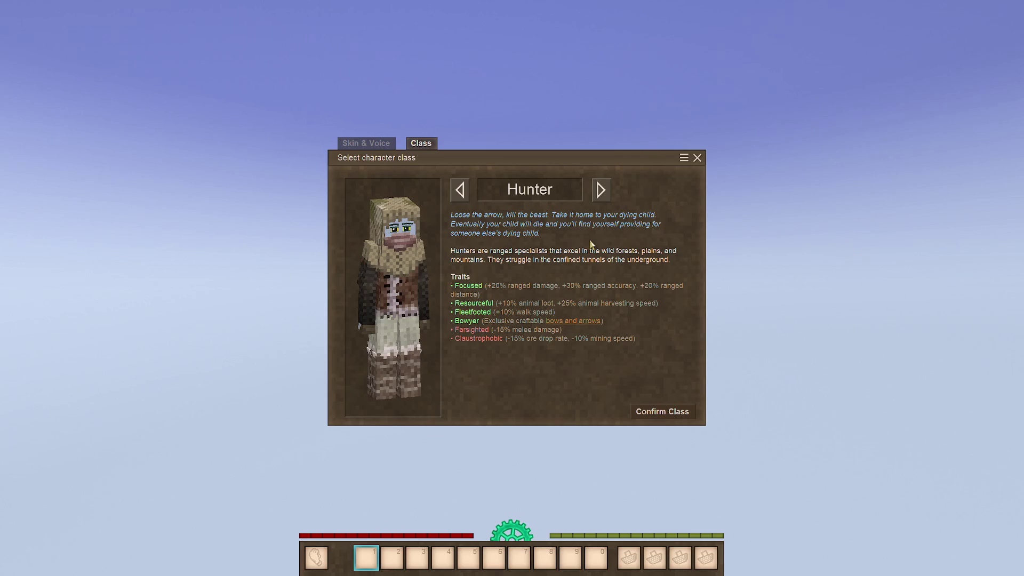
{"action": "left_click", "coordinate": [600, 192]}
{"action": "left_click", "coordinate": [599, 192]}
{"action": "left_click", "coordinate": [600, 193]}
{"action": "left_click", "coordinate": [598, 197]}
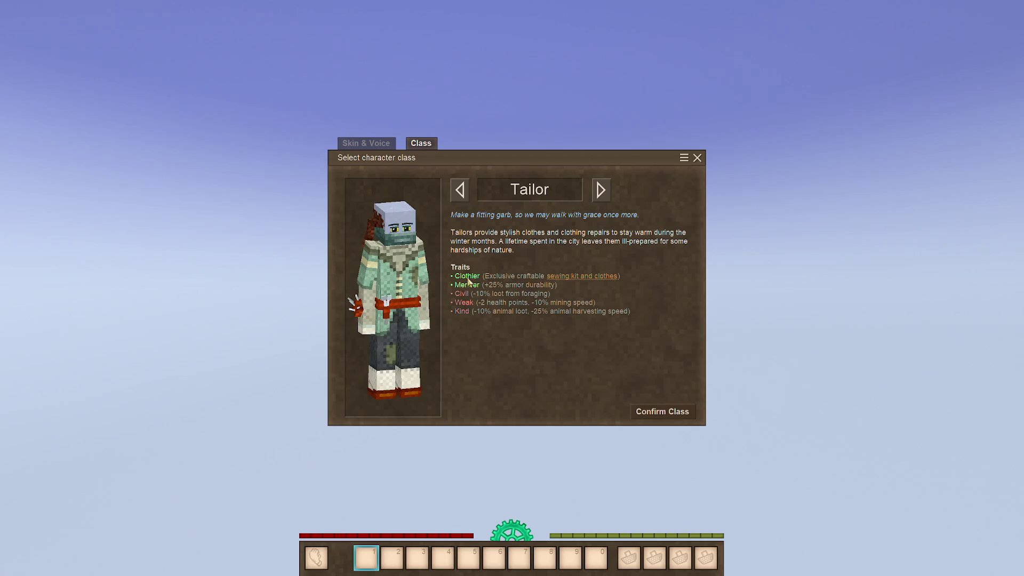
Step: Compare Blackguard and Tailor once more, then confirm Hunter as the class
{"action": "left_click", "coordinate": [464, 195]}
{"action": "left_click", "coordinate": [465, 197]}
{"action": "left_click", "coordinate": [465, 197]}
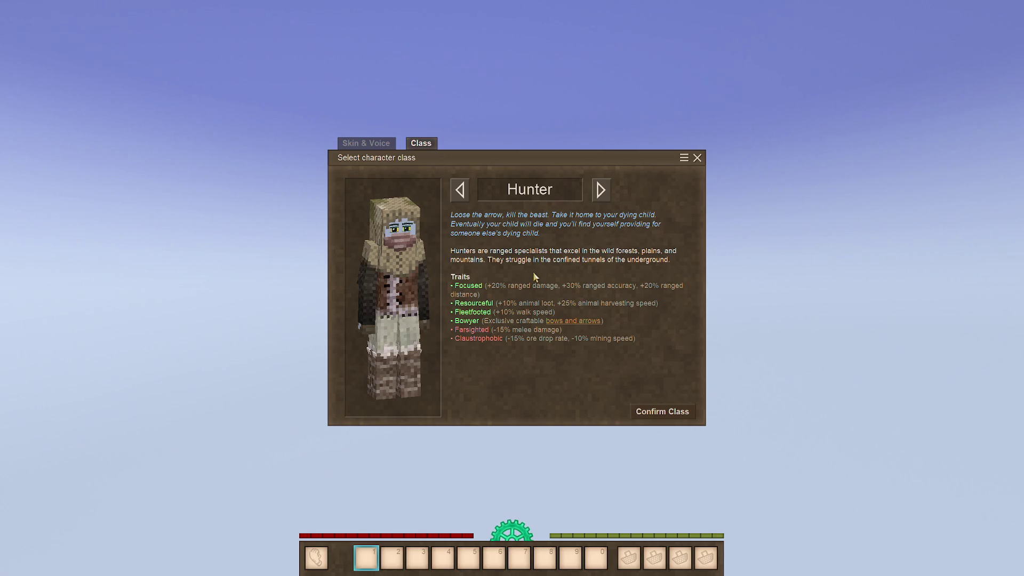
{"action": "left_click", "coordinate": [601, 198]}
{"action": "left_click", "coordinate": [600, 197]}
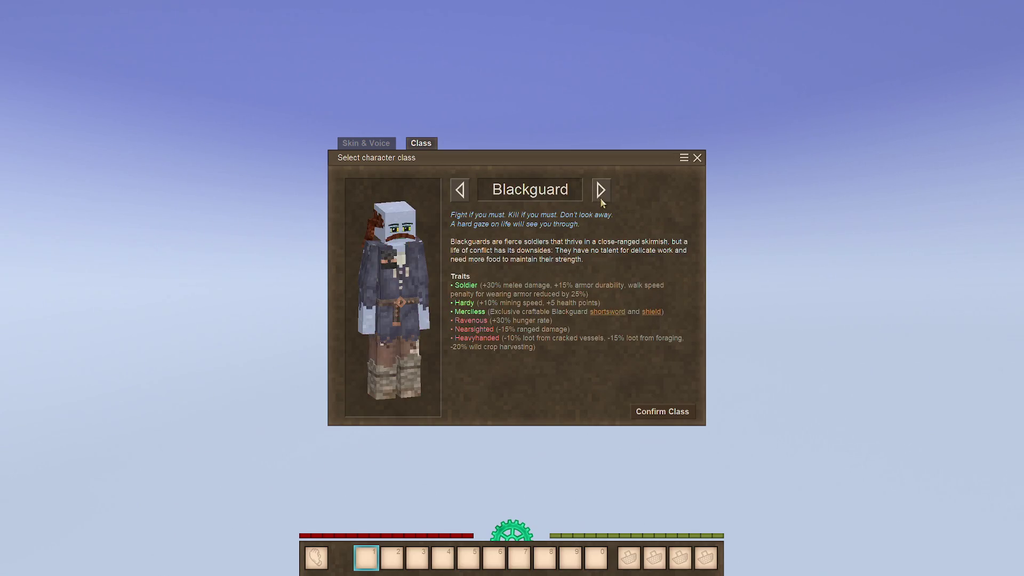
{"action": "left_click", "coordinate": [600, 198]}
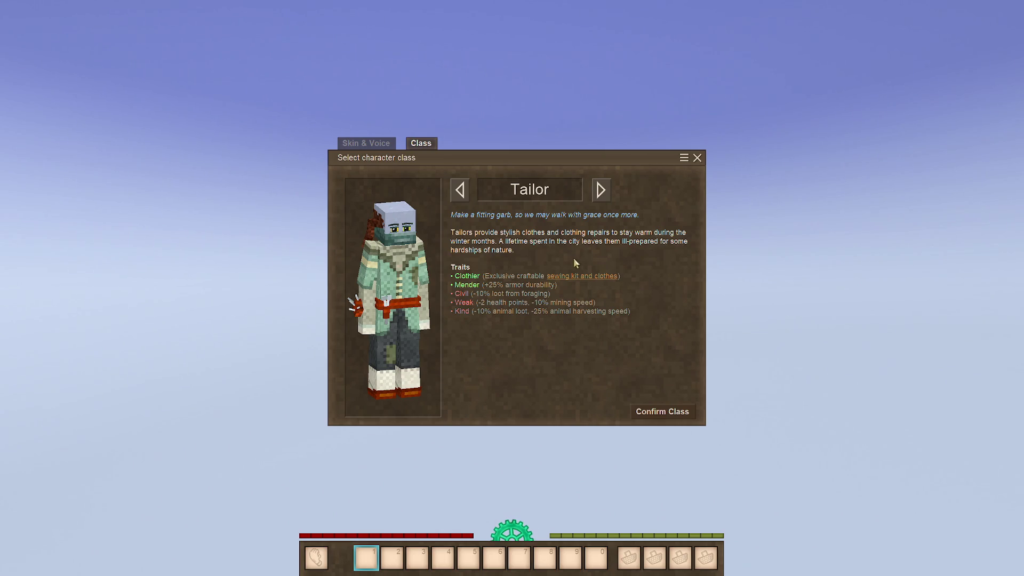
{"action": "left_click", "coordinate": [462, 196]}
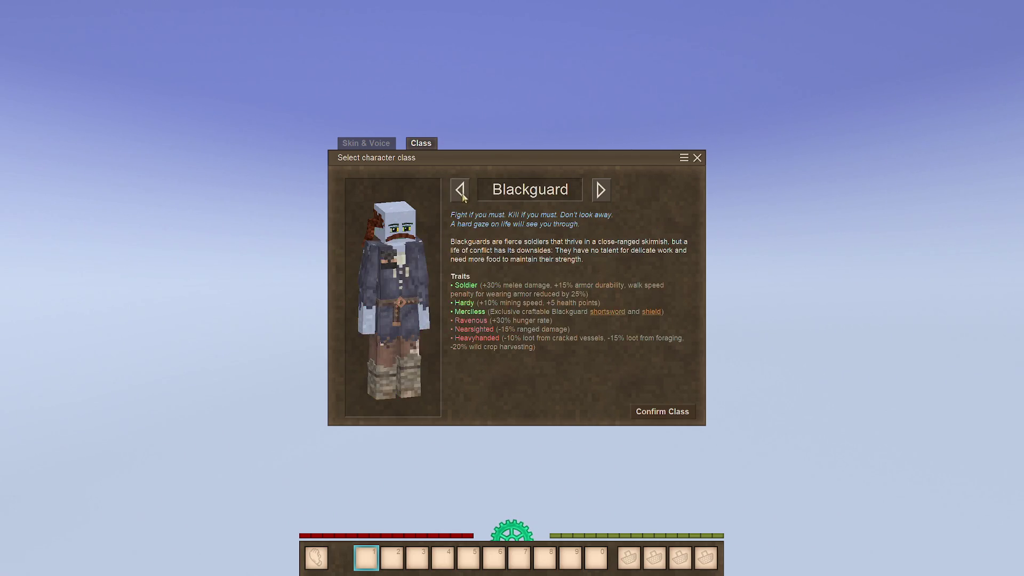
{"action": "left_click", "coordinate": [462, 198]}
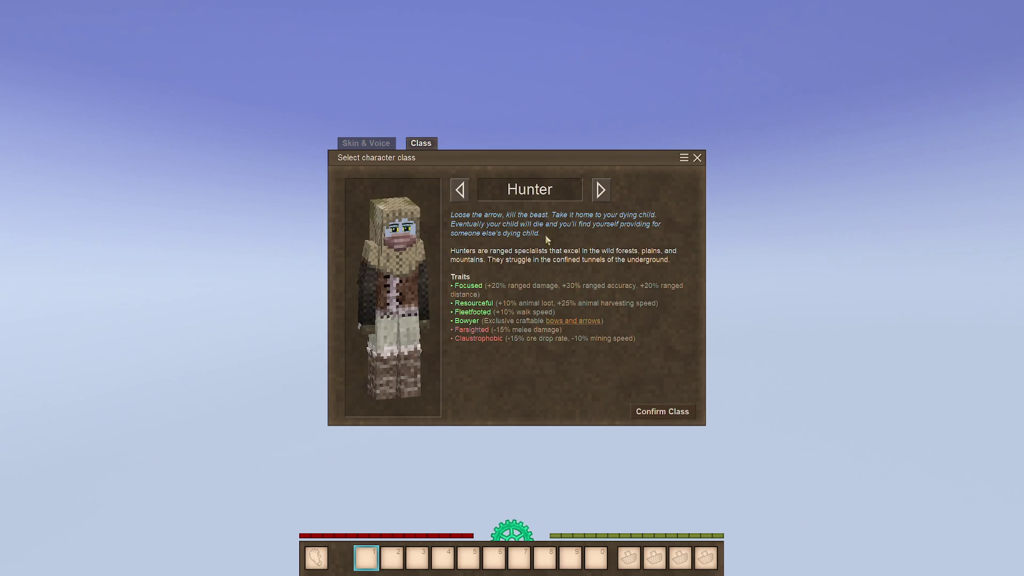
{"action": "left_click", "coordinate": [660, 413]}
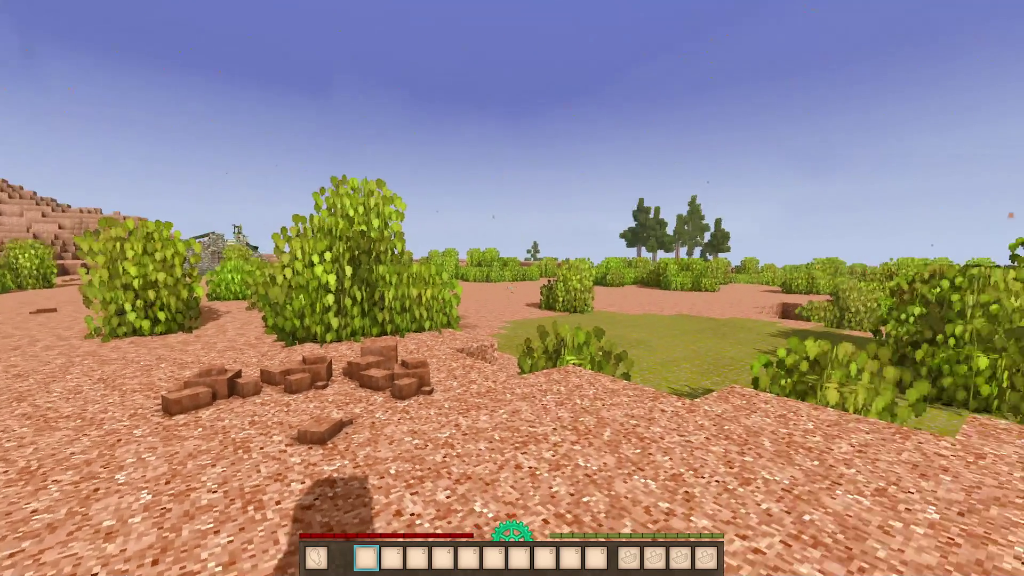
Step: Walk across the grass and dirt to the fire clay soil and try breaking a block
{"action": "key", "text": "w"}
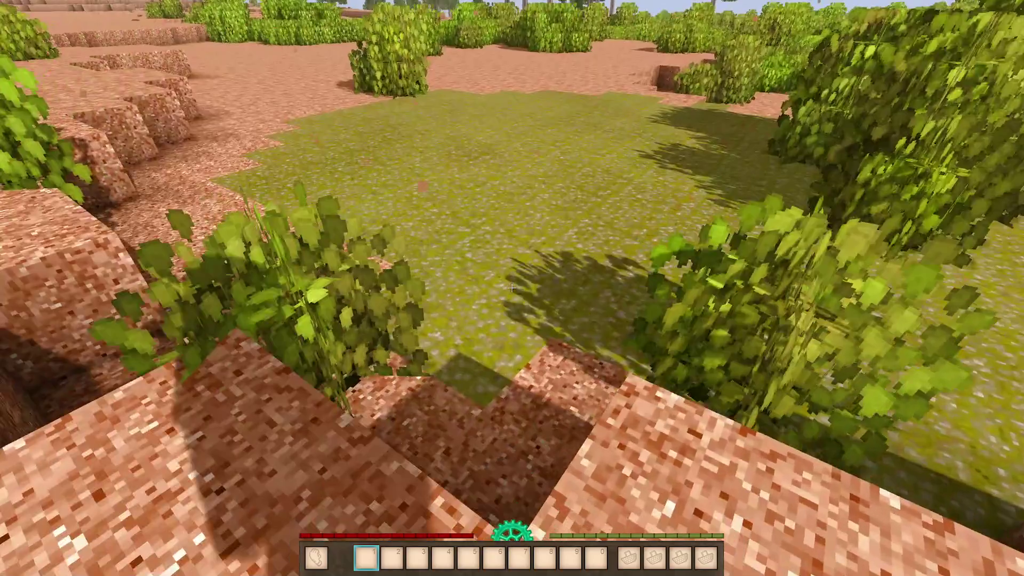
{"action": "left_click", "coordinate": [512, 288]}
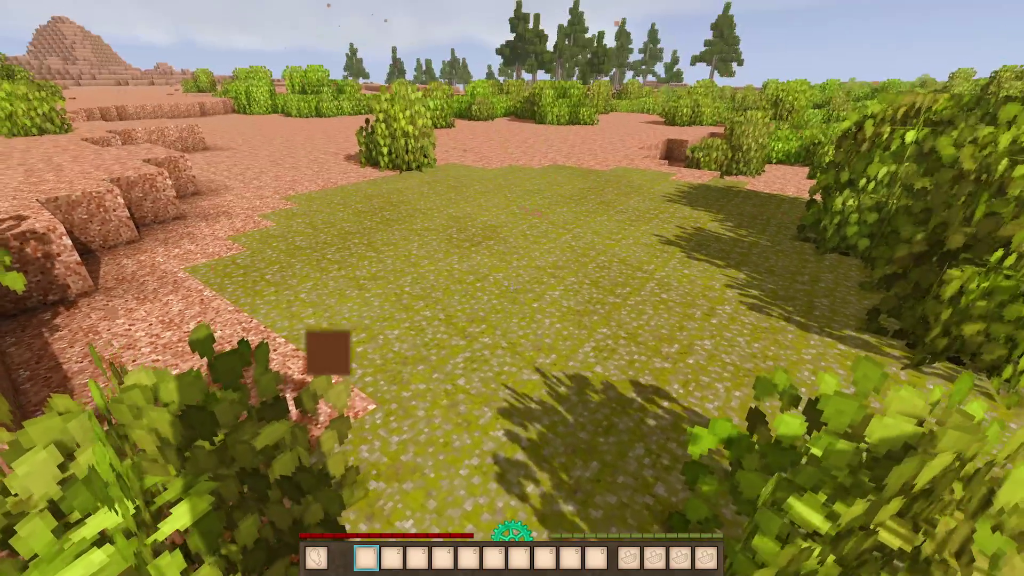
{"action": "key", "text": "w"}
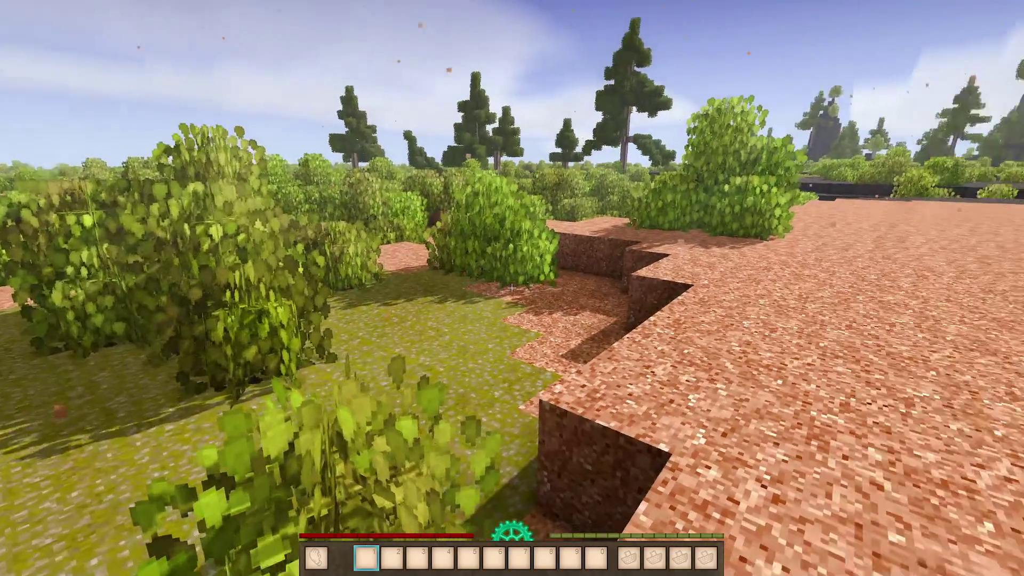
{"action": "key", "text": "w"}
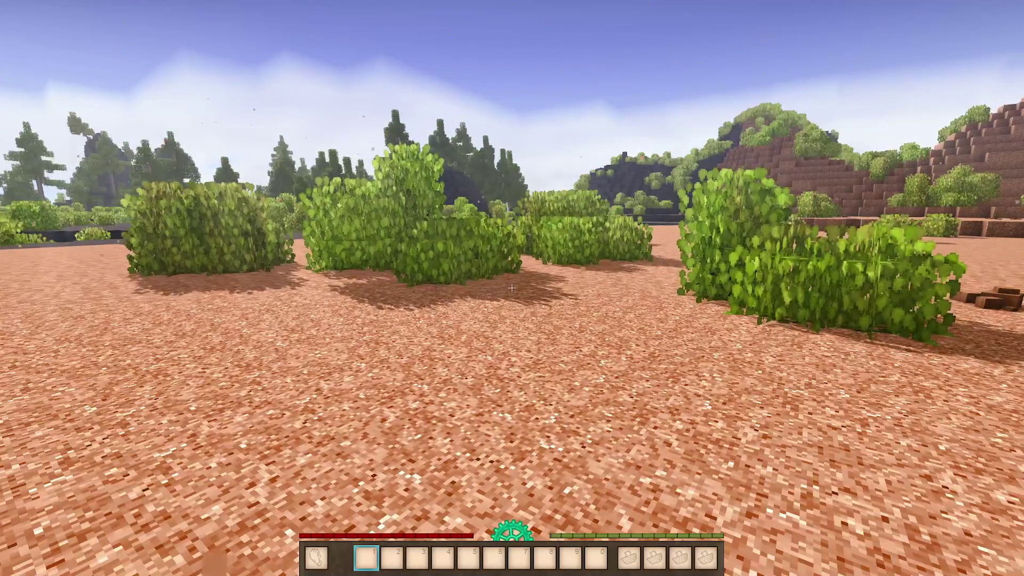
{"action": "key", "text": "w"}
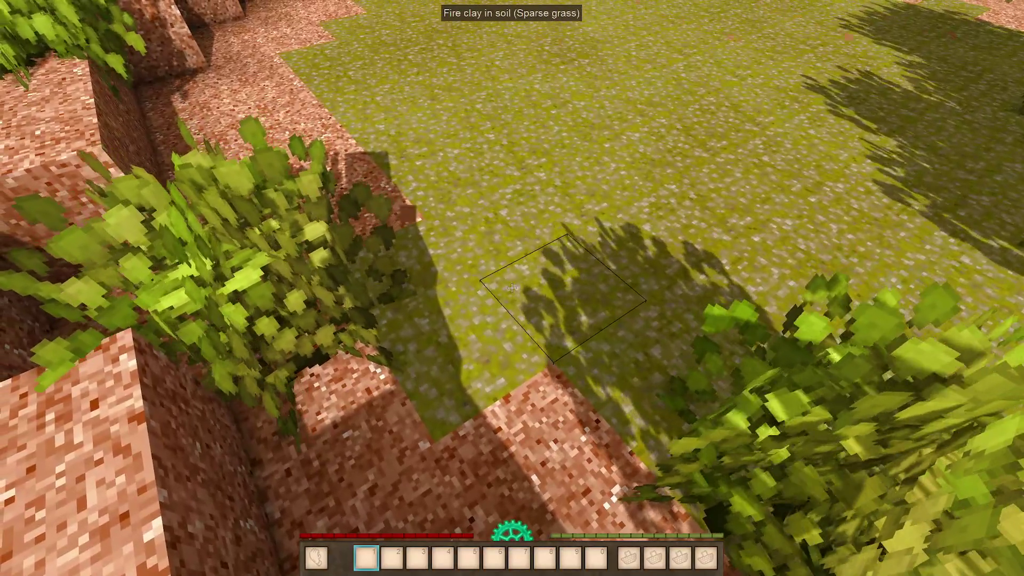
{"action": "left_click", "coordinate": [512, 288]}
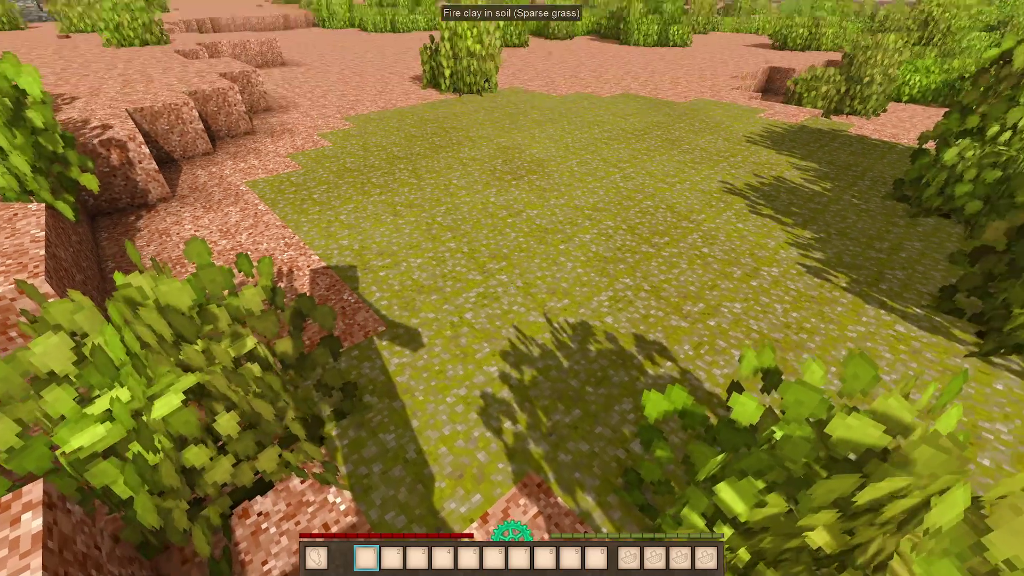
{"action": "left_click", "coordinate": [512, 288]}
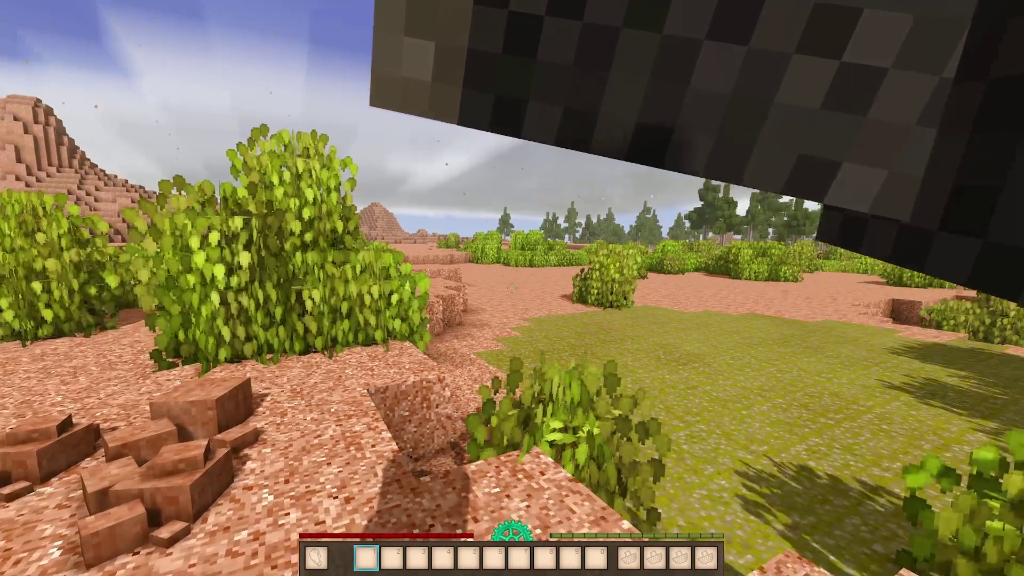
{"action": "key", "text": "Escape"}
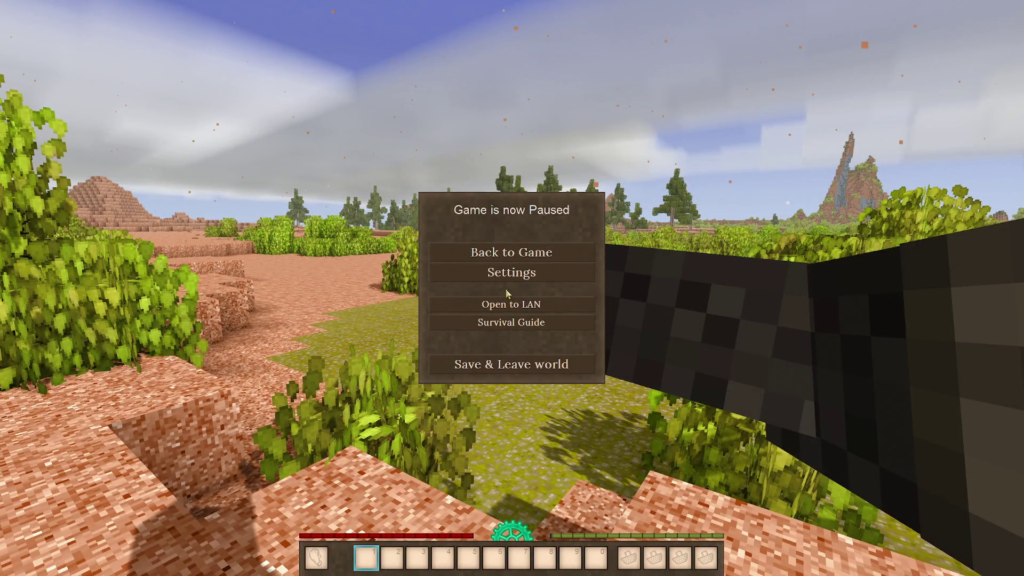
{"action": "key", "text": "Escape"}
Step: Survey the explored island on the world map, panning and zooming to centre it
{"action": "key", "text": "m"}
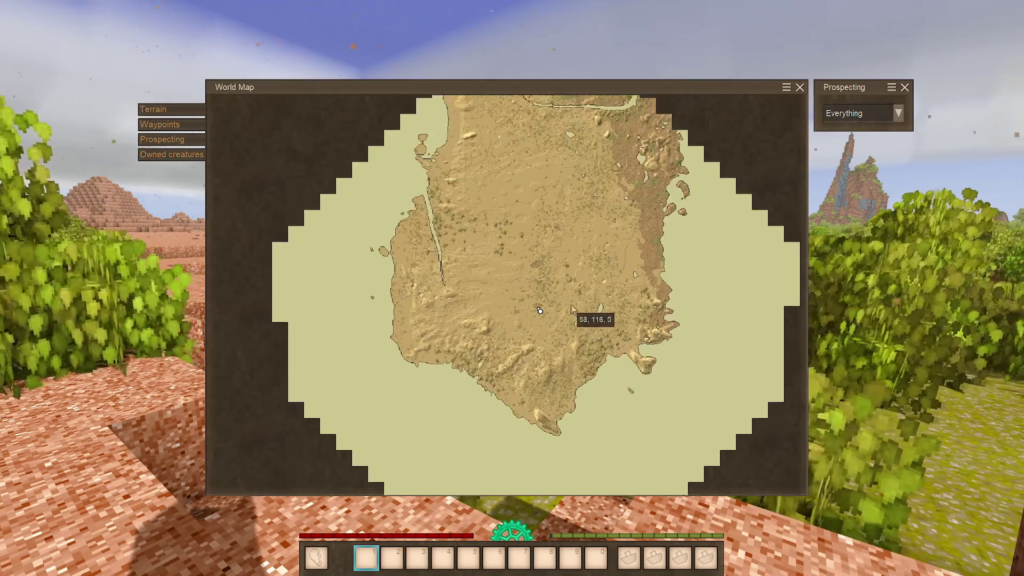
{"action": "left_click_drag", "start_coordinate": [570, 308], "coordinate": [564, 334]}
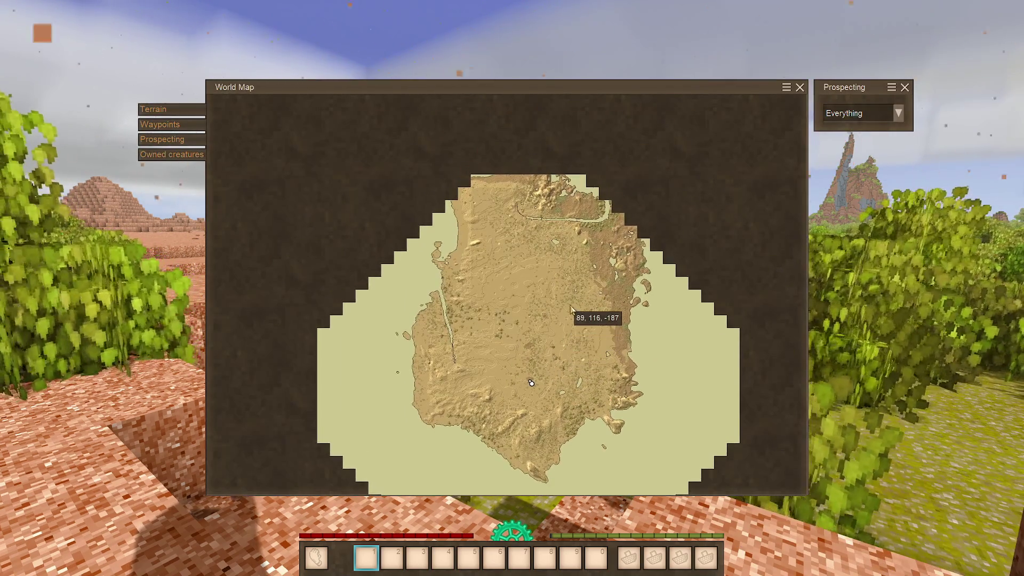
{"action": "scroll", "coordinate": [558, 314], "scroll_direction": "up", "scroll_amount": 3}
{"action": "mouse_move", "coordinate": [558, 307]}
{"action": "left_mouse_down"}
{"action": "mouse_move", "coordinate": [546, 361]}
{"action": "mouse_move", "coordinate": [520, 364]}
{"action": "left_mouse_up"}
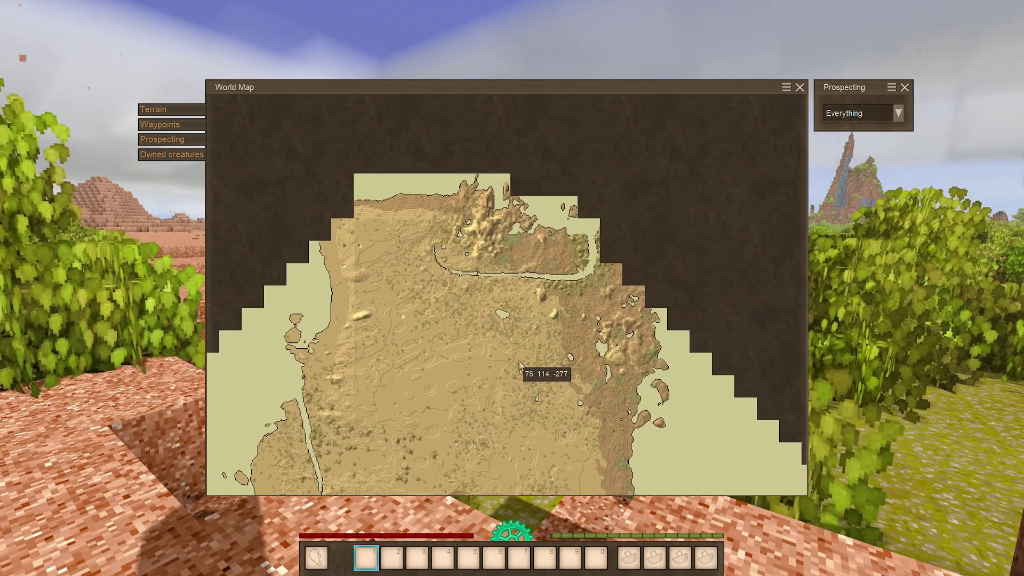
{"action": "scroll", "coordinate": [539, 310], "scroll_direction": "up", "scroll_amount": 2}
{"action": "mouse_move", "coordinate": [440, 366]}
{"action": "left_mouse_down"}
{"action": "mouse_move", "coordinate": [469, 265]}
{"action": "mouse_move", "coordinate": [612, 401]}
{"action": "left_mouse_up"}
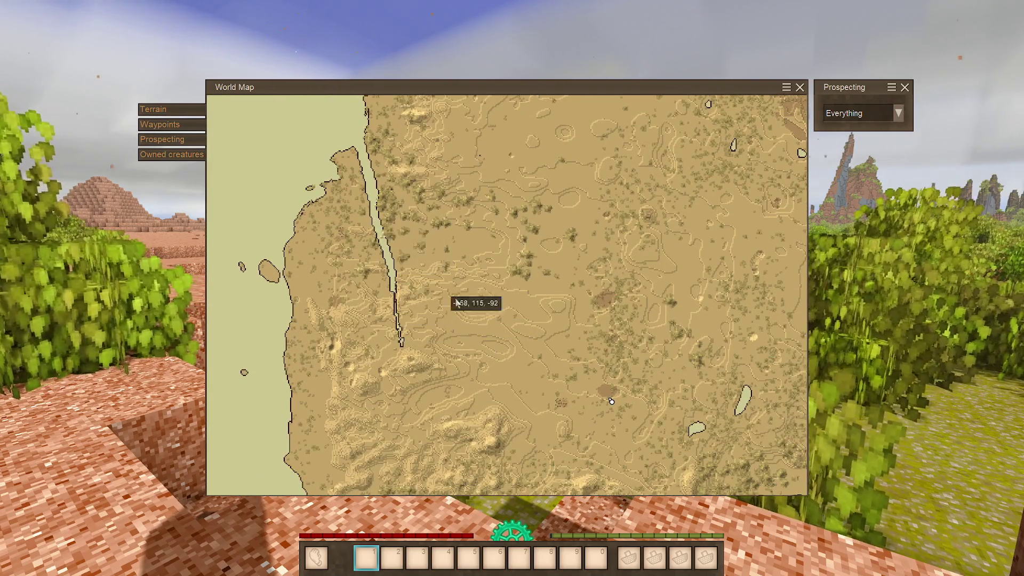
{"action": "scroll", "coordinate": [534, 320], "scroll_direction": "down", "scroll_amount": 5}
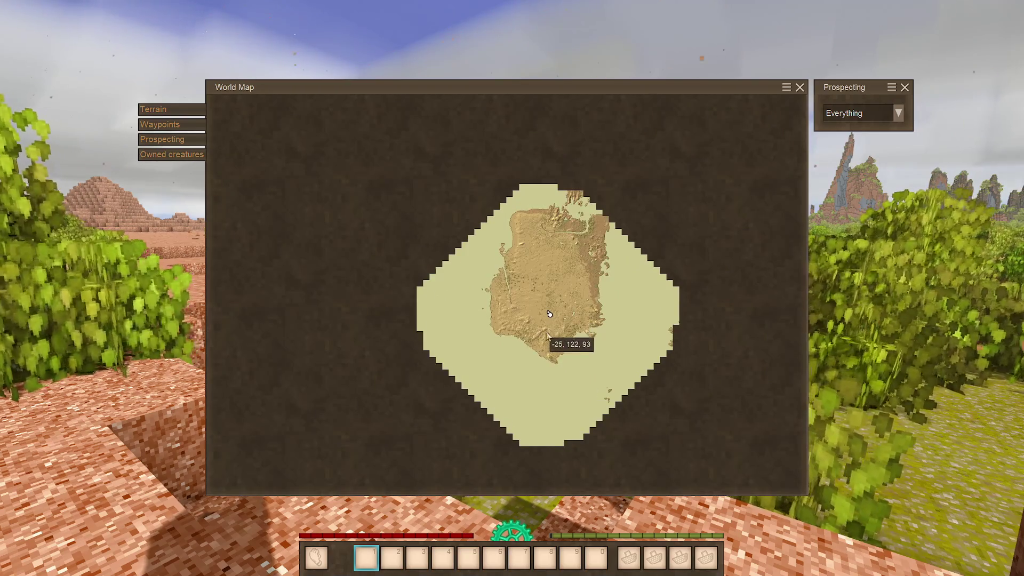
{"action": "scroll", "coordinate": [533, 341], "scroll_direction": "up", "scroll_amount": 4}
{"action": "left_click_drag", "start_coordinate": [531, 309], "coordinate": [583, 366]}
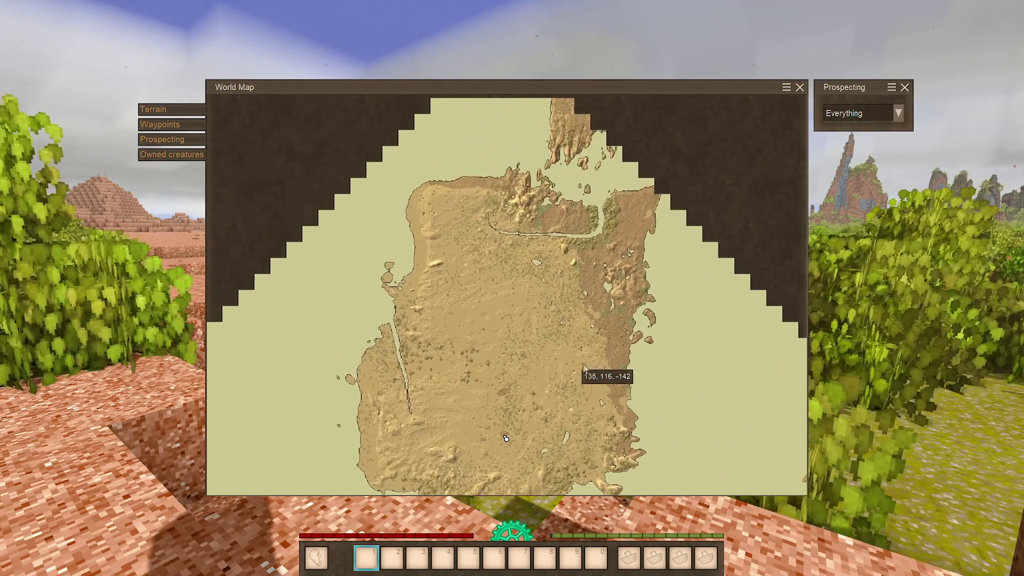
{"action": "key", "text": "m"}
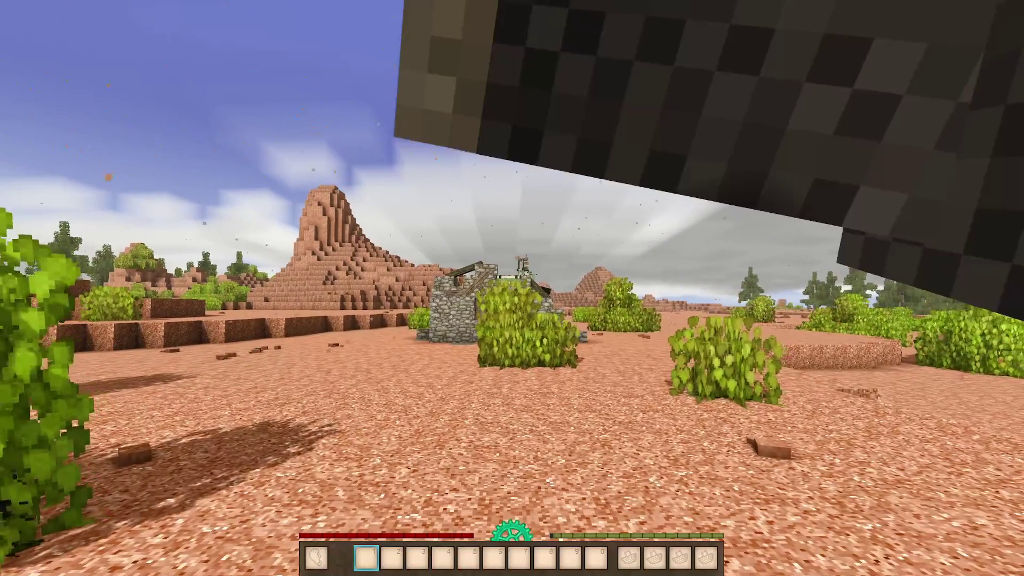
Step: Switch to third-person view, toggle the HUD off and on, then return to first-person
{"action": "key", "text": "F5"}
{"action": "key", "text": "F1"}
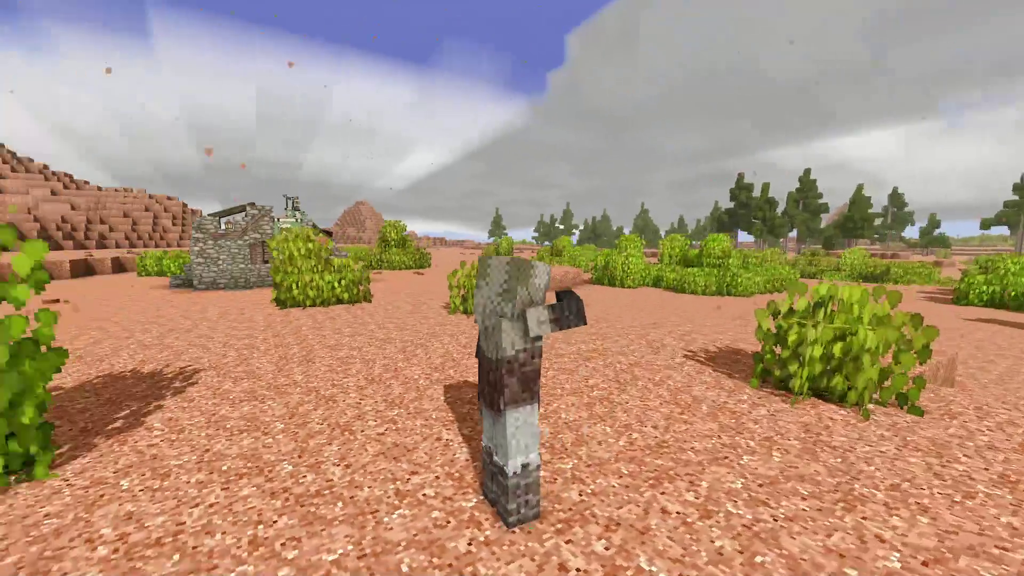
{"action": "key", "text": "F1"}
{"action": "key", "text": "F1"}
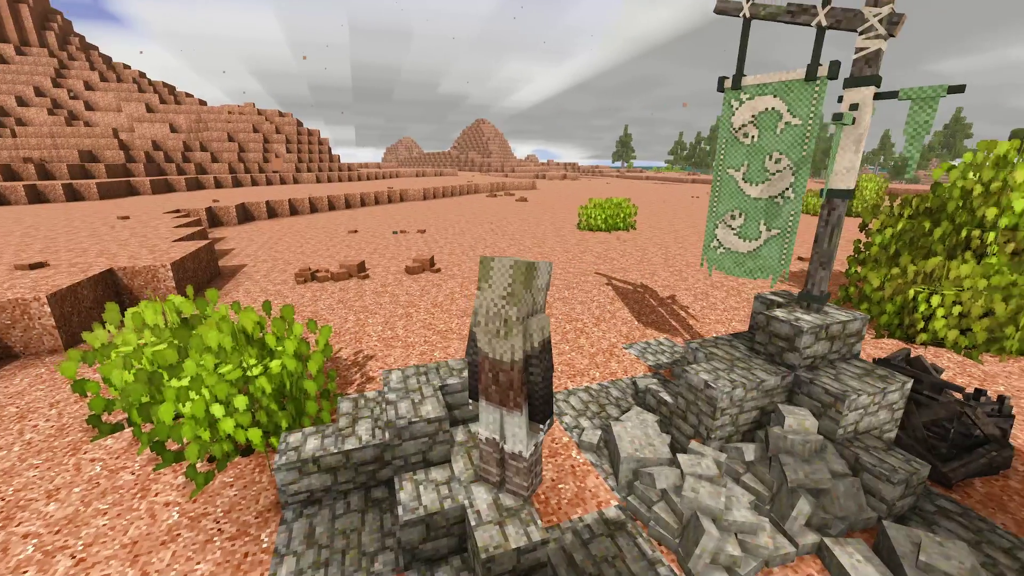
{"action": "key", "text": "F4"}
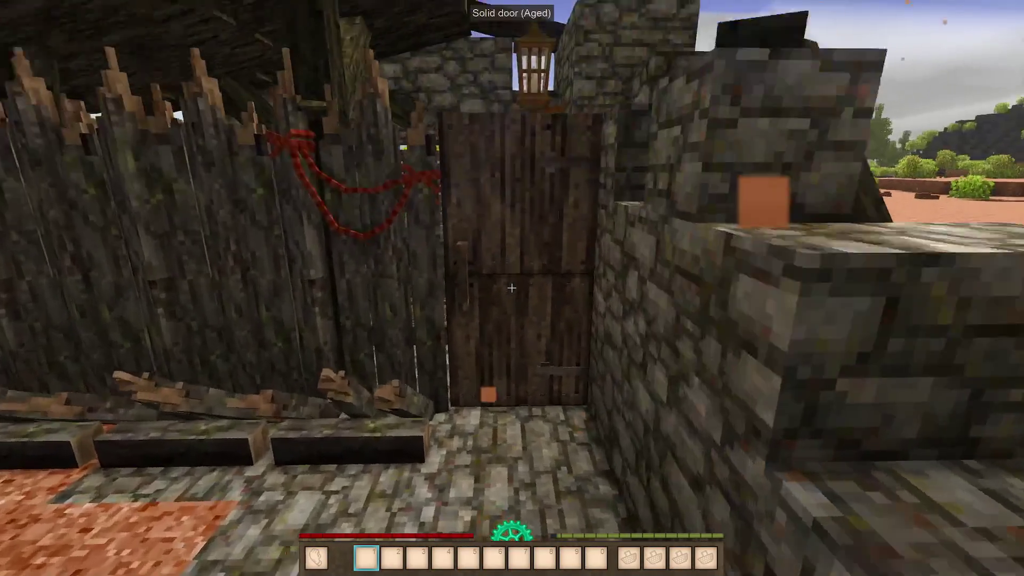
Step: Open the aged solid door and oak grated trapdoor, then climb down the shaft
{"action": "key", "text": "w"}
{"action": "right_click", "coordinate": [512, 288]}
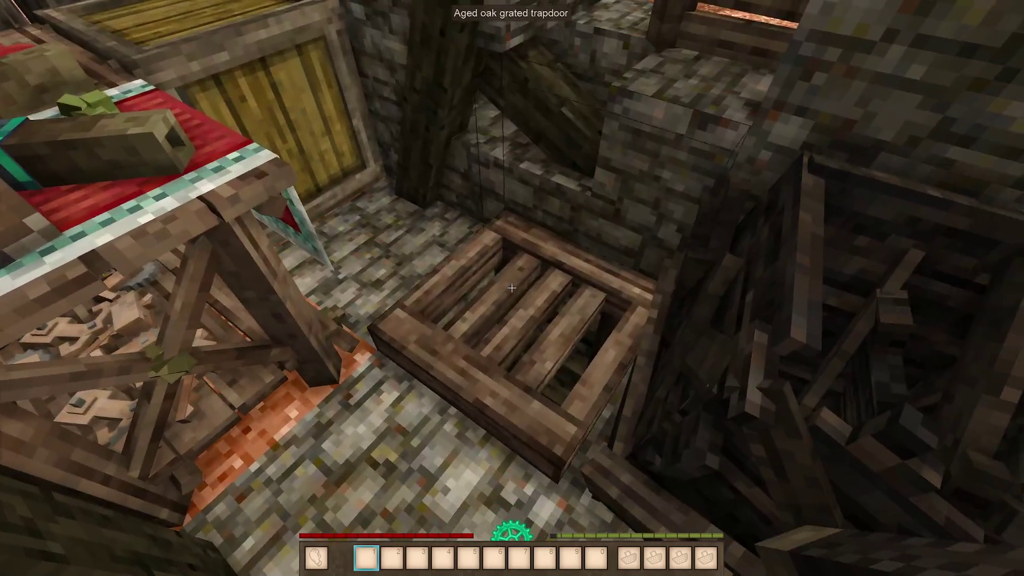
{"action": "right_click", "coordinate": [512, 288]}
{"action": "key", "text": "w"}
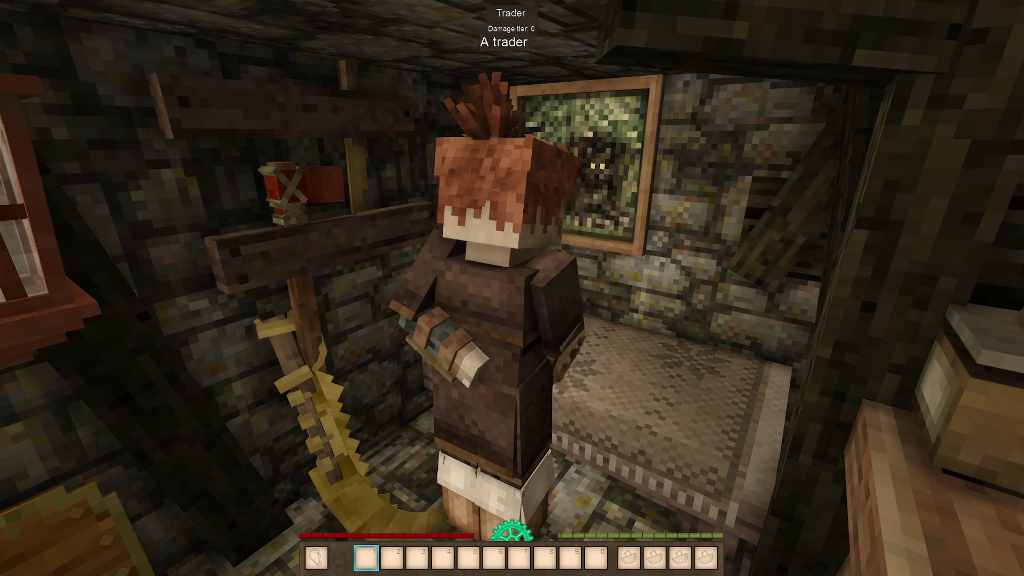
Step: Briefly check the inventory, then open a conversation with the treasure hunter trader
{"action": "key", "text": "e"}
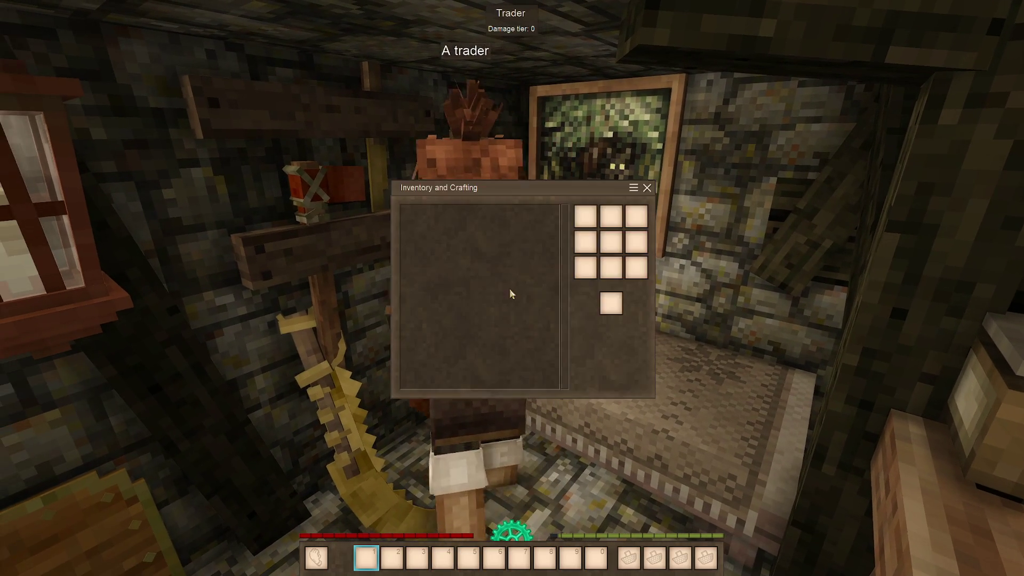
{"action": "key", "text": "e"}
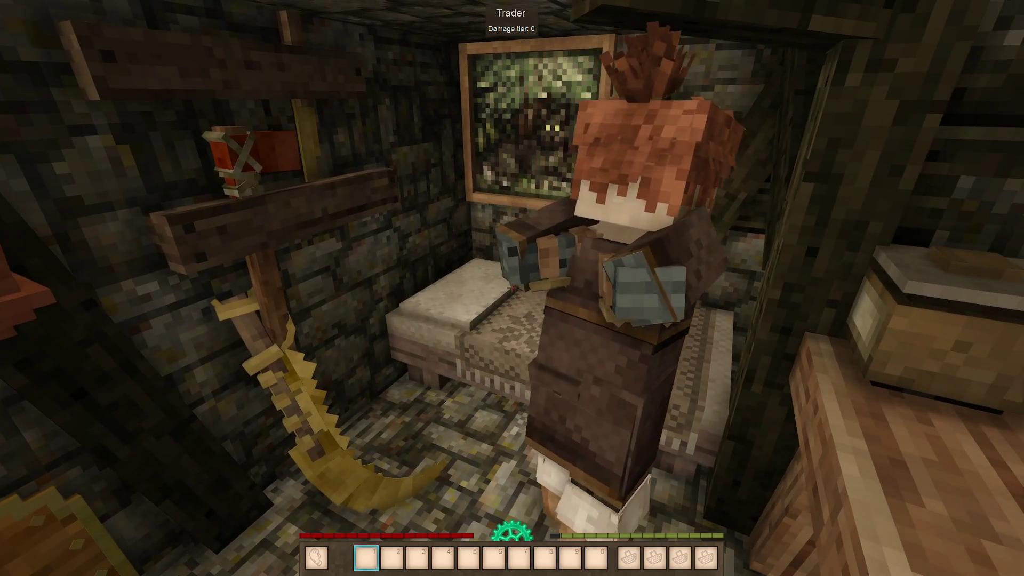
{"action": "right_click", "coordinate": [512, 288]}
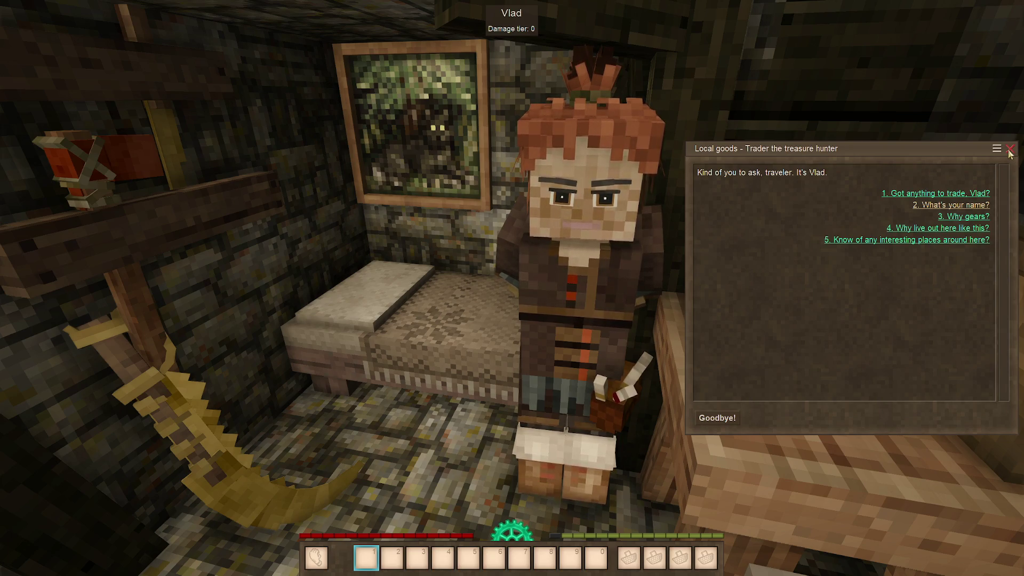
Step: Look over the treasure hunter's wares, close the trade, and try his chest, which is refused
{"action": "left_click", "coordinate": [959, 195]}
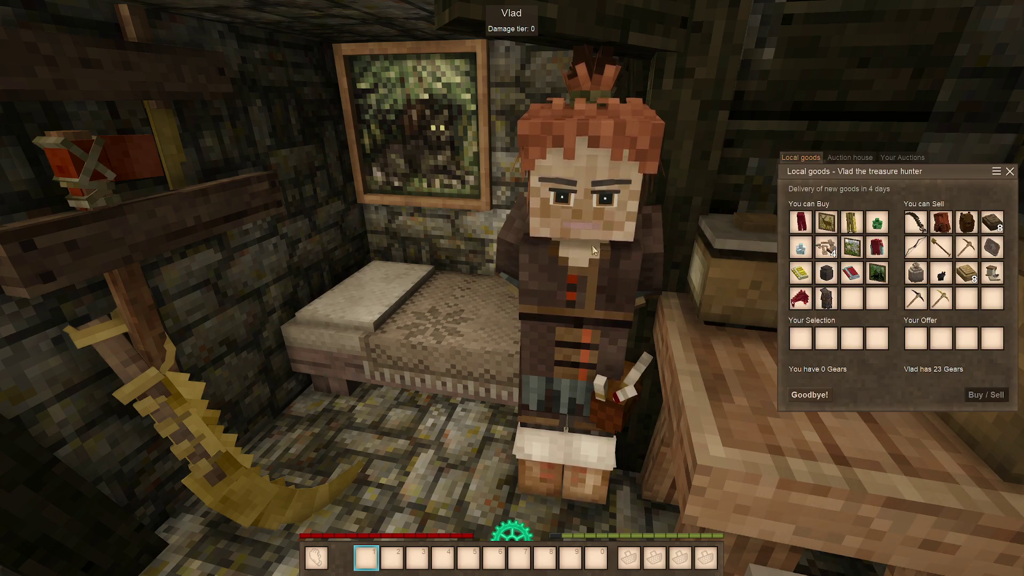
{"action": "left_click", "coordinate": [1010, 171]}
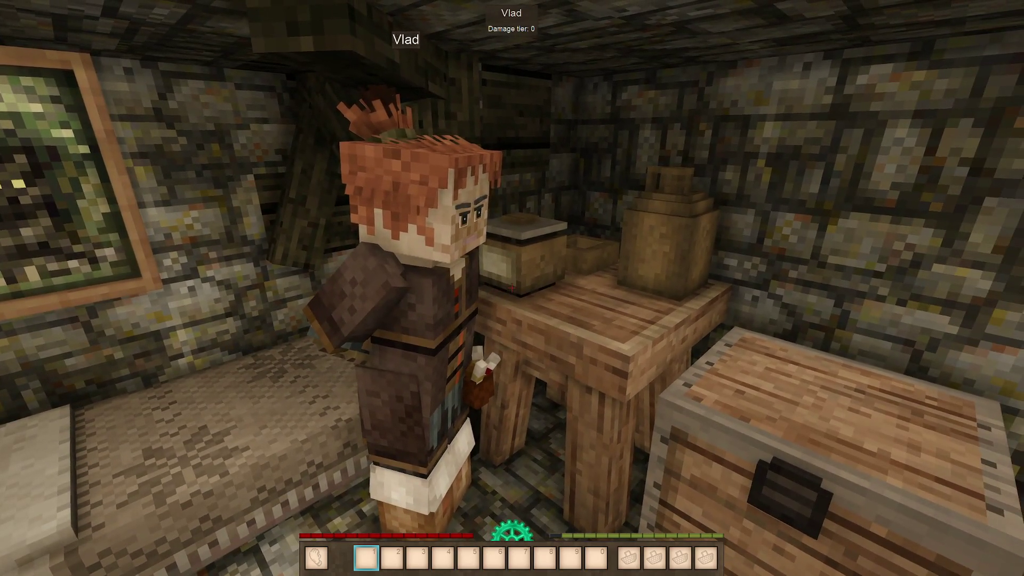
{"action": "right_click", "coordinate": [512, 288]}
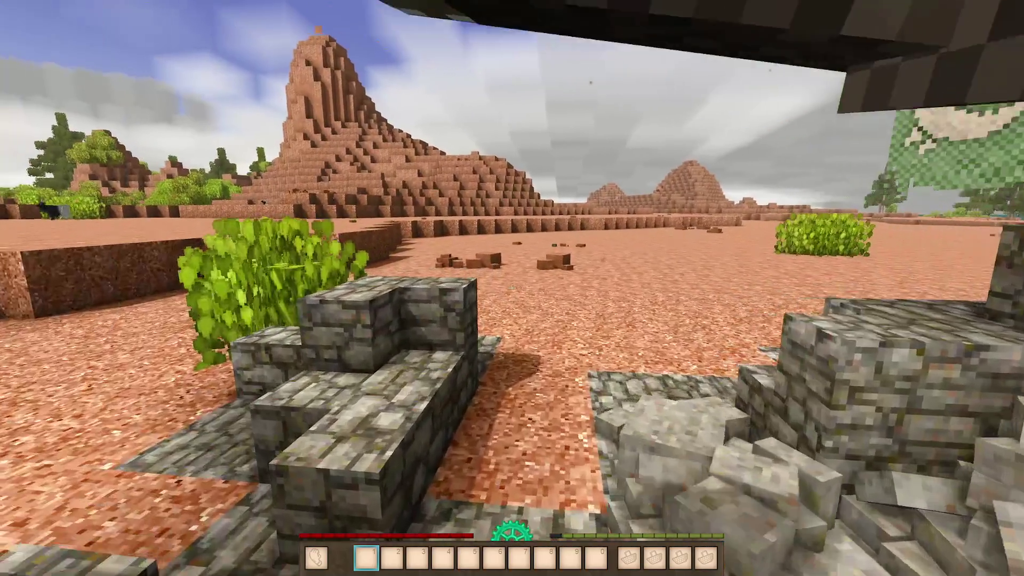
Step: Walk out of the ruin, zoom briefly on a distant goat, and cross the plain to the flint
{"action": "key", "text": "w"}
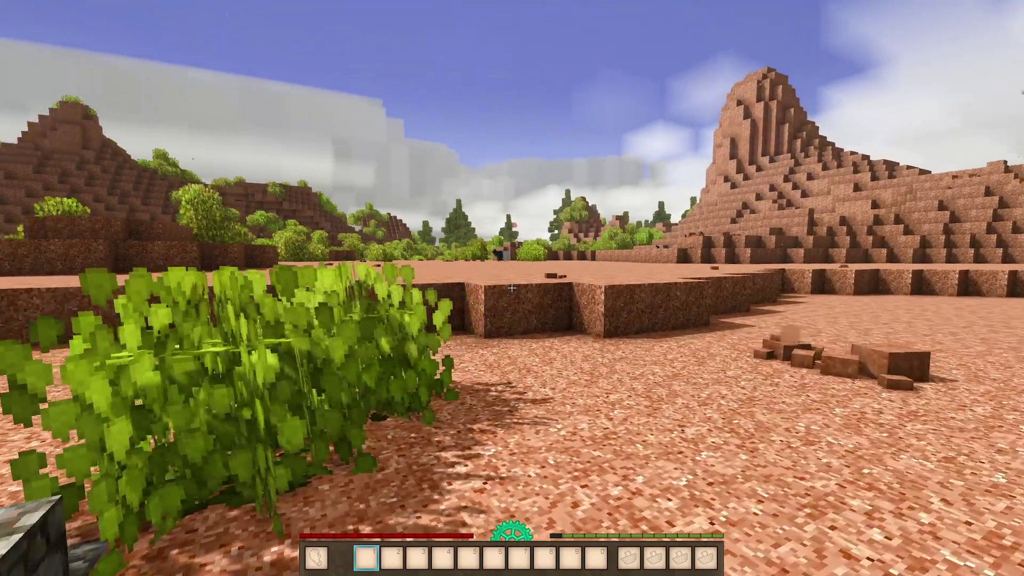
{"action": "key", "text": "c"}
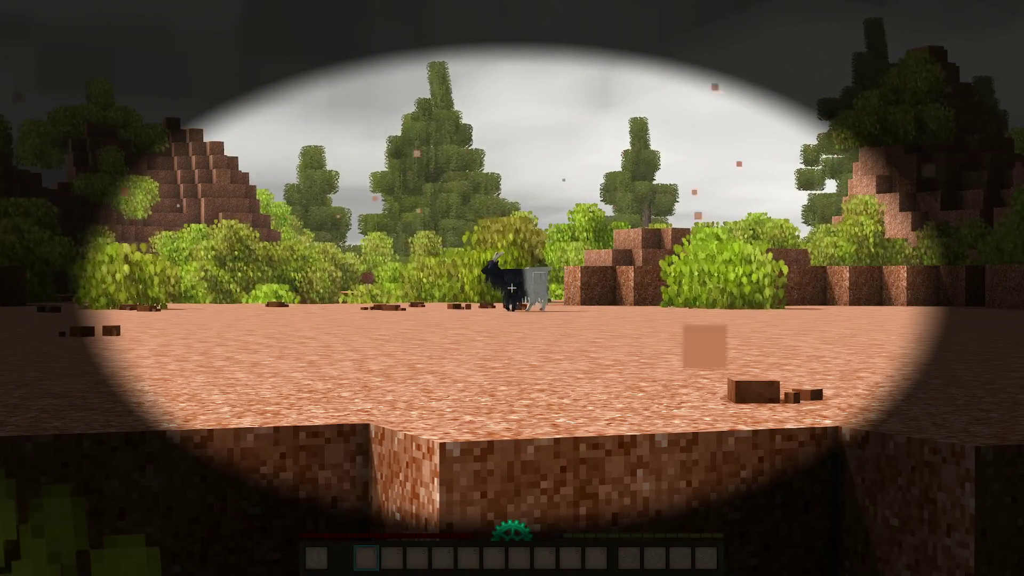
{"action": "key", "text": "F1"}
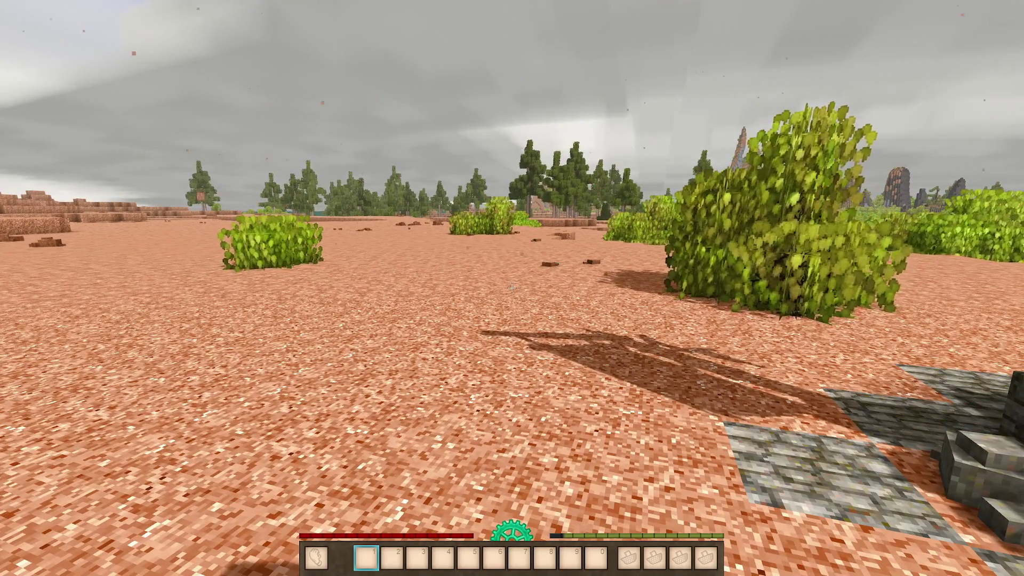
{"action": "key", "text": "w"}
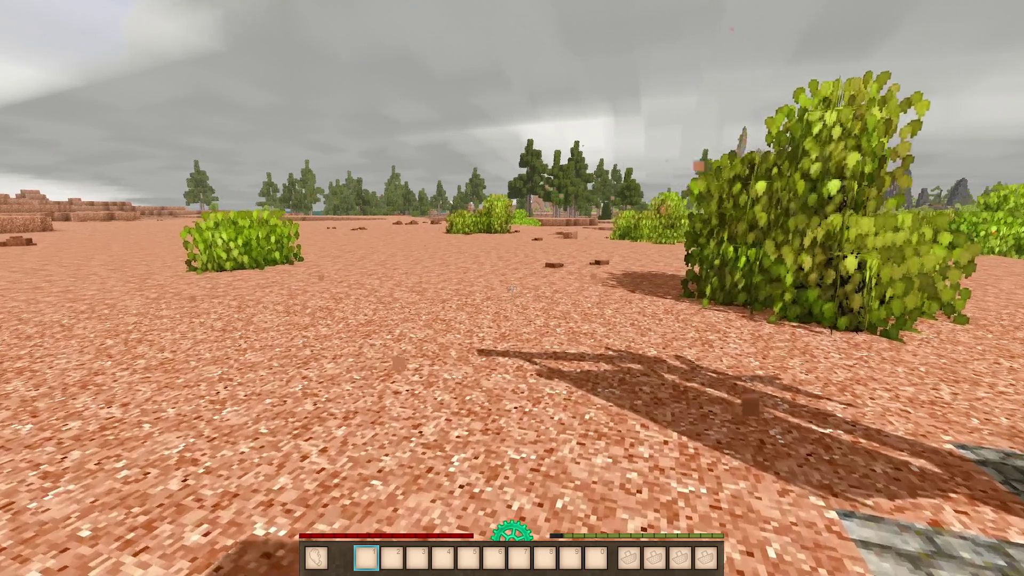
{"action": "key", "text": "w"}
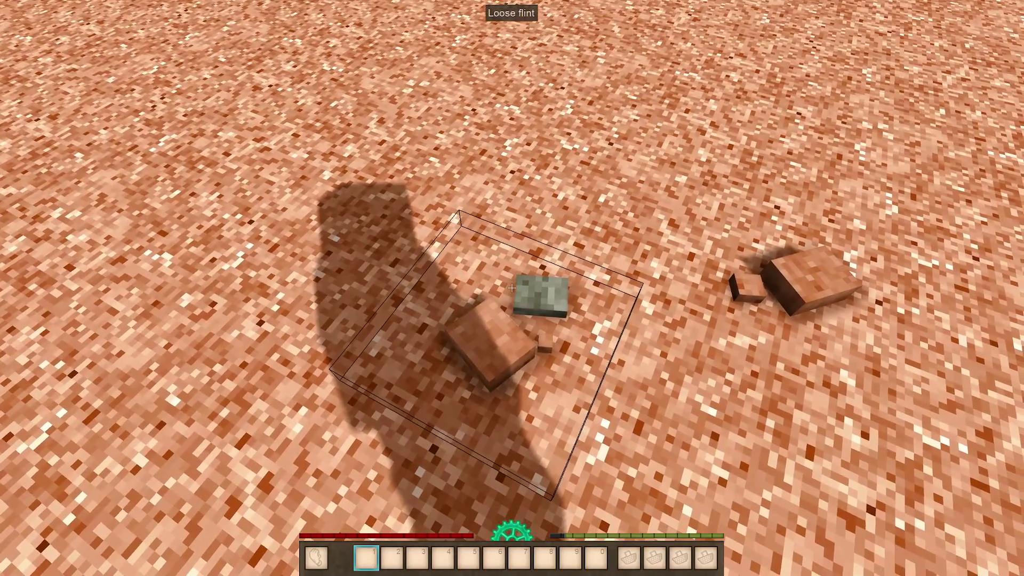
Step: Pick up two pieces of loose flint and lay one on the ground as a knapping surface
{"action": "right_click", "coordinate": [511, 288]}
{"action": "key", "text": "w"}
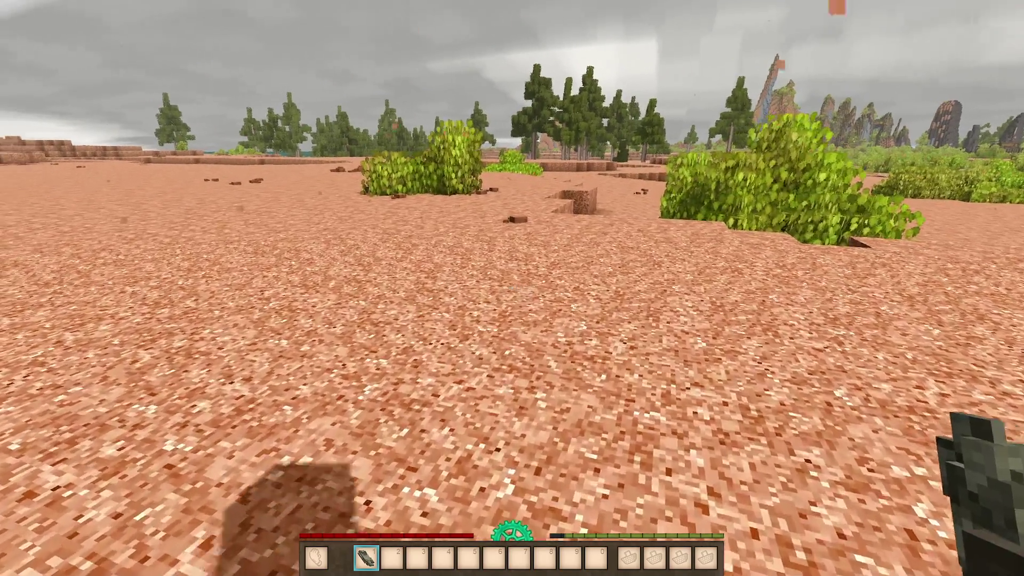
{"action": "key", "text": "w"}
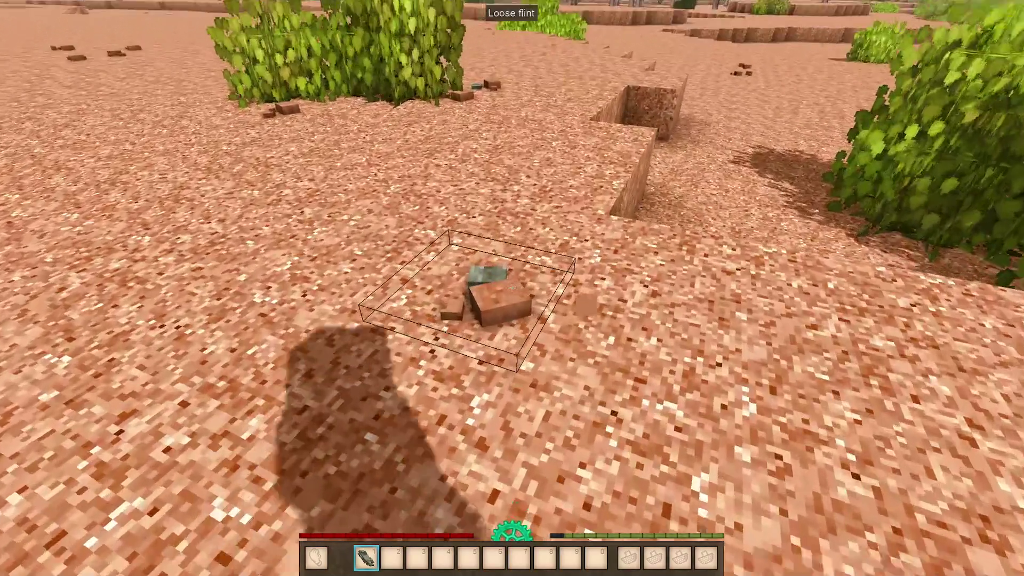
{"action": "right_click", "coordinate": [511, 288]}
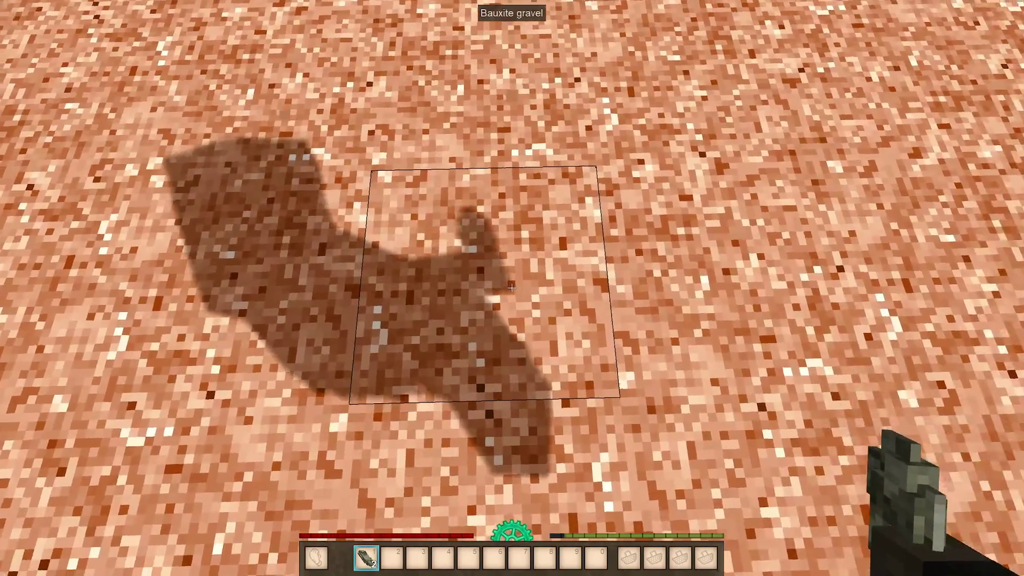
{"action": "right_click", "coordinate": [511, 288], "text": "shift"}
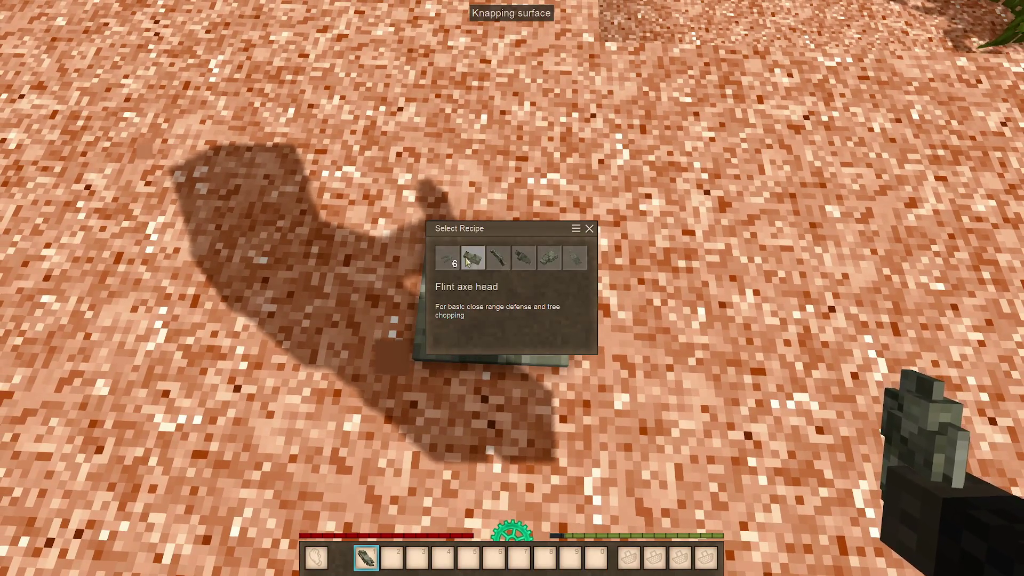
Step: Choose the Flint axe head recipe and chip away the marked flint cells until it's finished
{"action": "left_click", "coordinate": [474, 260]}
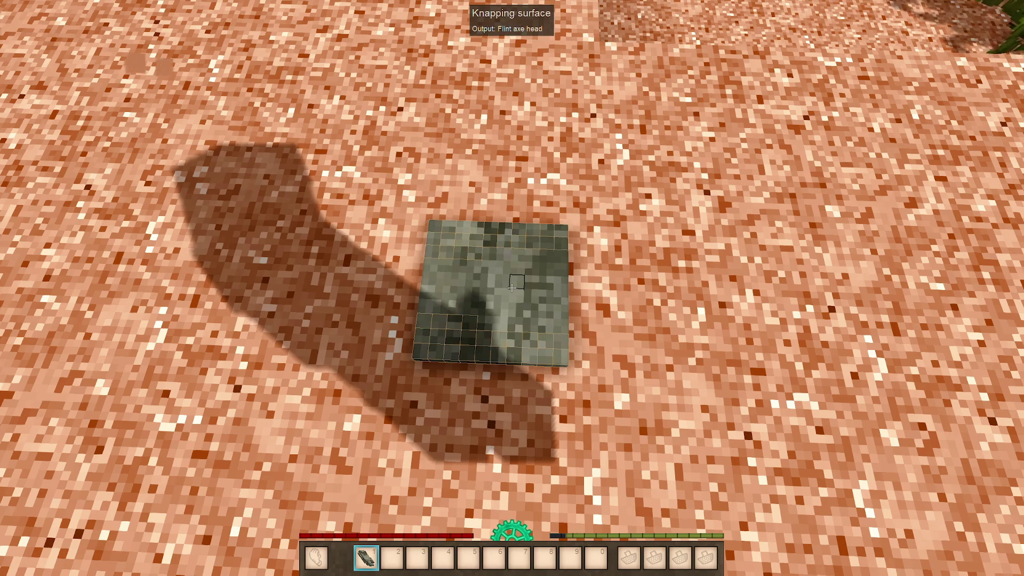
{"action": "left_click", "coordinate": [430, 321]}
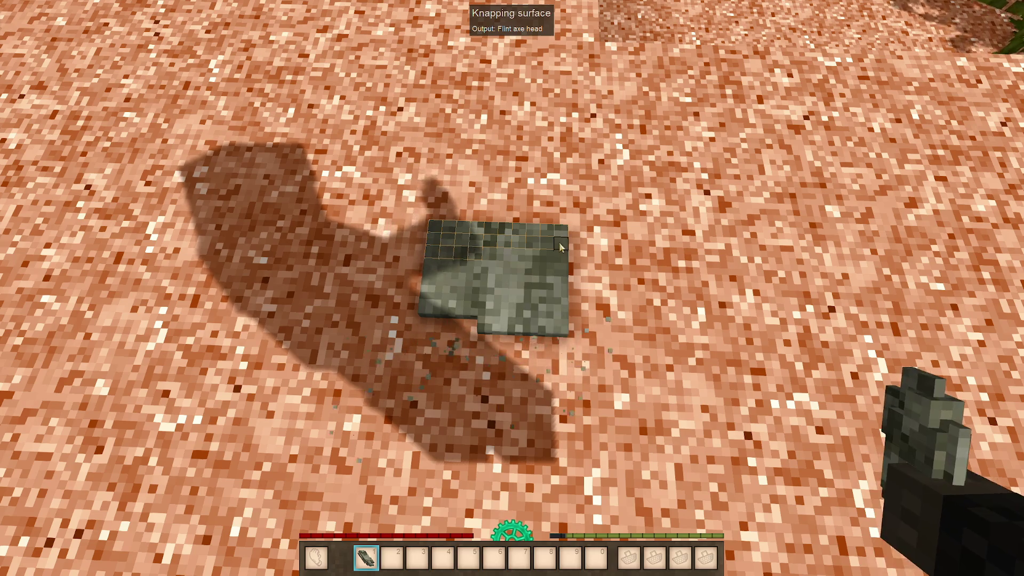
{"action": "left_click", "coordinate": [496, 244]}
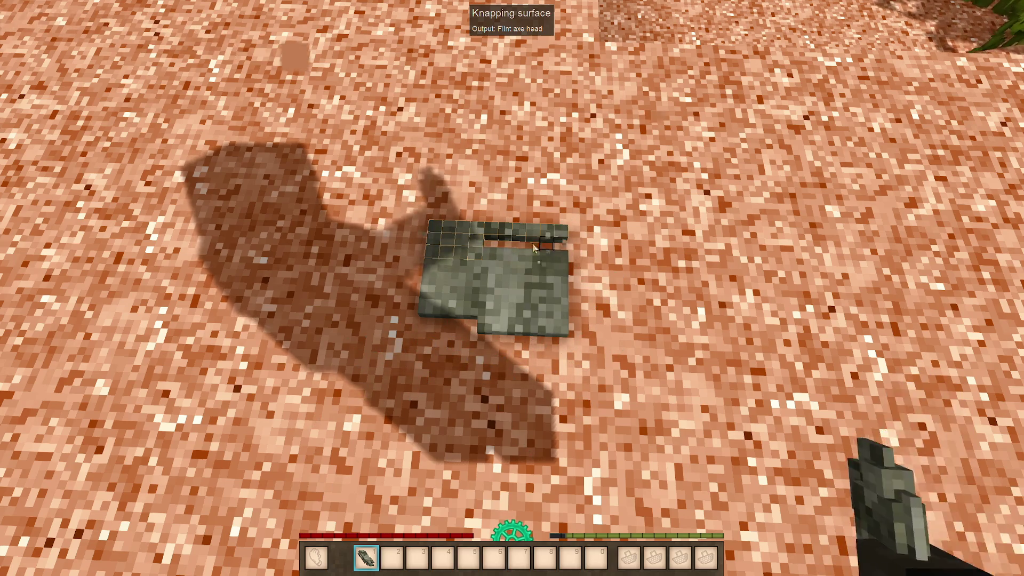
{"action": "left_click", "coordinate": [475, 255]}
{"action": "left_click", "coordinate": [435, 256]}
Step: Check the new axe head in hotbar slot 2, then walk across the plain and pick up more flint
{"action": "key", "text": "2"}
{"action": "key", "text": "1"}
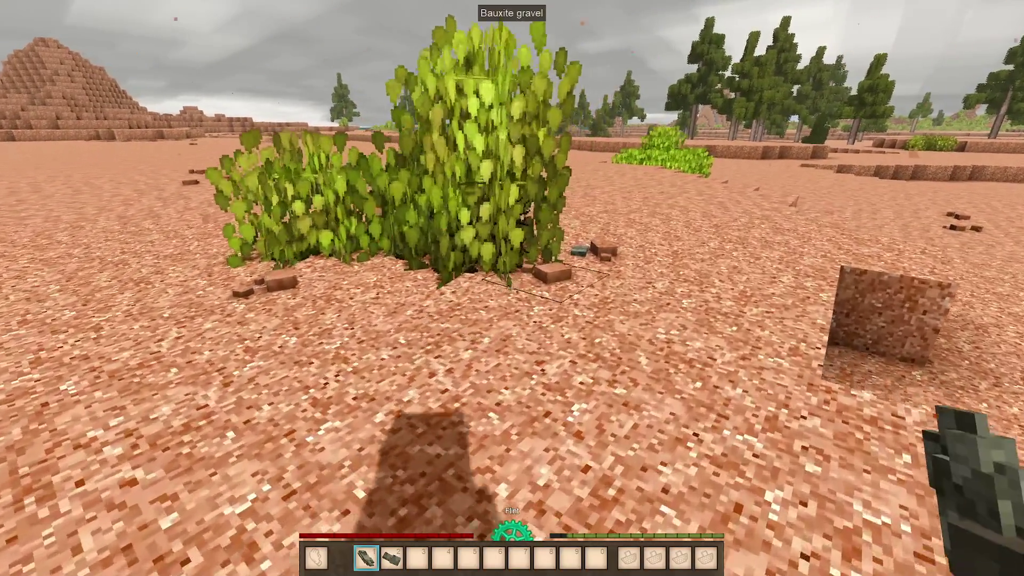
{"action": "key", "text": "w"}
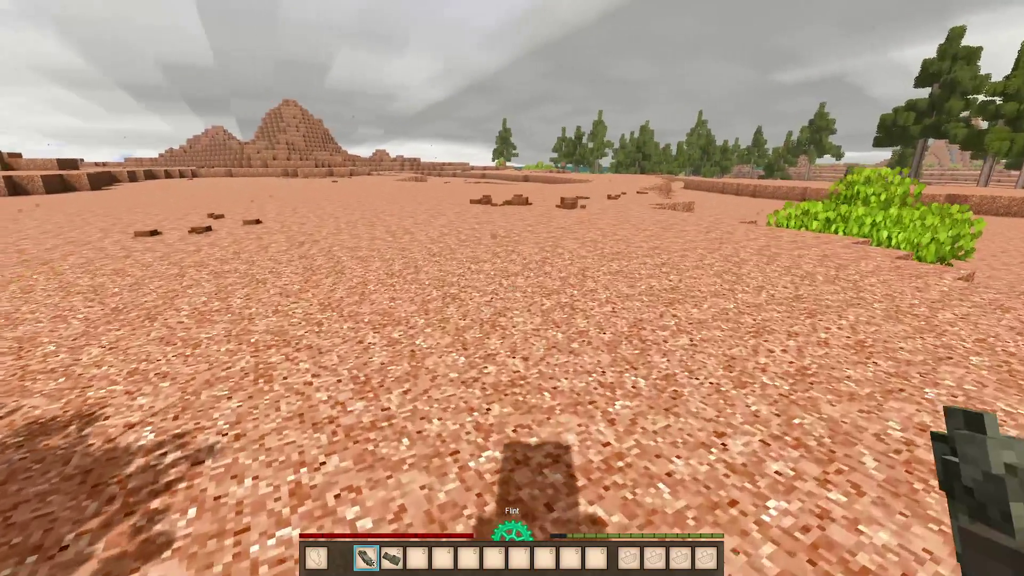
{"action": "key", "text": "w"}
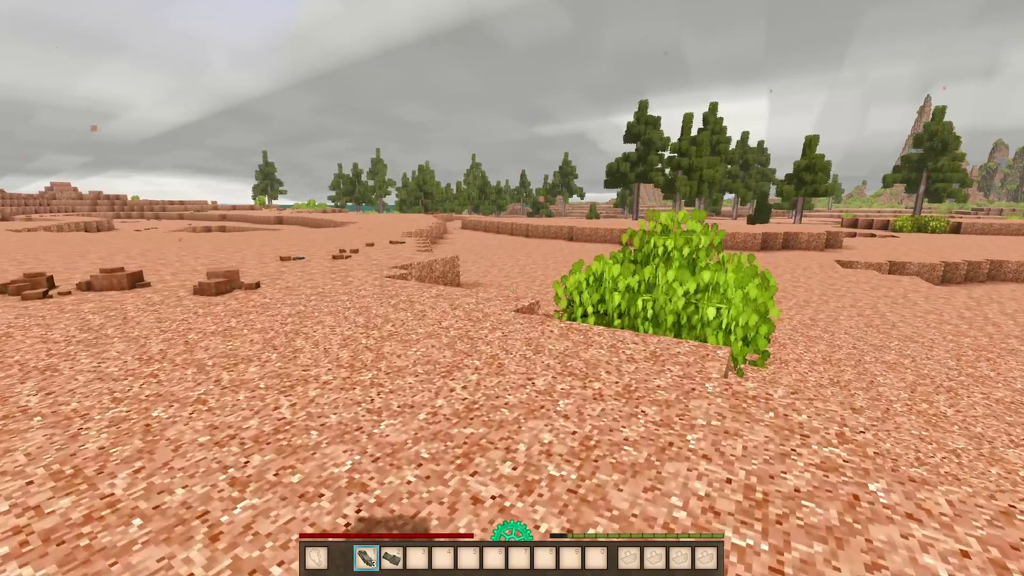
{"action": "key", "text": "w"}
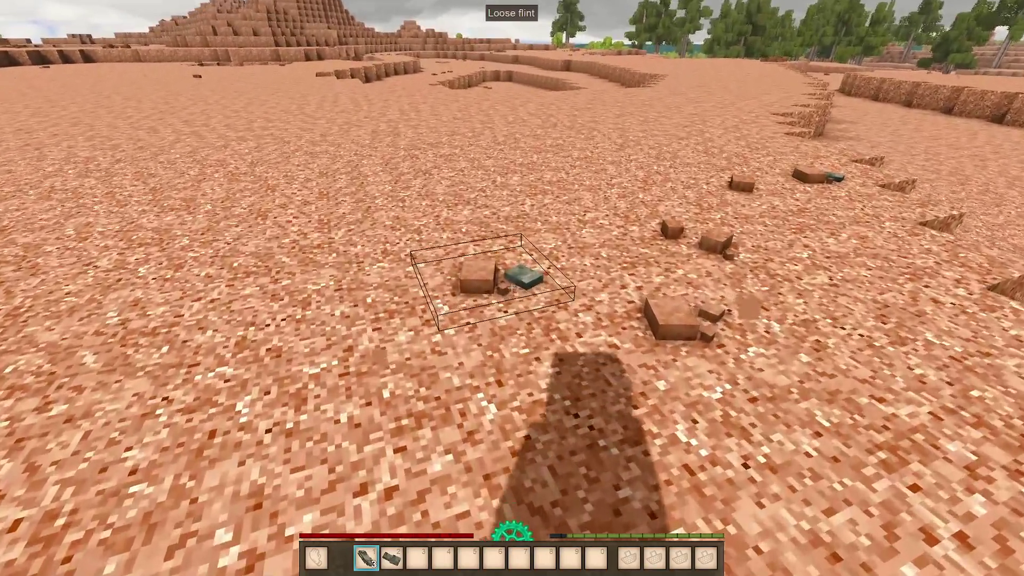
{"action": "right_click", "coordinate": [512, 288]}
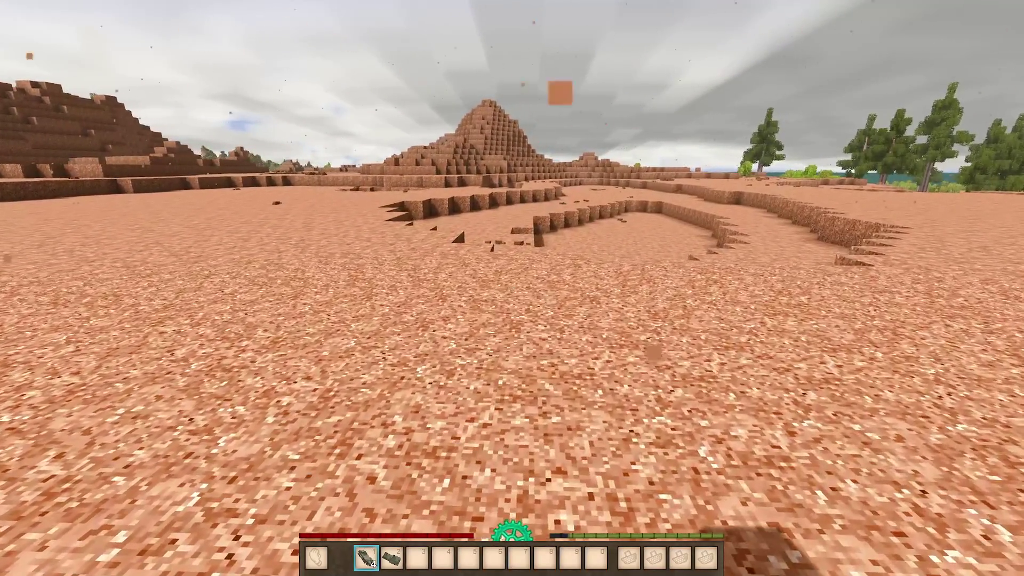
Step: Pan and zoom the world map over the home island, close it, then reopen and close it again
{"action": "key", "text": "m"}
{"action": "left_click_drag", "start_coordinate": [421, 300], "coordinate": [586, 273]}
{"action": "mouse_move", "coordinate": [505, 295]}
{"action": "left_mouse_down"}
{"action": "mouse_move", "coordinate": [528, 241]}
{"action": "mouse_move", "coordinate": [609, 211]}
{"action": "mouse_move", "coordinate": [565, 250]}
{"action": "mouse_move", "coordinate": [551, 342]}
{"action": "left_mouse_up"}
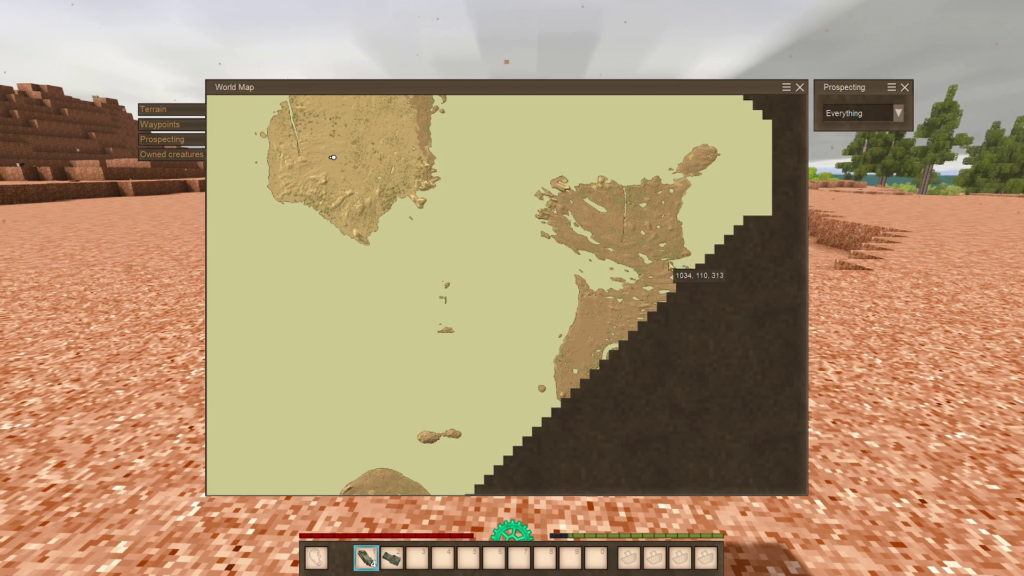
{"action": "mouse_move", "coordinate": [670, 270]}
{"action": "left_mouse_down"}
{"action": "mouse_move", "coordinate": [627, 304]}
{"action": "mouse_move", "coordinate": [460, 267]}
{"action": "mouse_move", "coordinate": [456, 288]}
{"action": "mouse_move", "coordinate": [552, 356]}
{"action": "mouse_move", "coordinate": [539, 223]}
{"action": "mouse_move", "coordinate": [538, 285]}
{"action": "left_mouse_up"}
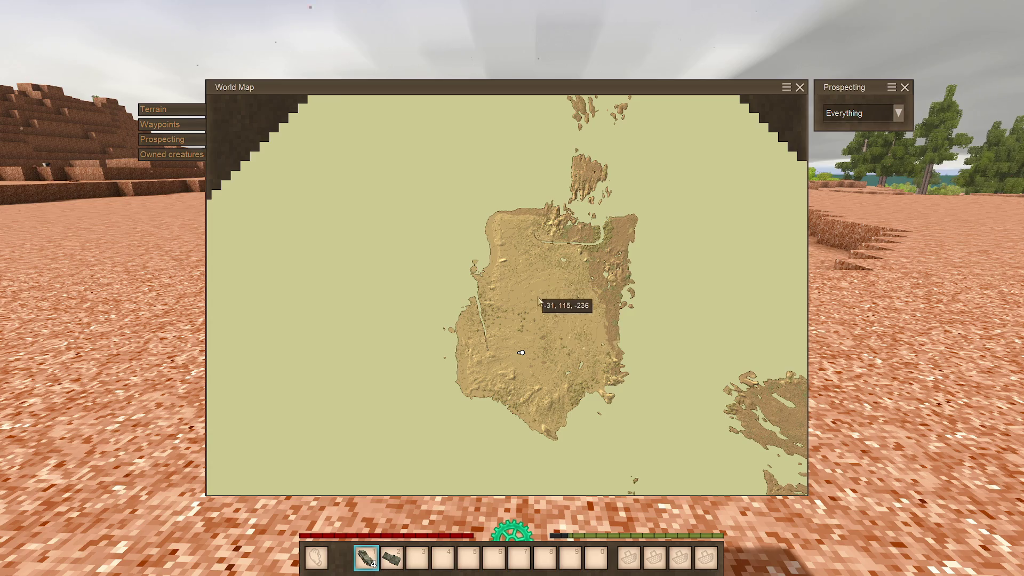
{"action": "scroll", "coordinate": [569, 280], "scroll_direction": "up", "scroll_amount": 2}
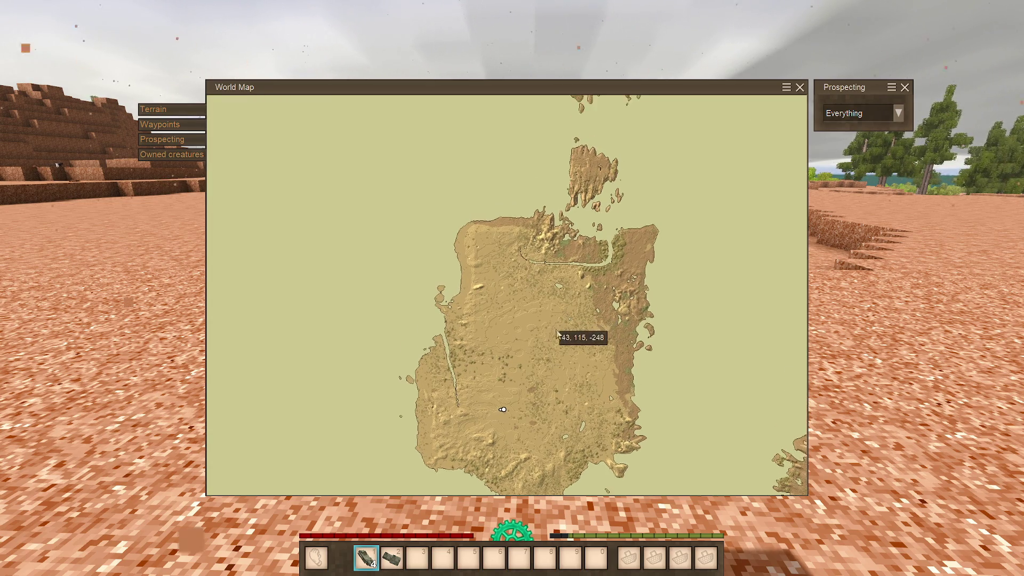
{"action": "key", "text": "m"}
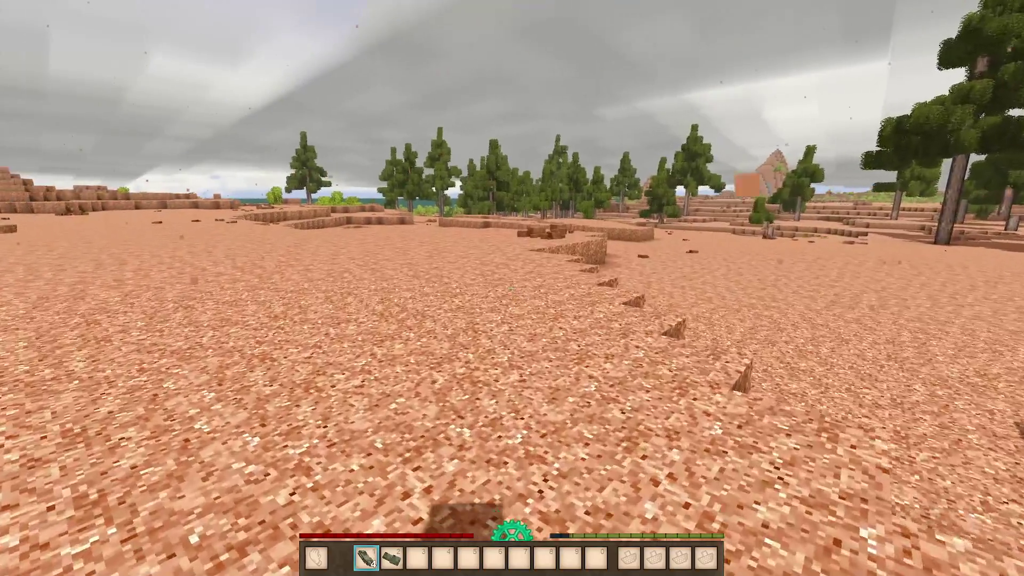
{"action": "key", "text": "m"}
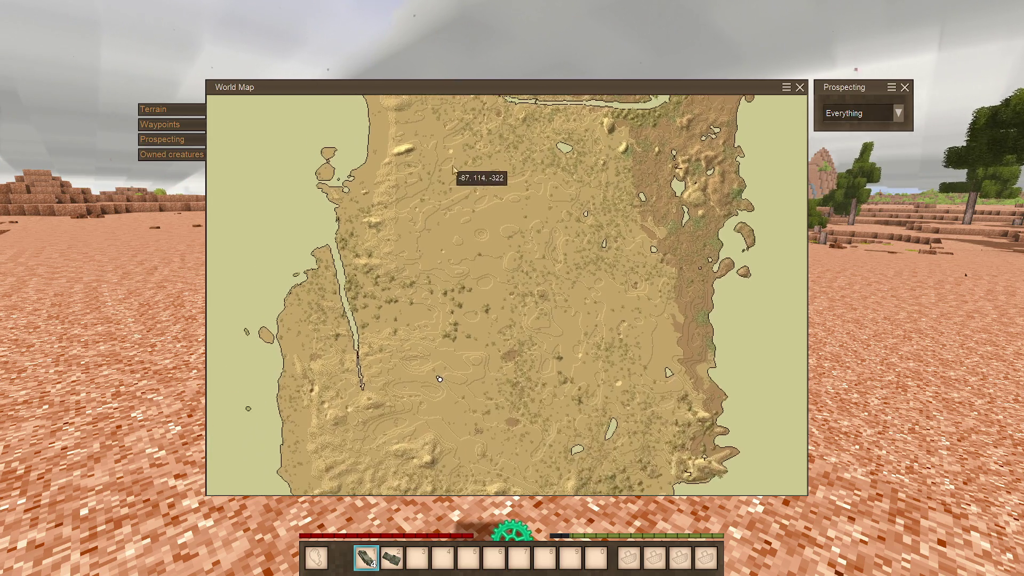
{"action": "key", "text": "m"}
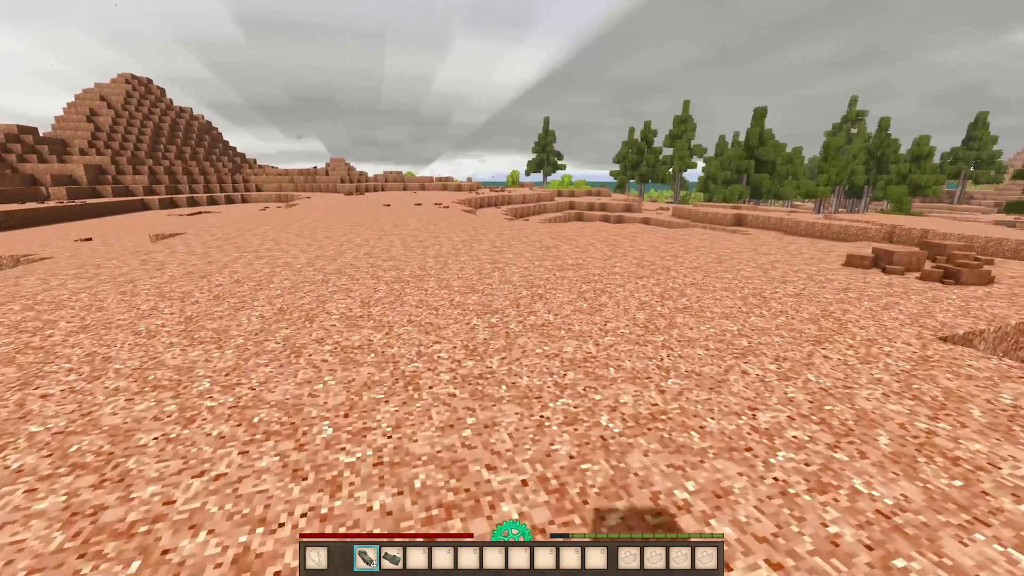